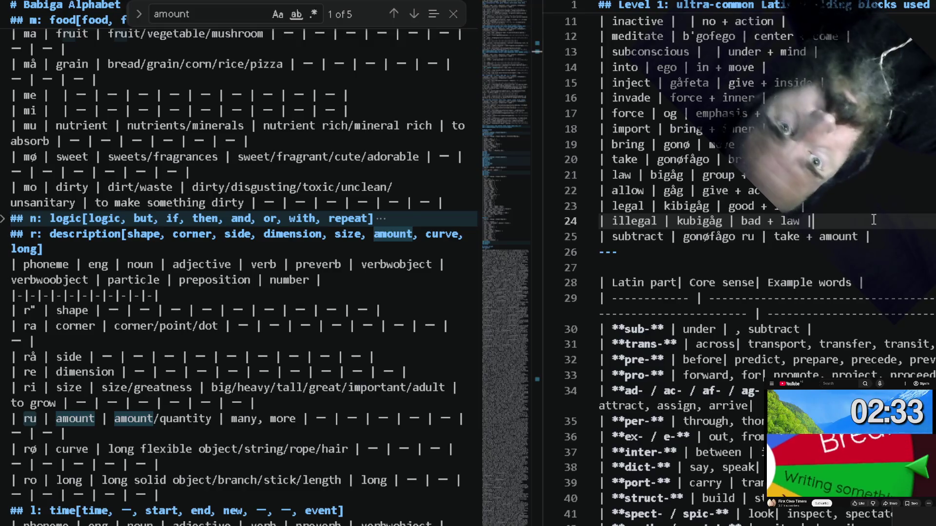
Begin a new 'add |' row beneath the illegal row of the building-blocks table.
key("Return")
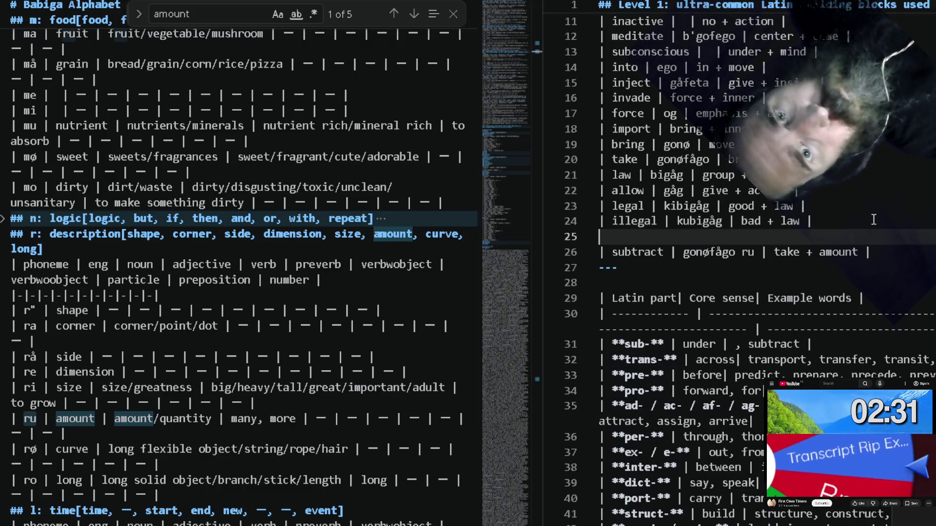
type("| add")
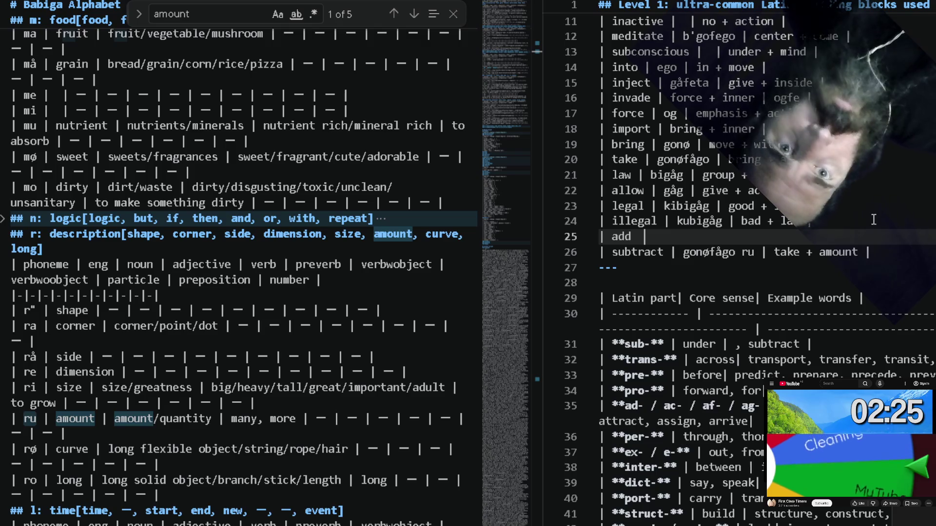
type(" |")
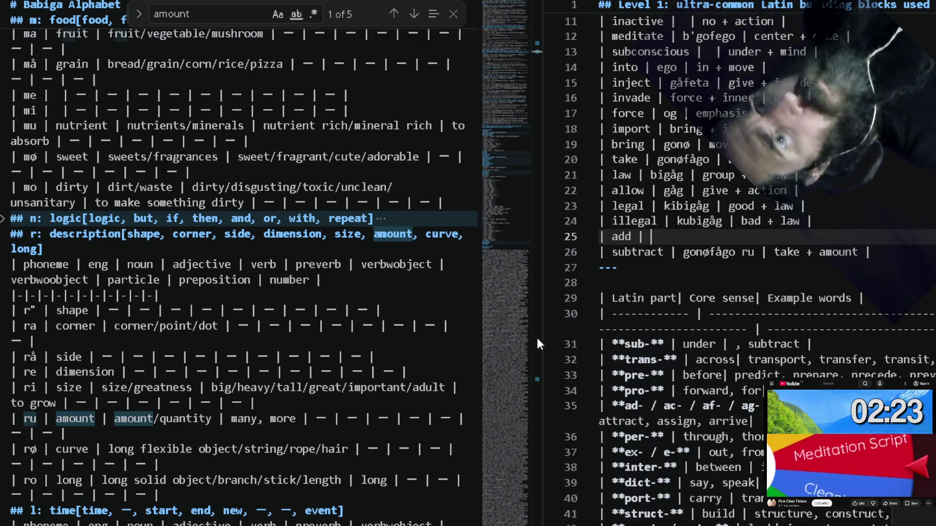
scroll(356, 353, "down", 3)
scroll(356, 353, "down", 5)
scroll(356, 353, "down", 2)
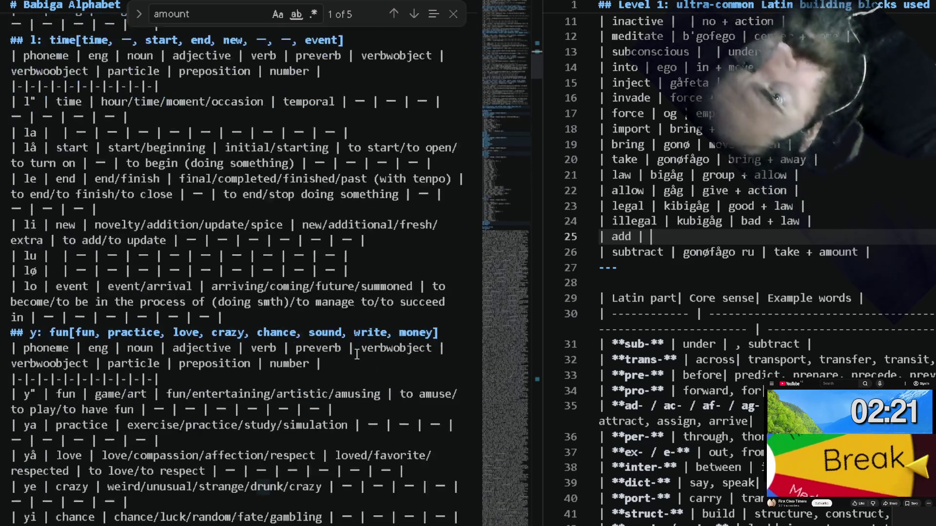
scroll(356, 353, "down", 5)
scroll(356, 354, "down", 1)
scroll(356, 353, "up", 2)
scroll(356, 354, "up", 3)
scroll(356, 353, "up", 5)
scroll(356, 353, "up", 4)
scroll(357, 353, "up", 3)
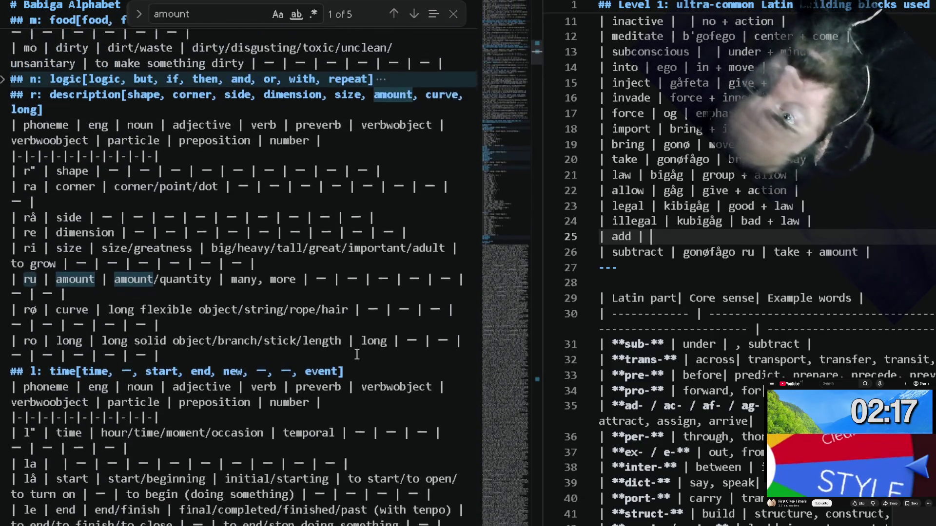
scroll(357, 353, "up", 1)
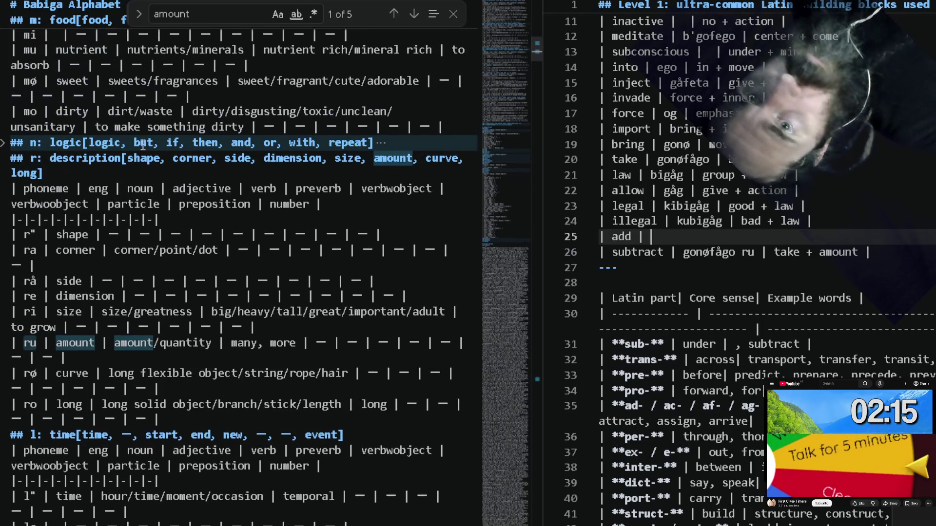
scroll(180, 147, "up", 2)
scroll(180, 147, "up", 3)
scroll(180, 146, "up", 1)
scroll(180, 146, "up", 2)
scroll(180, 146, "up", 5)
scroll(179, 146, "up", 1)
scroll(180, 147, "up", 3)
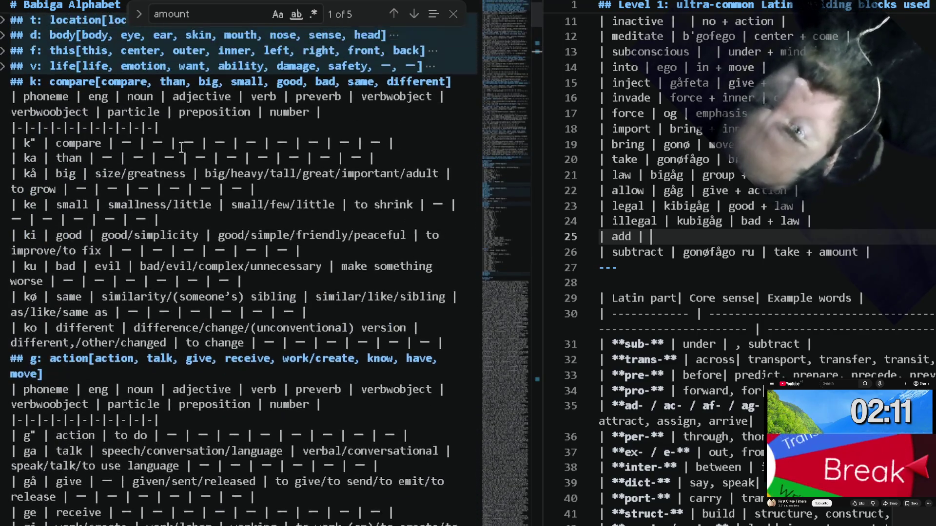
scroll(180, 146, "up", 1)
scroll(181, 146, "up", 1)
scroll(180, 146, "down", 1)
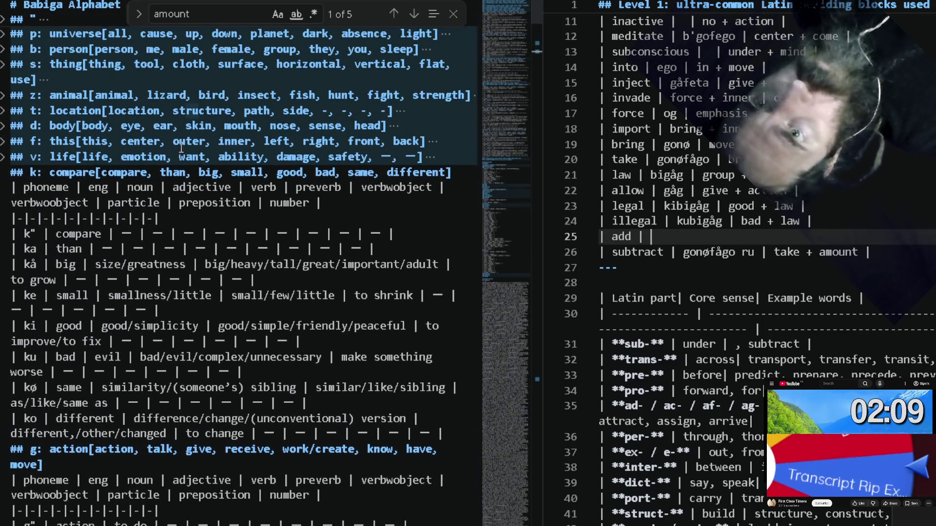
scroll(180, 146, "down", 1)
scroll(180, 148, "down", 5)
scroll(181, 148, "down", 4)
scroll(180, 146, "down", 7)
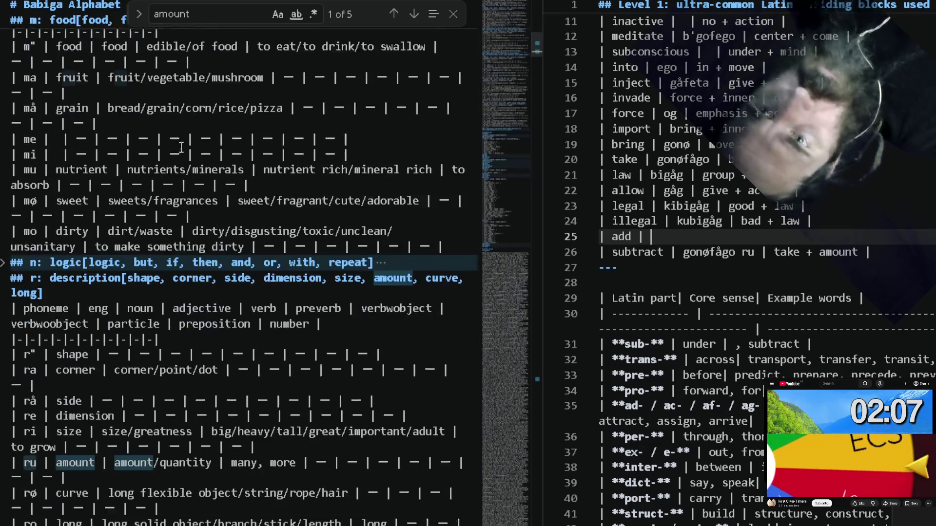
scroll(180, 147, "down", 2)
scroll(179, 145, "down", 3)
scroll(180, 145, "down", 2)
scroll(180, 146, "down", 2)
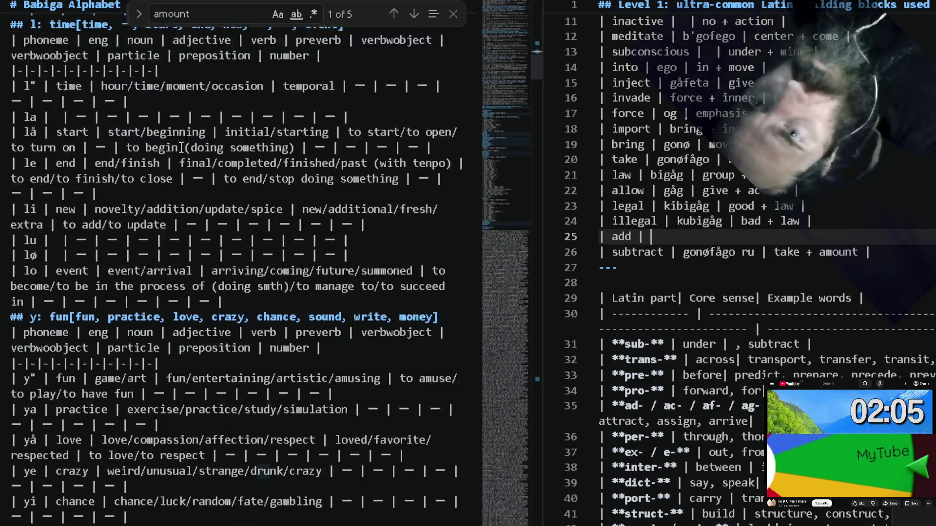
scroll(180, 147, "down", 4)
scroll(180, 146, "down", 4)
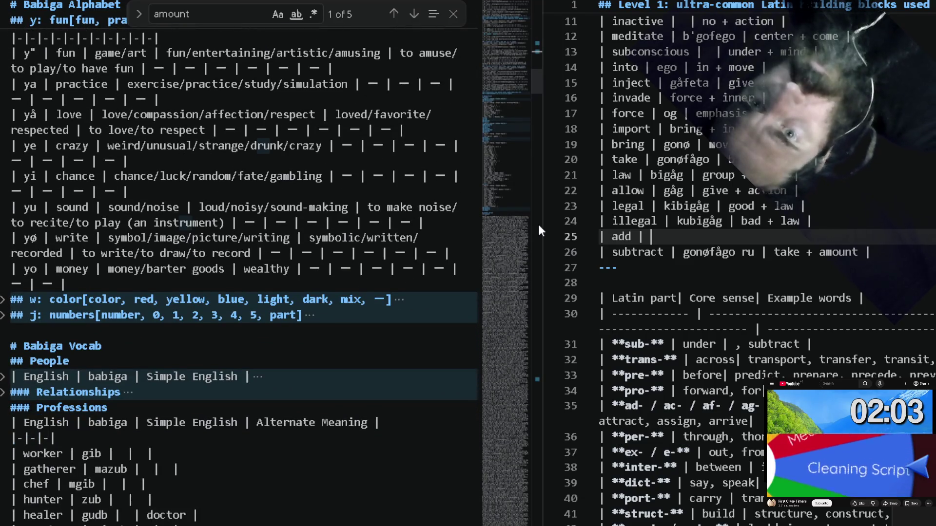
Type gonø in the add row, tidying stray dividers and the subtract row's extra l.
key("BackSpace")
key("BackSpace")
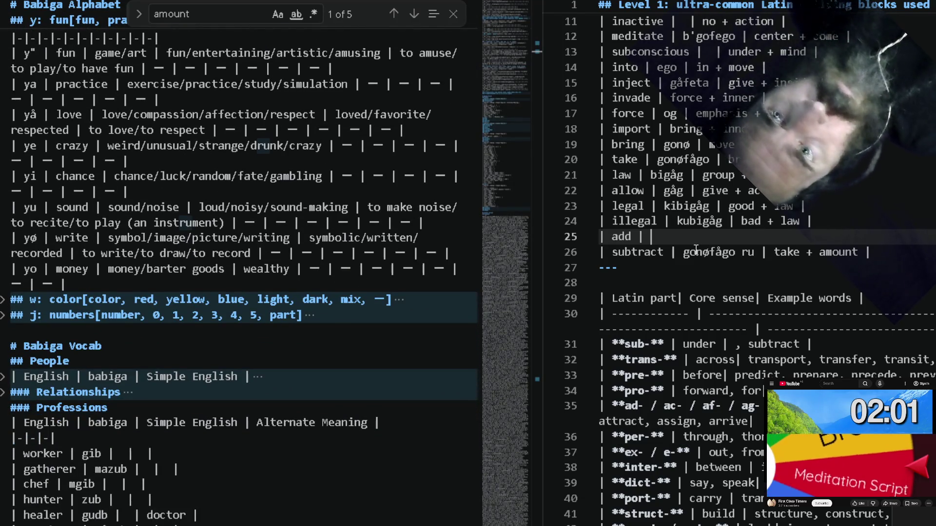
double_click(749, 254)
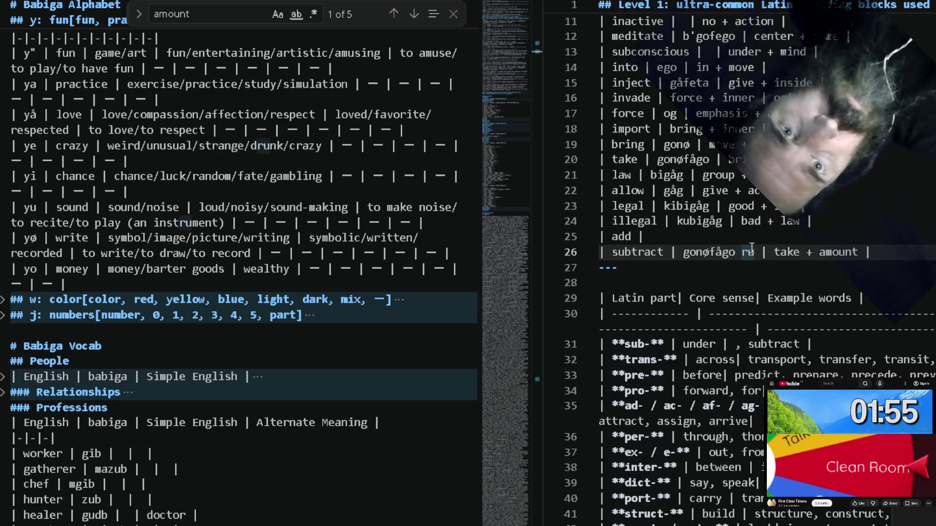
type("l")
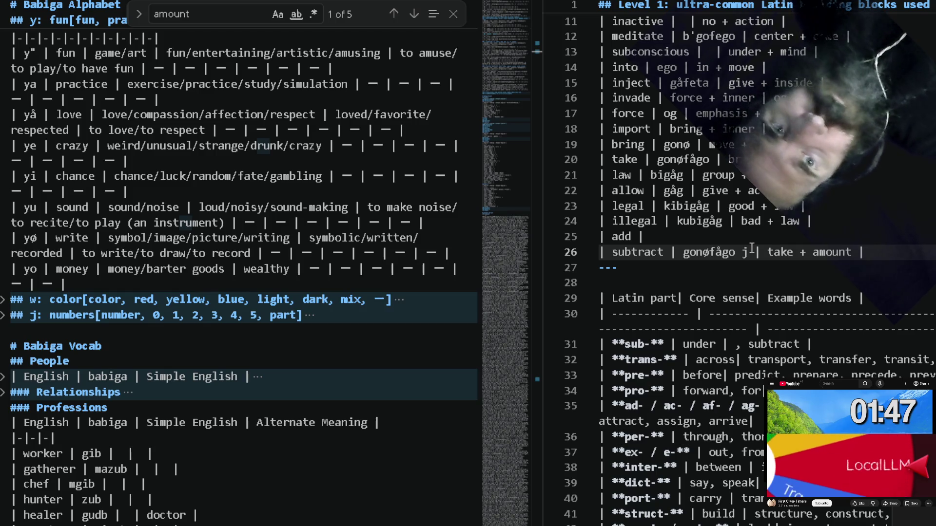
key("BackSpace")
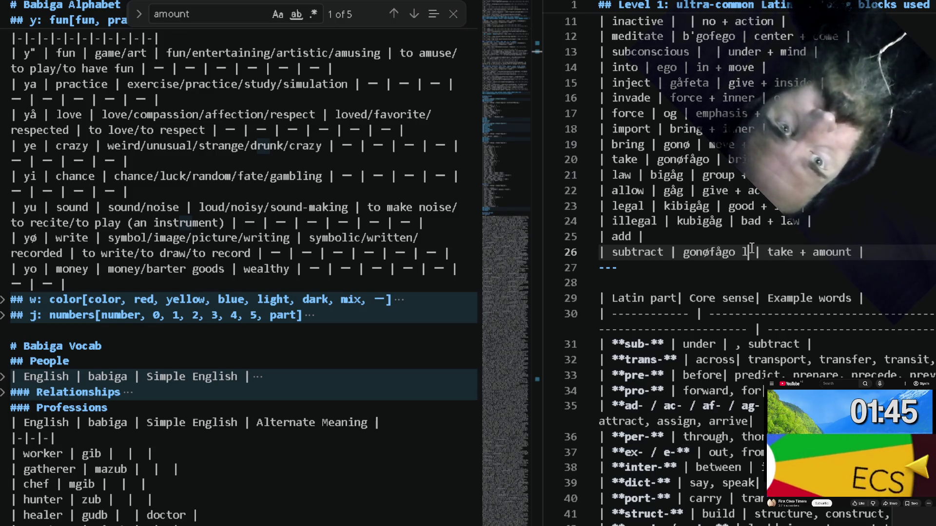
type("ru")
key("Up")
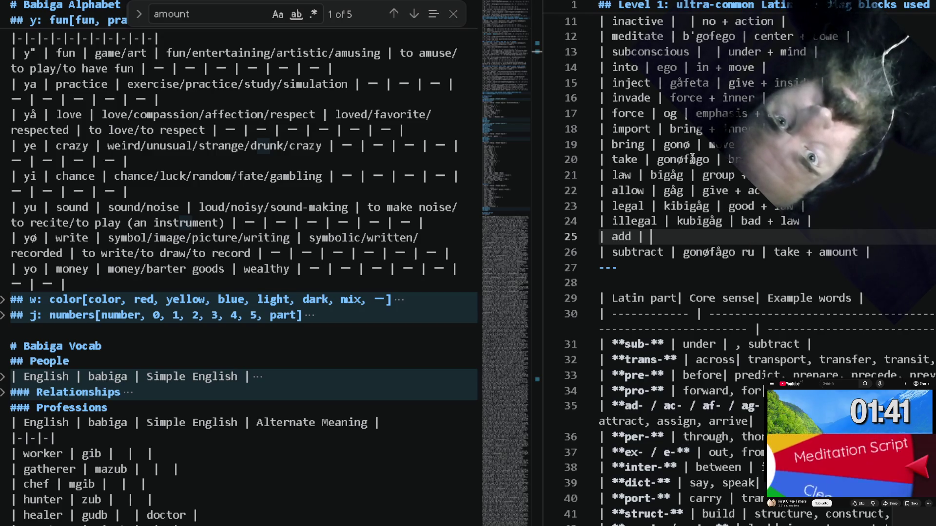
key("BackSpace")
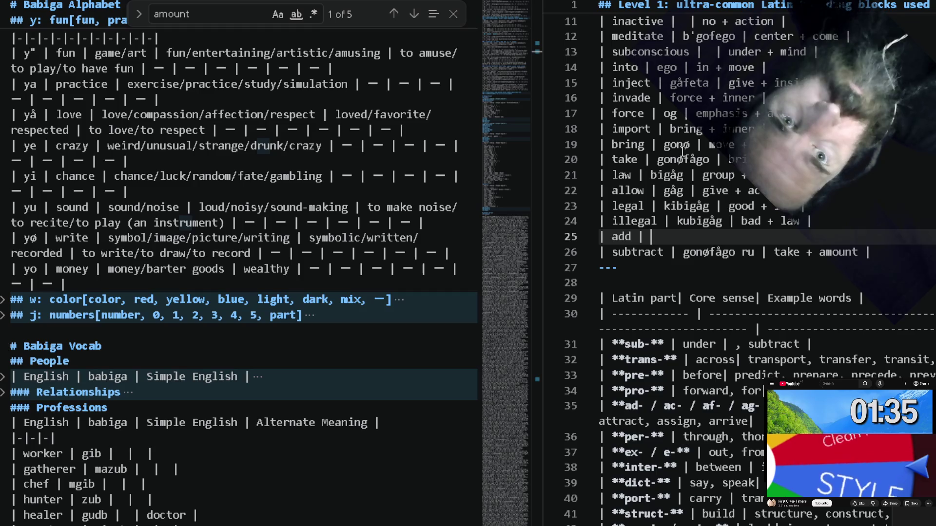
left_click(706, 252)
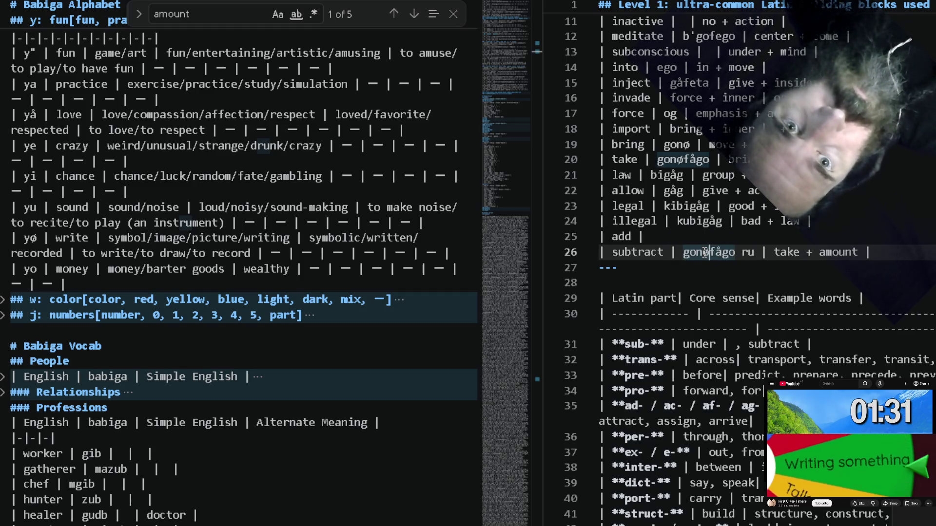
key("Up")
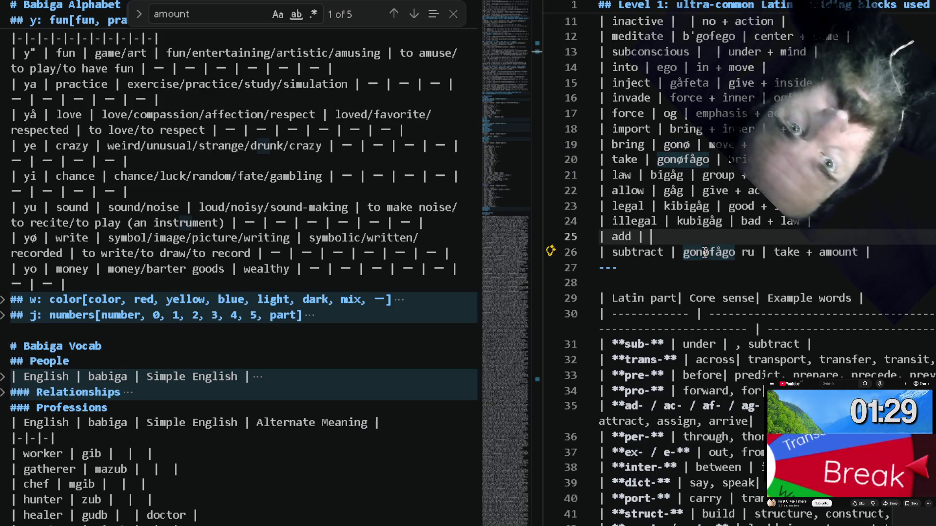
type("gonø")
key("Down")
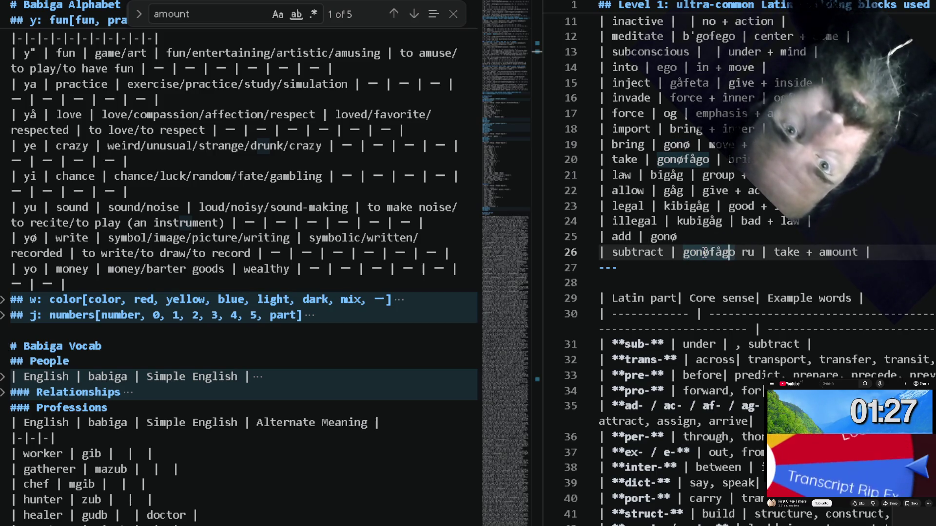
Copy ru from the subtract row onto the add row to form gonøru.
key("Right")
key("ctrl+shift+Right")
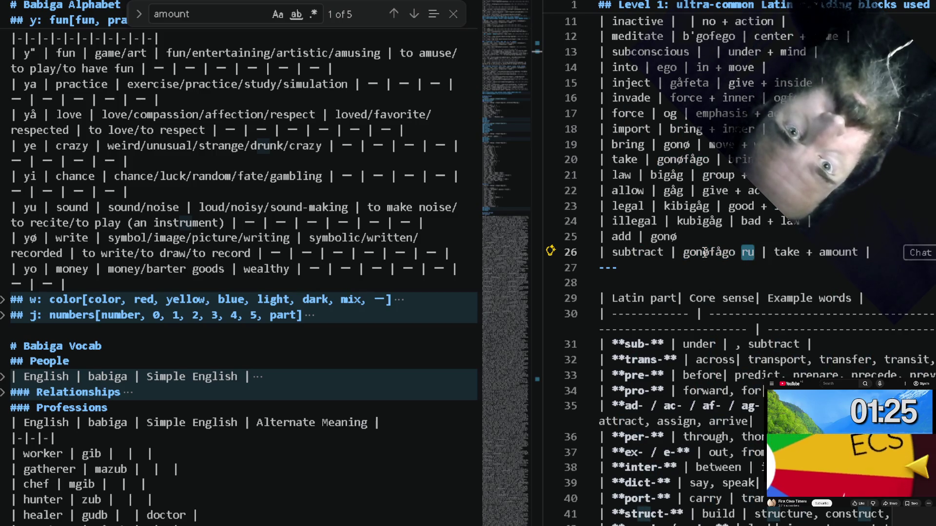
key("ctrl+c")
key("Up")
key("ctrl+v")
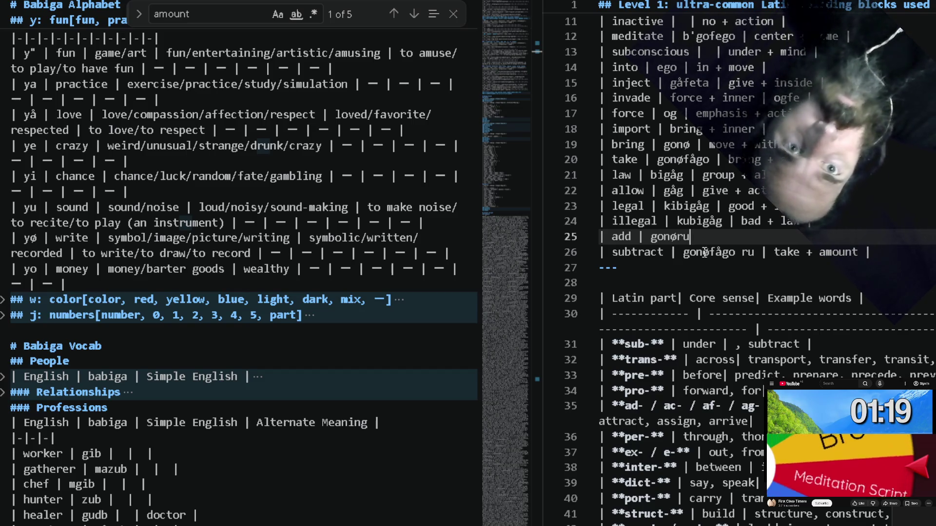
Move ru after gonø in the subtract row so its word reads gonøru fågo.
left_click(704, 252)
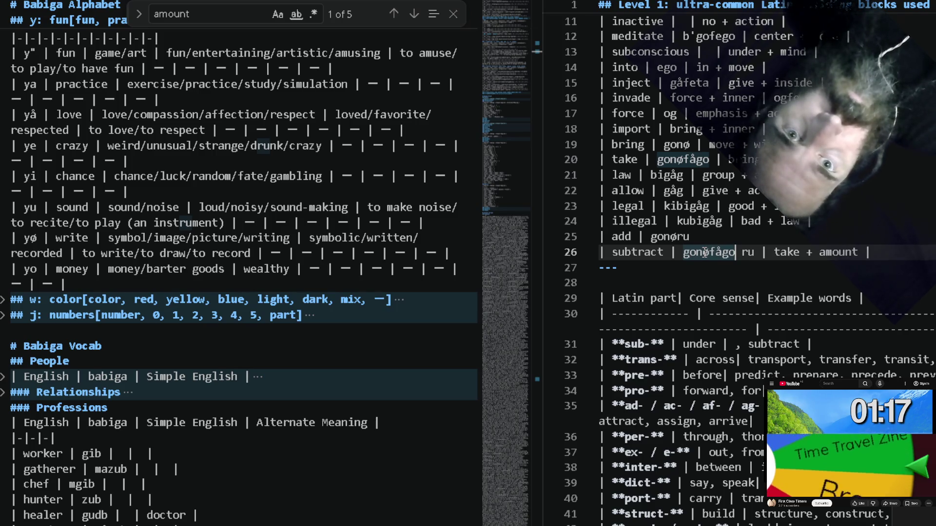
key("Right")
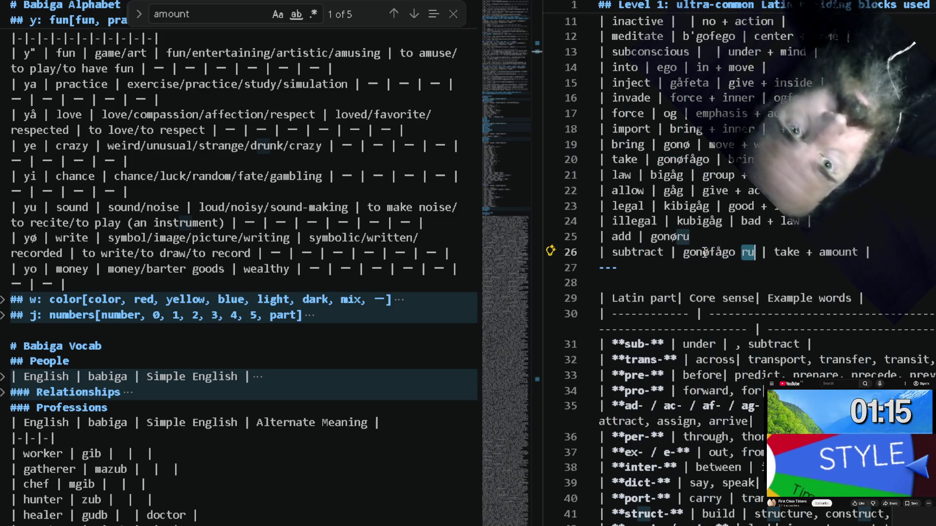
key("Delete")
key("Delete")
key("Left")
left_click(704, 252)
type("ru")
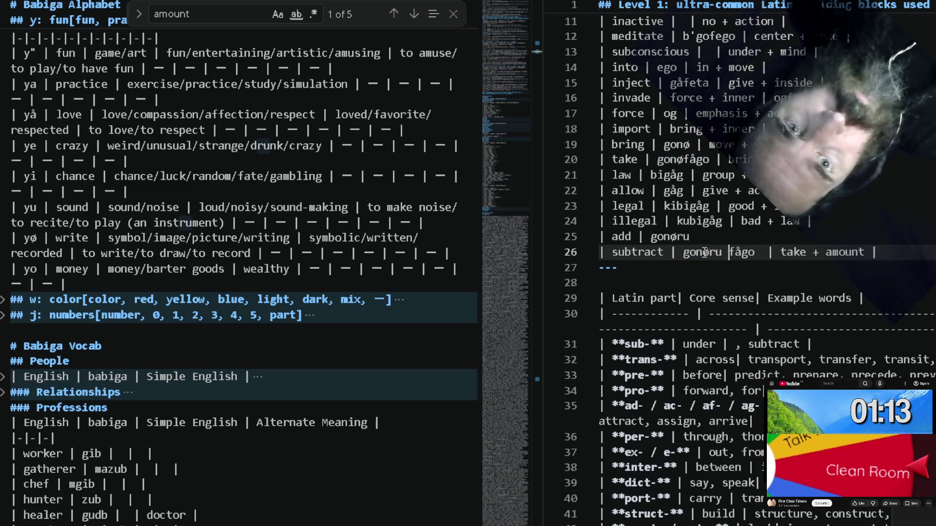
key("Up")
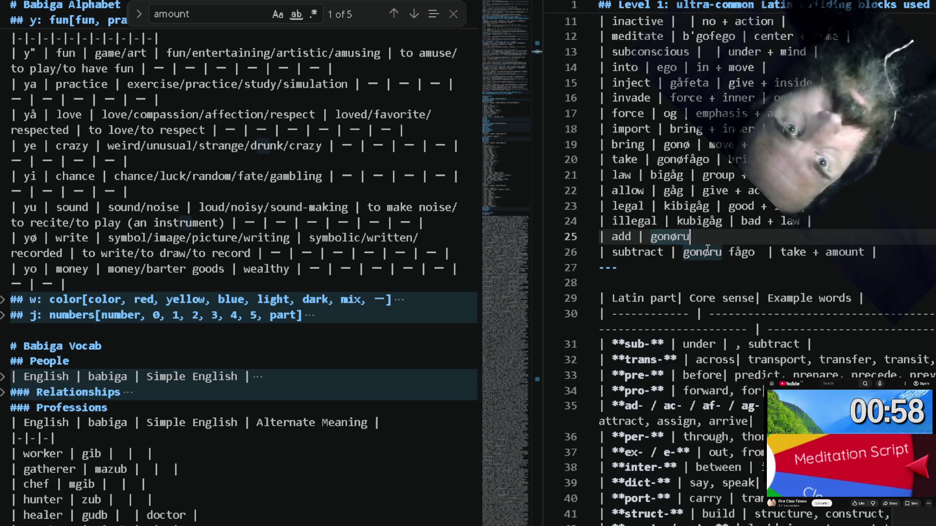
left_click(706, 249)
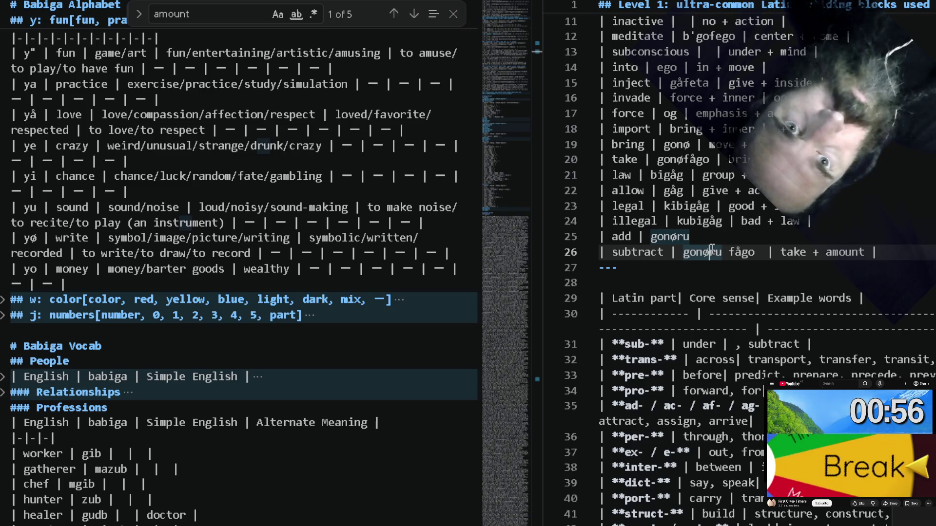
left_click(878, 251)
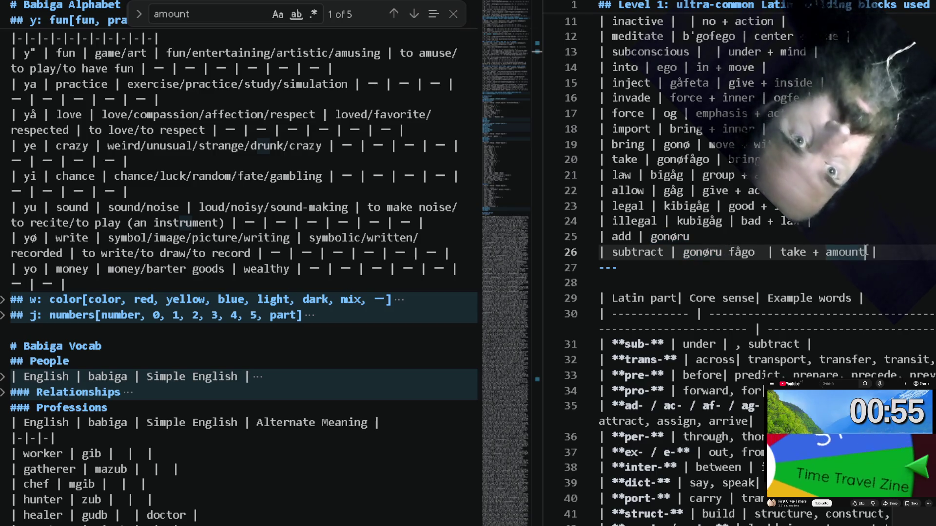
type(" |")
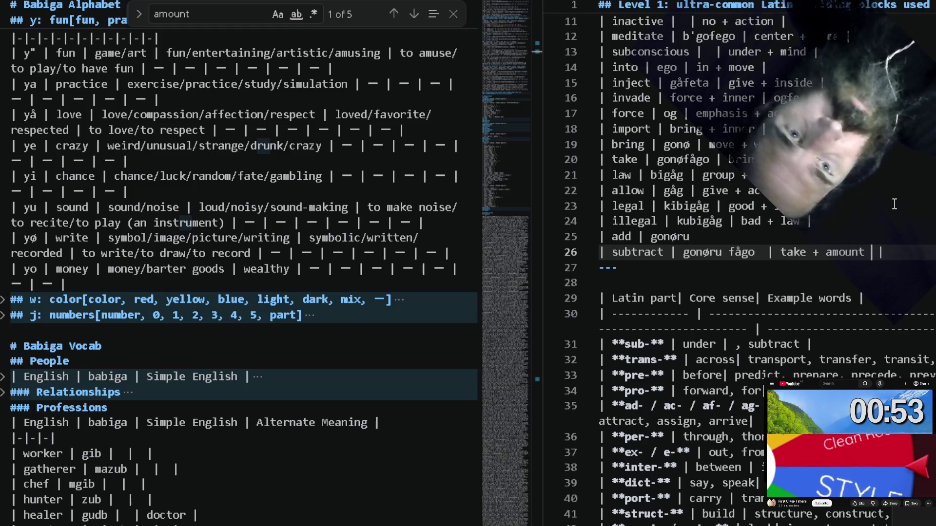
type("ay")
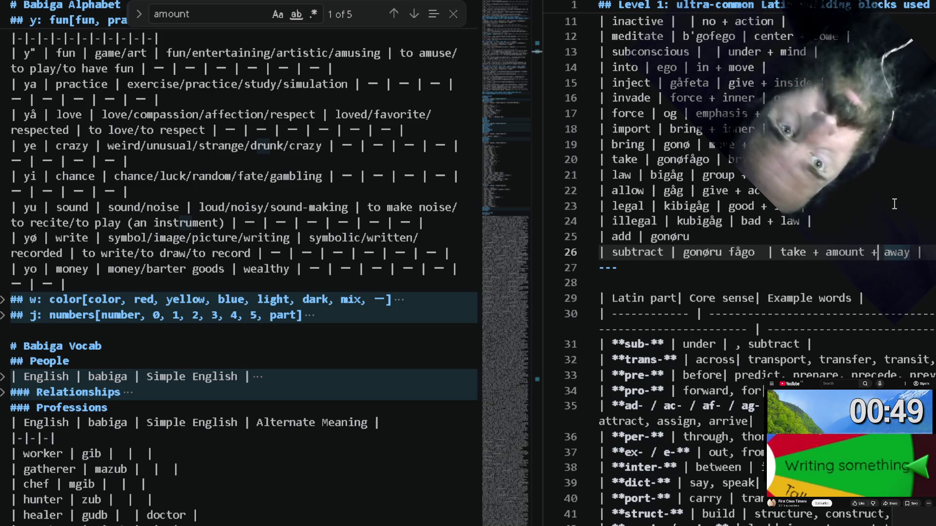
Replace take with bring in the subtract row and write 'bring + amount' for add.
key("ctrl+Left")
key("ctrl+Left")
key("ctrl+Left")
key("ctrl+Delete")
type("brin")
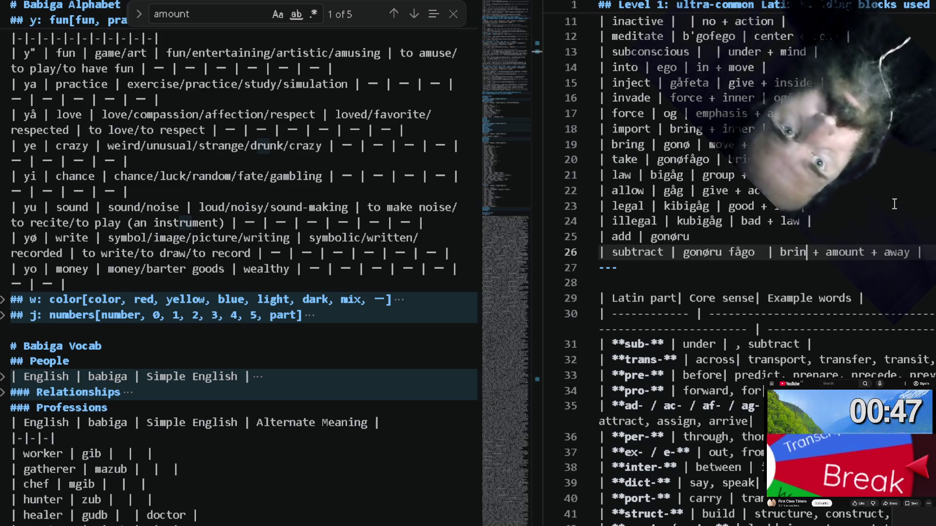
type("g")
key("Up")
type("| ")
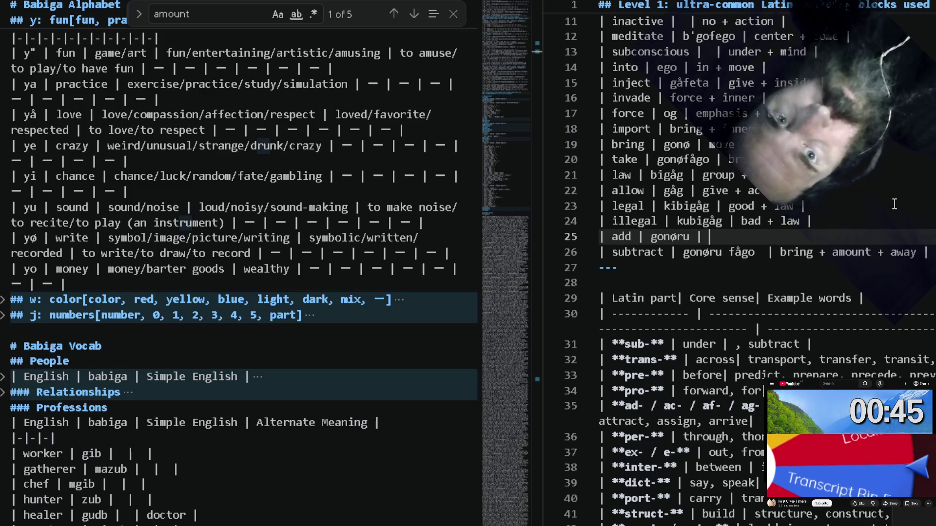
type("bring am")
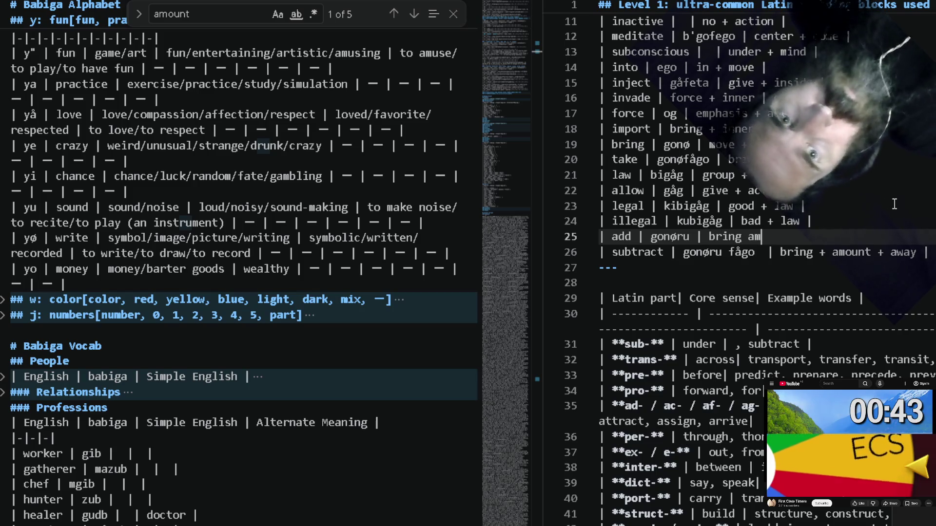
type("ount")
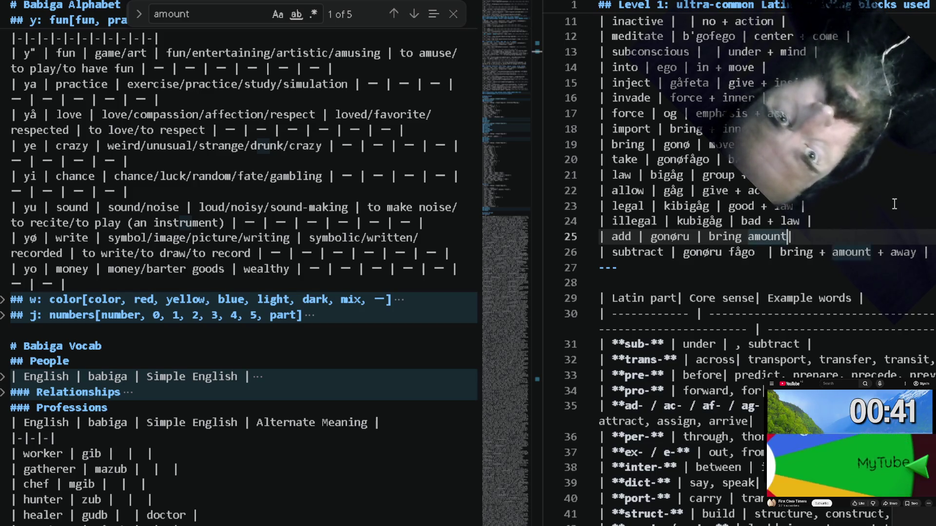
type(" |")
key("ctrl+Left")
key("ctrl+Left")
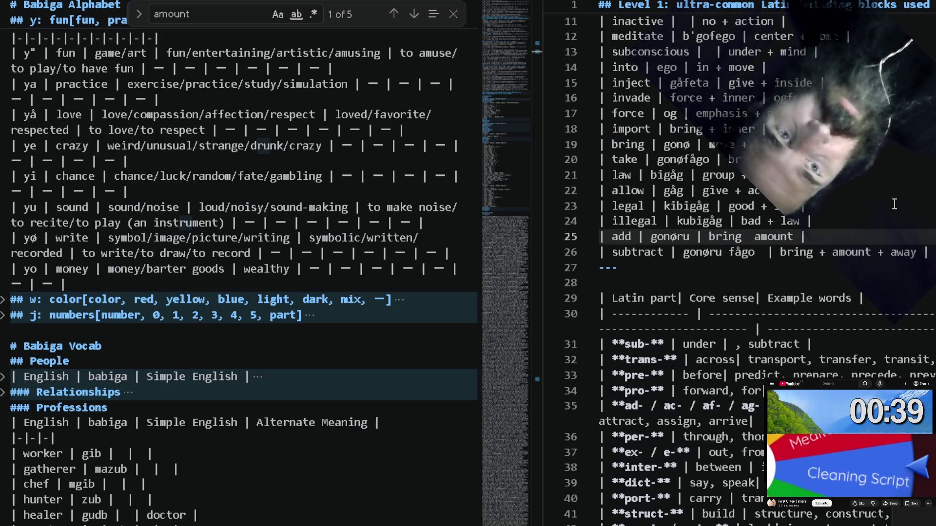
type("+")
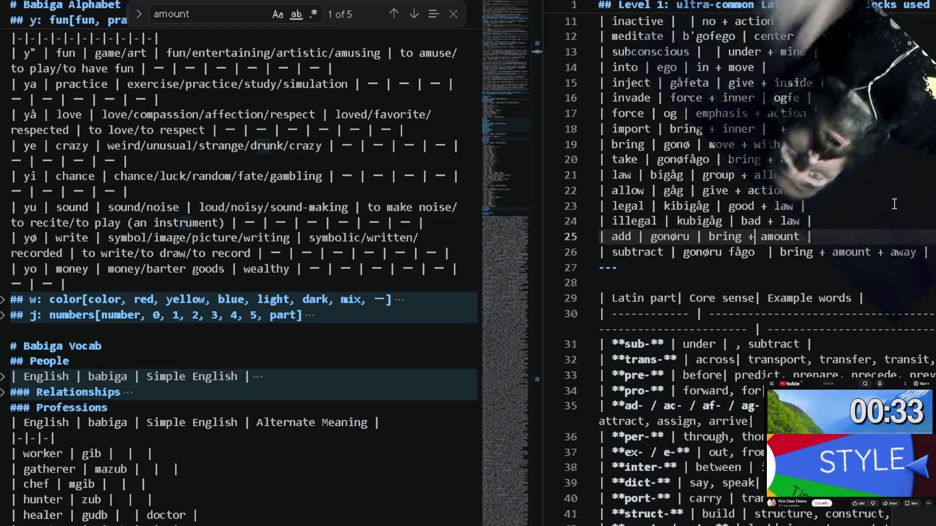
left_click(902, 239)
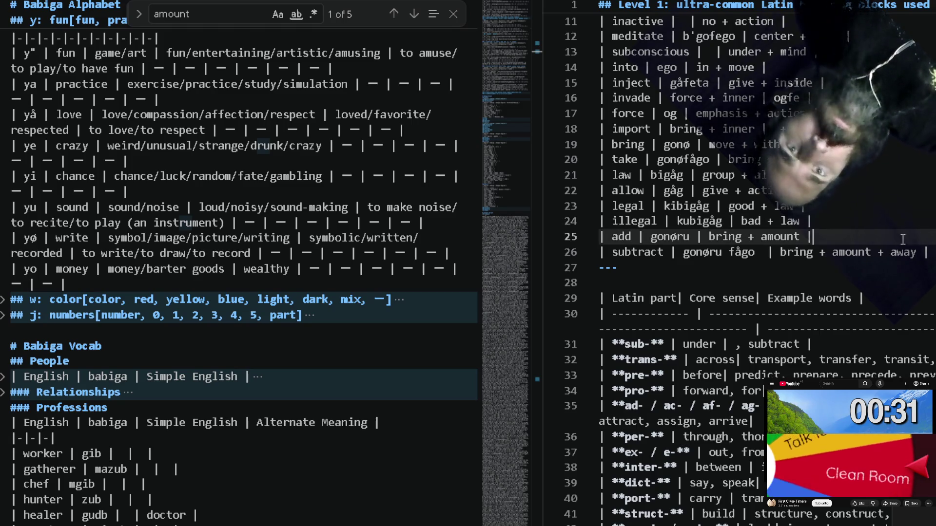
type(" plus")
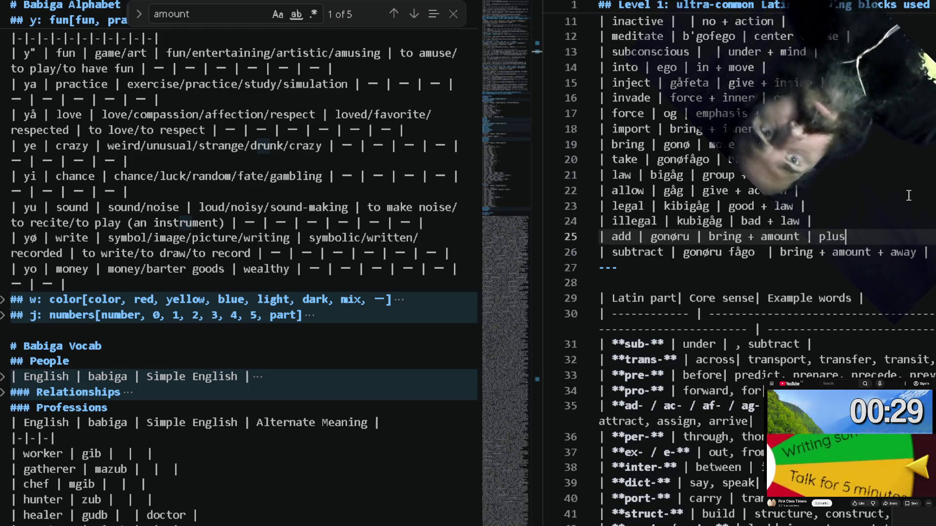
type(" |")
Finish the add row's meaning 'plus, +' and remove its duplicate closing bar.
key("Down")
key("ctrl+d")
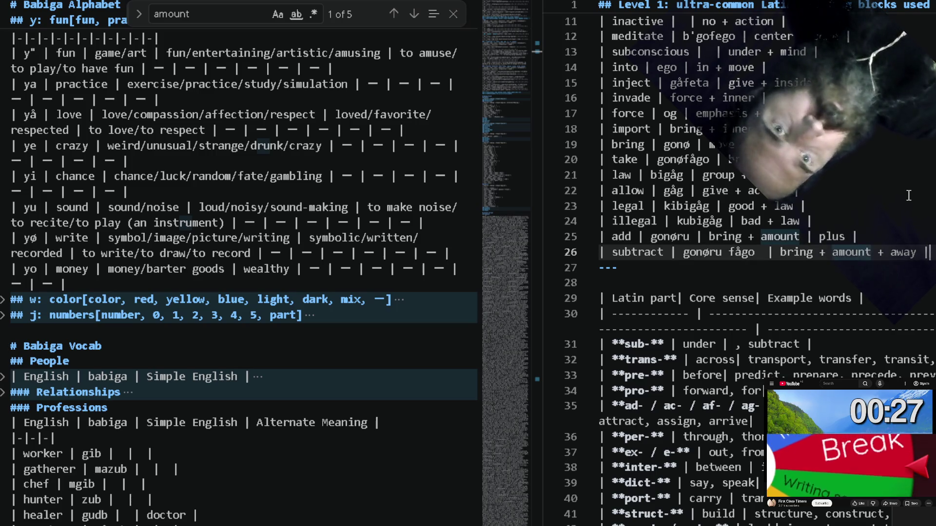
key("Escape")
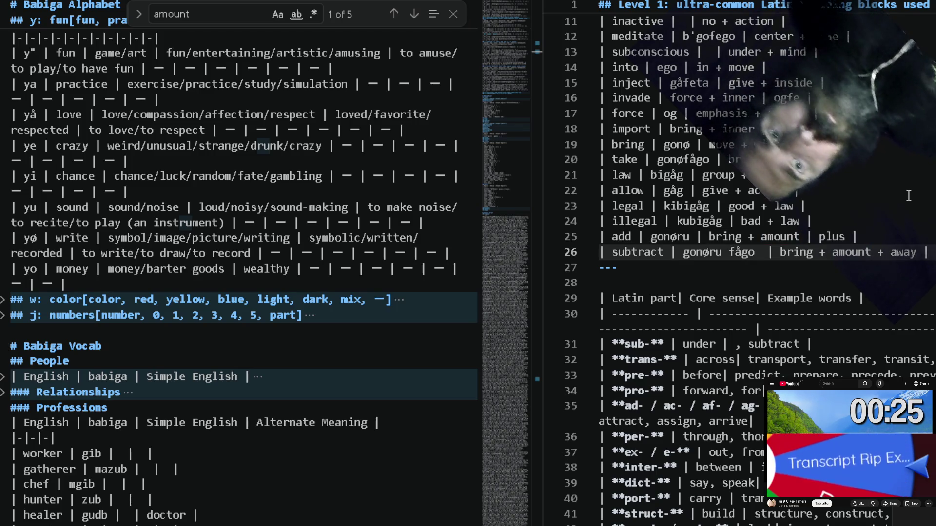
key("Up")
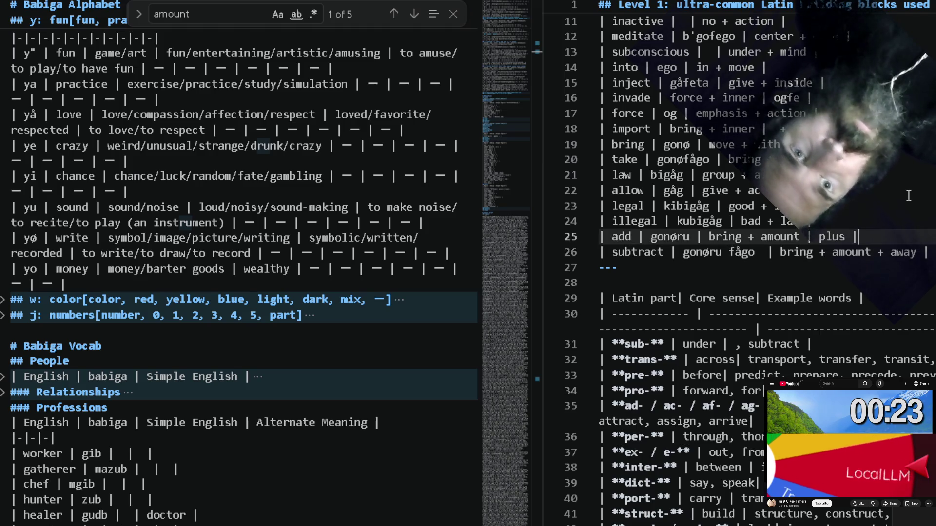
key("BackSpace")
key("BackSpace")
type(", |")
key("BackSpace")
type("+ |")
key("Down")
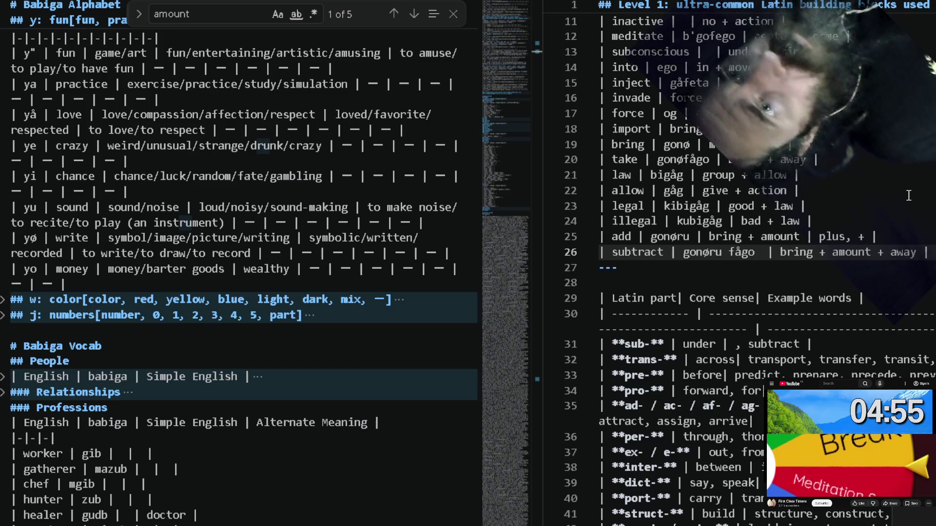
scroll(361, 88, "up", 2)
scroll(361, 88, "up", 5)
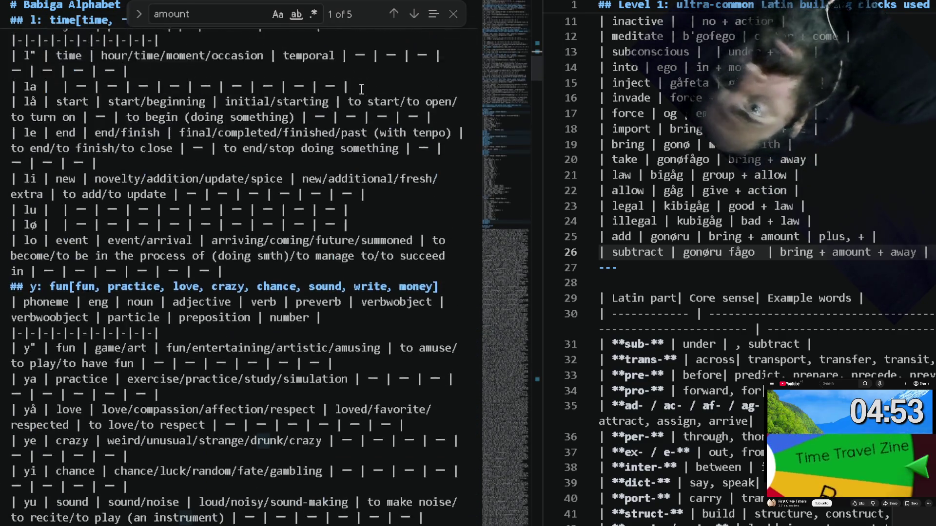
scroll(361, 89, "up", 3)
scroll(360, 89, "up", 6)
scroll(361, 88, "up", 2)
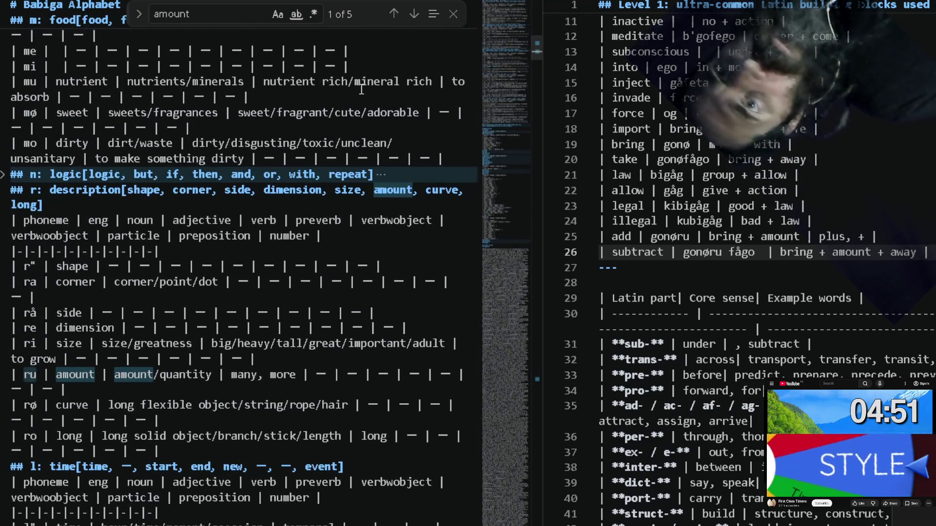
scroll(360, 88, "down", 2)
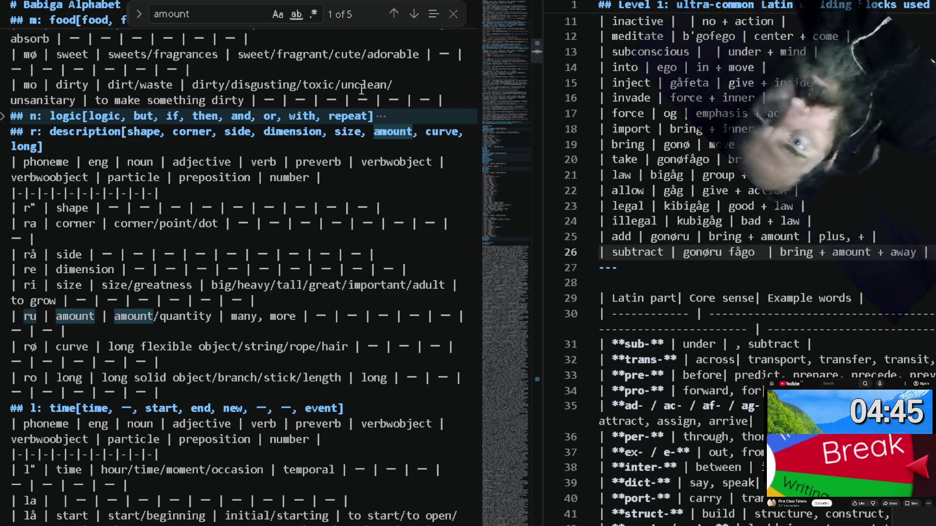
scroll(361, 88, "down", 1)
scroll(360, 89, "down", 2)
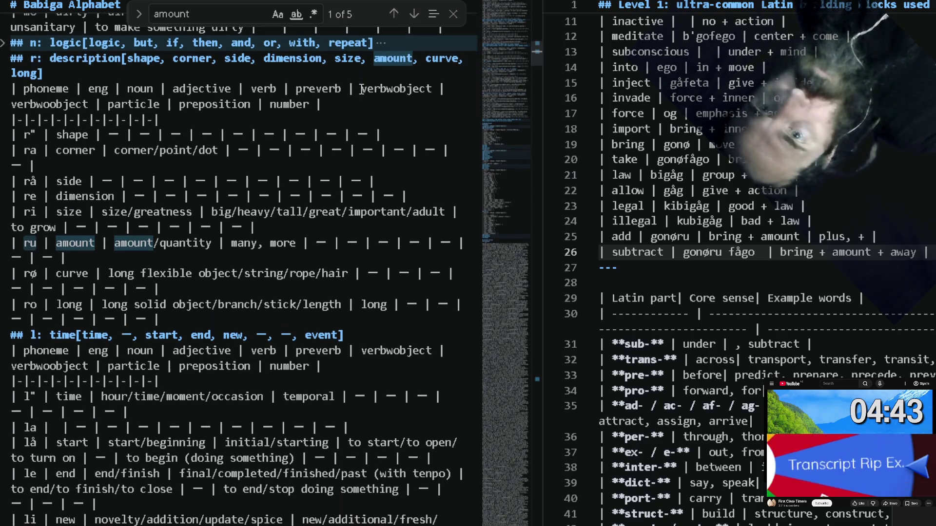
scroll(361, 88, "down", 3)
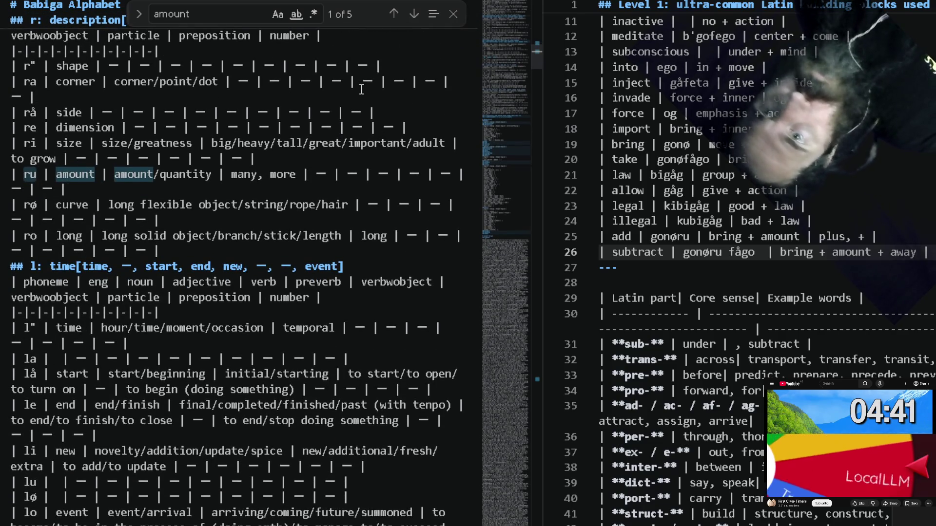
scroll(360, 88, "down", 2)
scroll(360, 89, "down", 3)
scroll(360, 89, "down", 3)
scroll(361, 88, "down", 2)
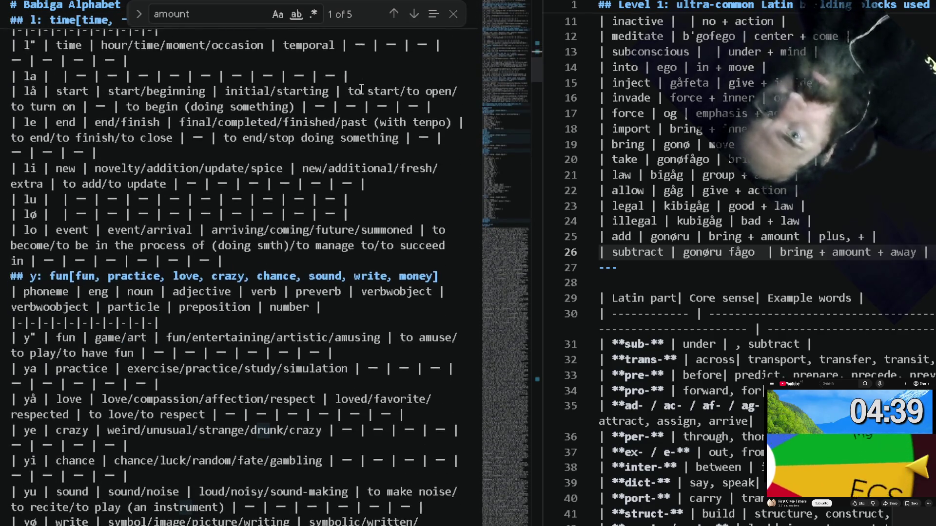
scroll(360, 89, "down", 3)
scroll(361, 89, "up", 3)
scroll(360, 89, "up", 5)
scroll(360, 88, "up", 3)
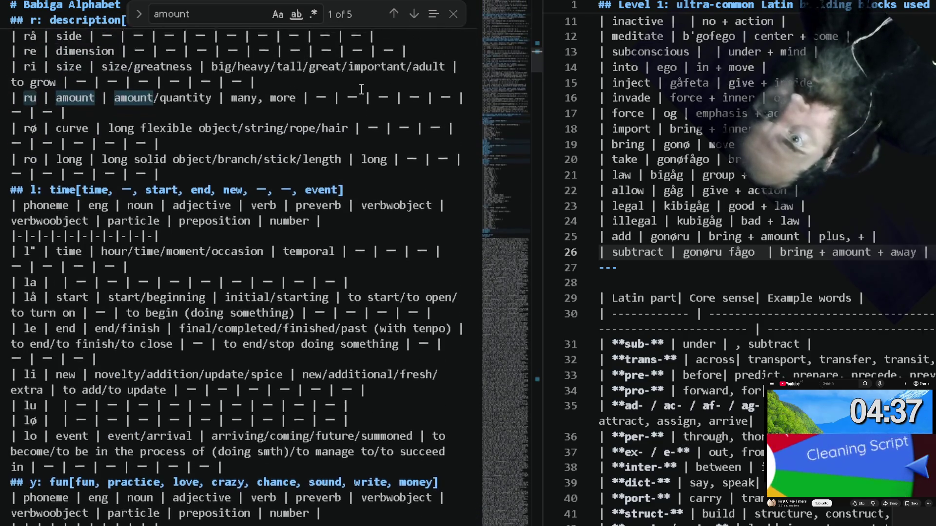
scroll(361, 89, "up", 2)
scroll(361, 88, "up", 2)
scroll(361, 89, "up", 2)
scroll(360, 88, "up", 1)
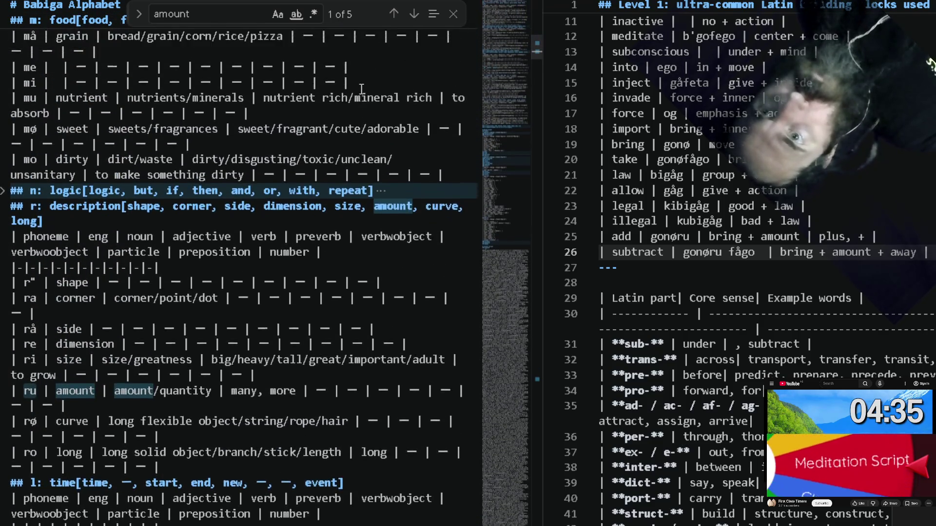
scroll(361, 89, "up", 2)
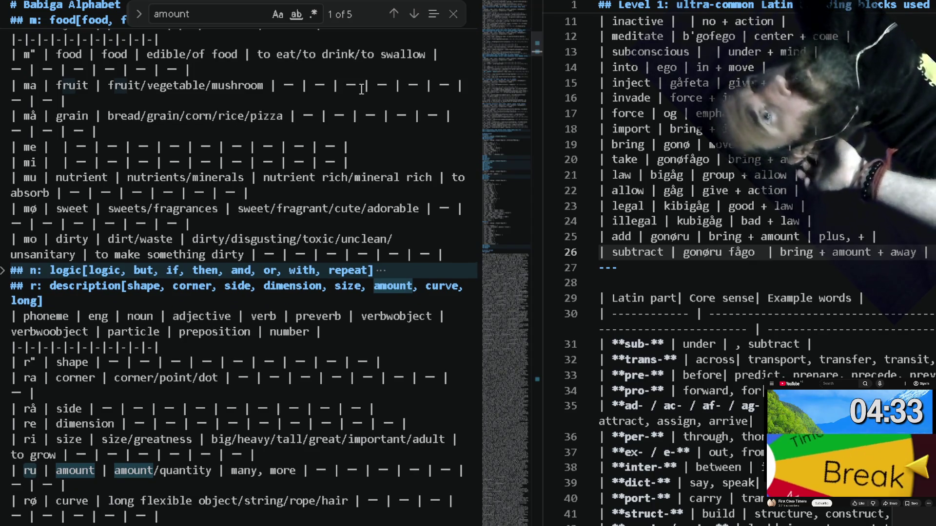
scroll(360, 89, "up", 1)
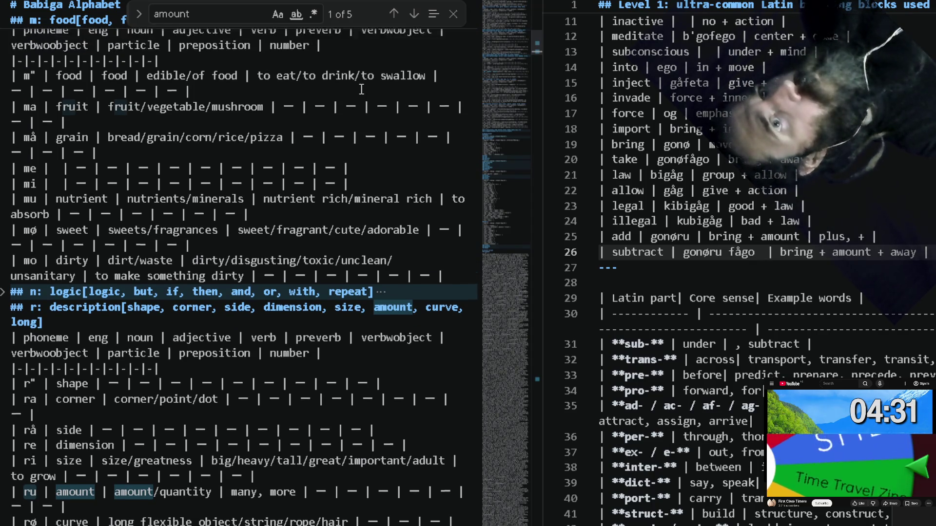
scroll(361, 89, "up", 2)
scroll(360, 88, "up", 3)
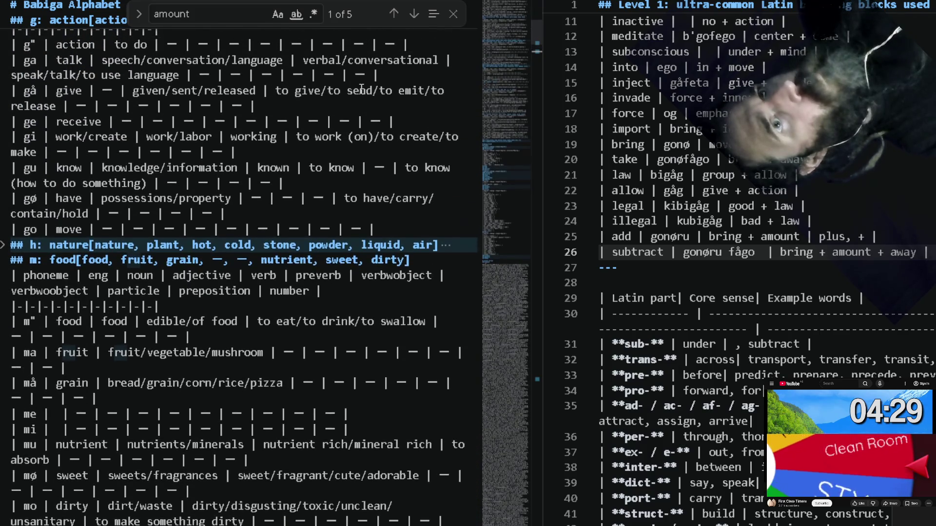
scroll(361, 89, "up", 1)
scroll(360, 89, "down", 1)
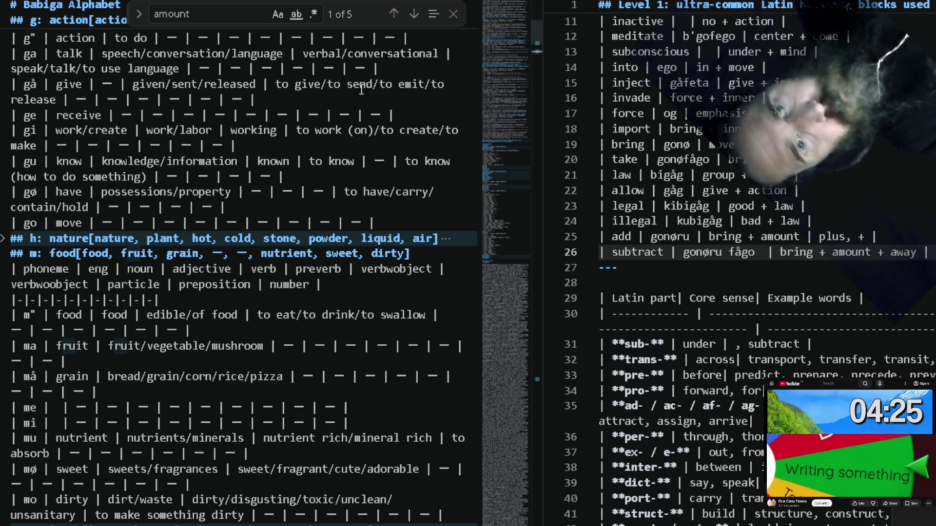
scroll(361, 89, "down", 1)
scroll(361, 89, "down", 1)
scroll(360, 89, "down", 2)
scroll(361, 89, "down", 2)
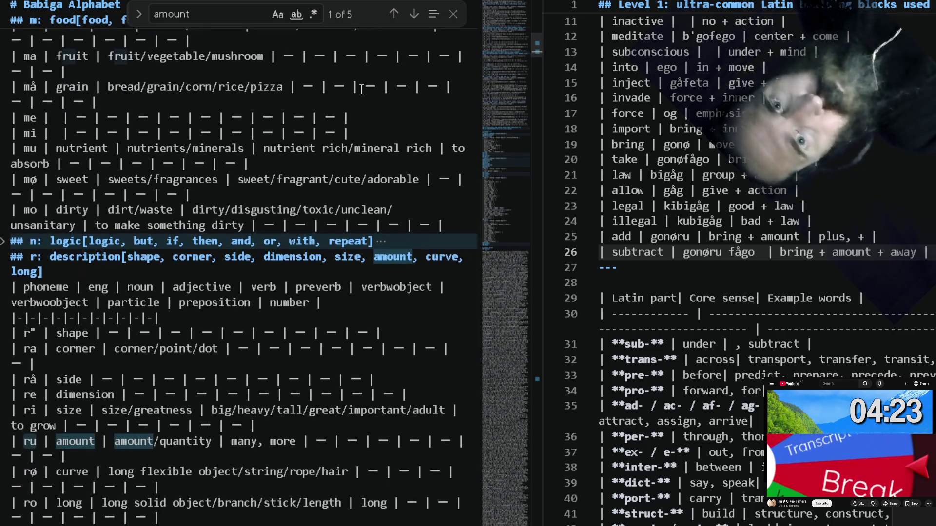
scroll(361, 89, "down", 1)
Add the multiply row 'ruru | many + amount' and begin another row below it.
key("Return")
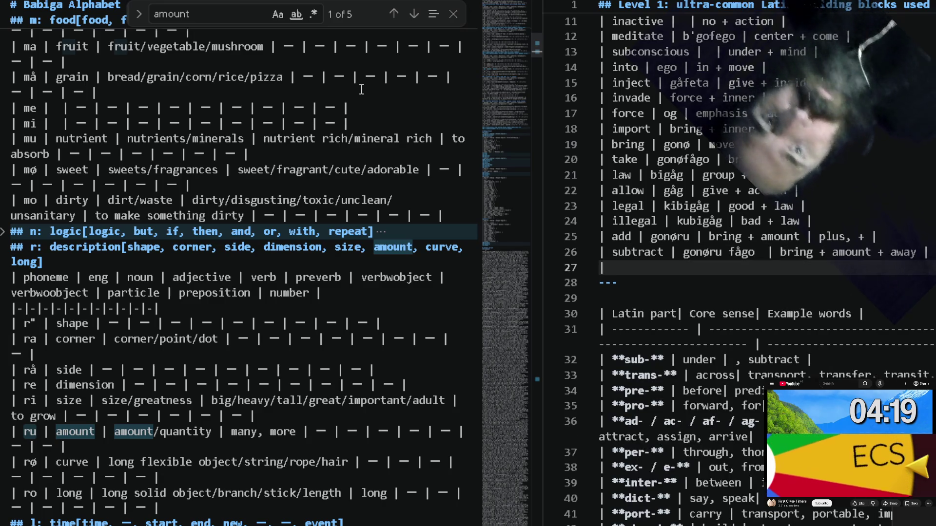
type("| multi")
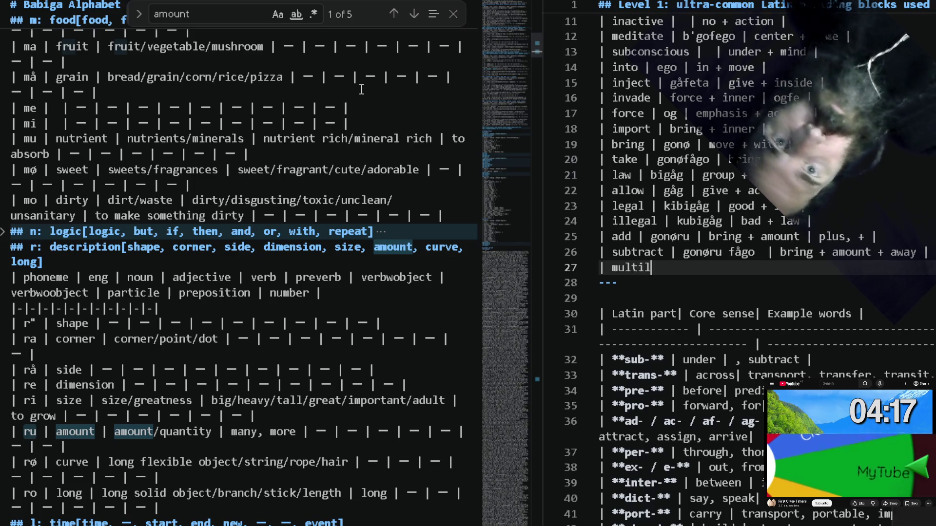
type("ply | ")
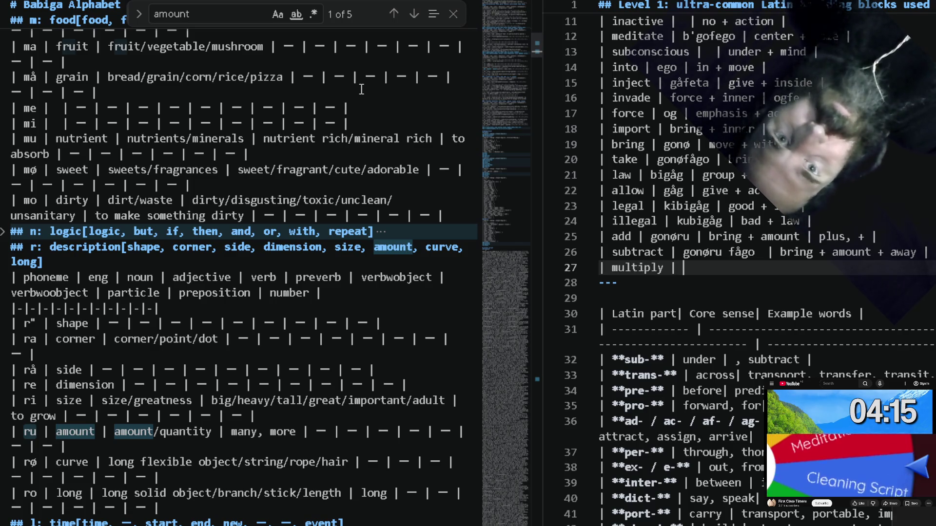
type("ruru | many")
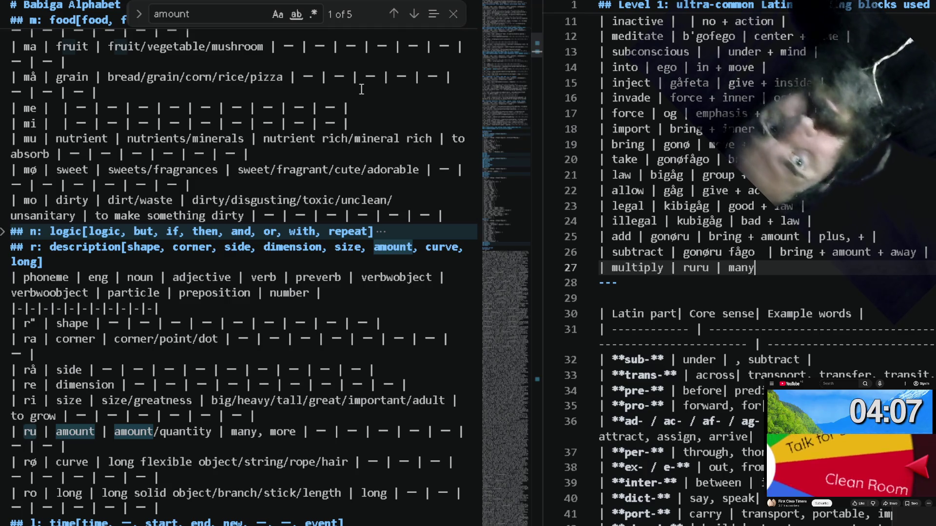
type(" + amoun")
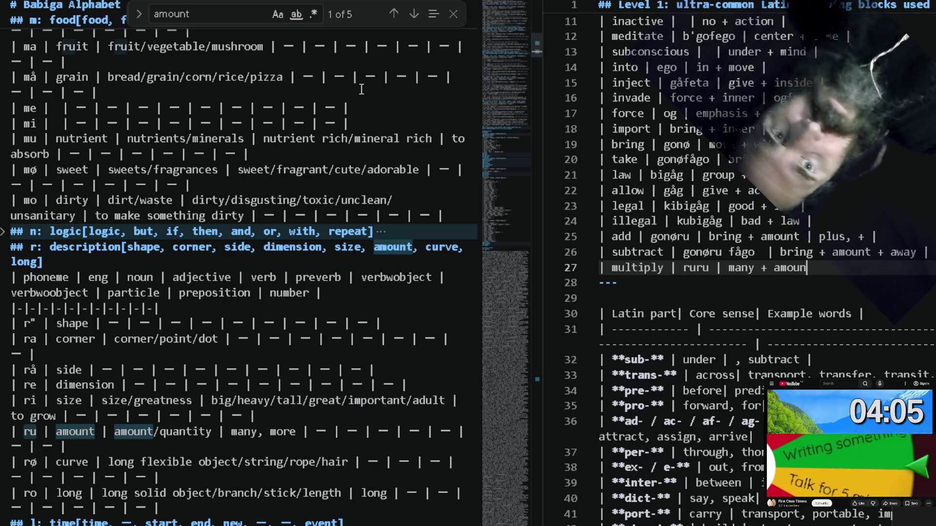
type("t |")
key("Return")
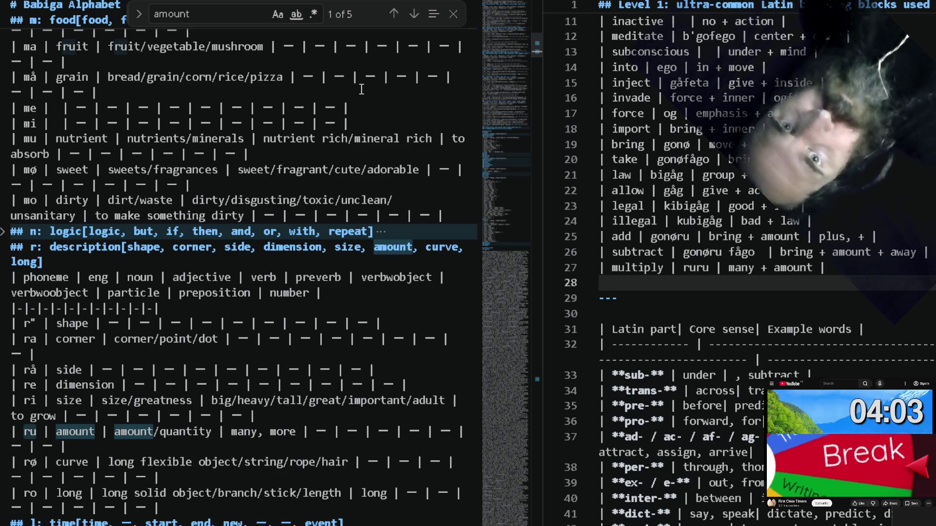
type("|")
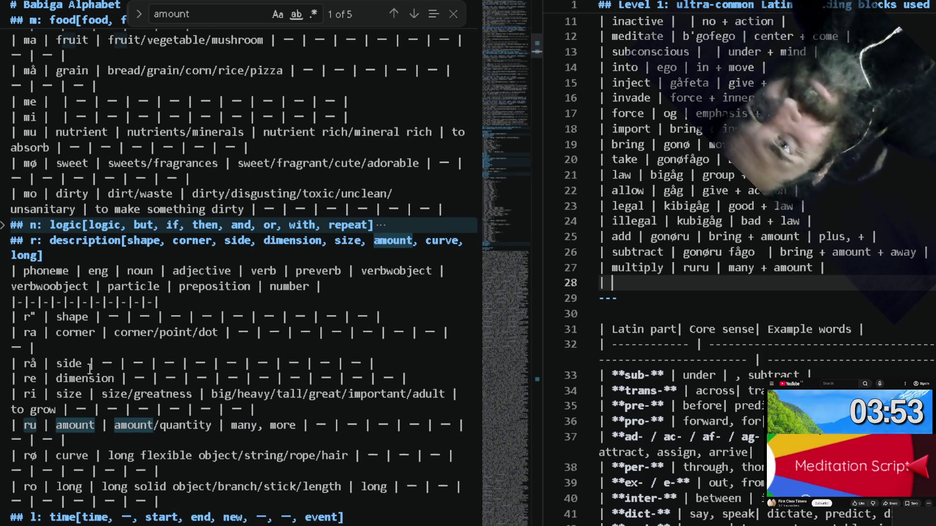
scroll(220, 256, "down", 8)
scroll(90, 368, "down", 2)
scroll(91, 369, "down", 2)
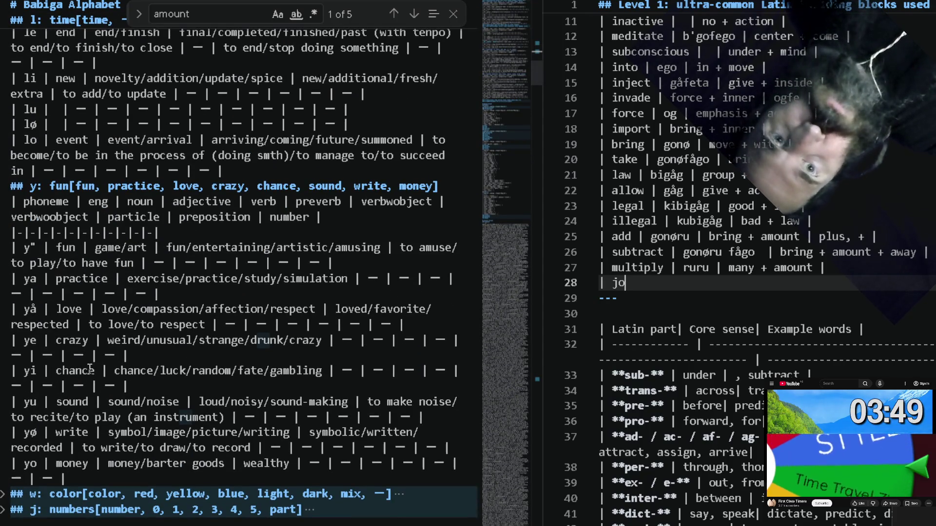
type("ru")
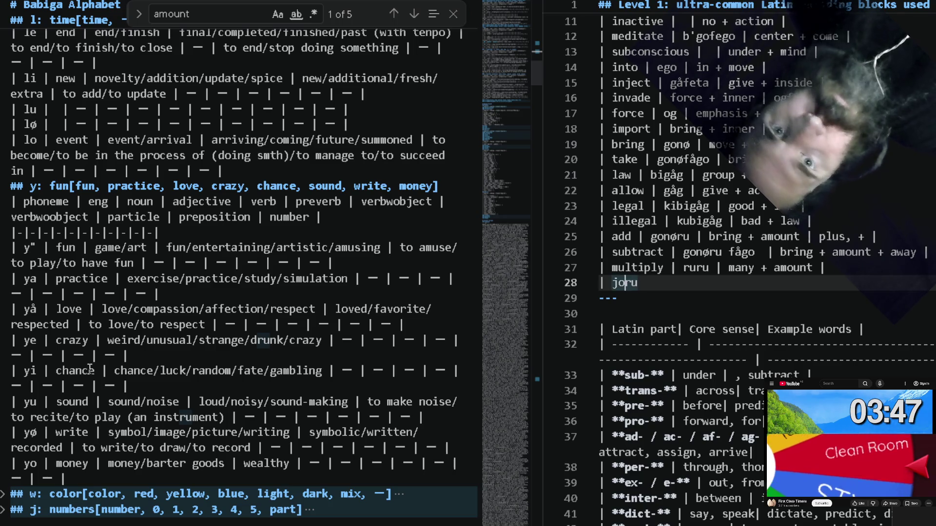
Write the divide row 'joru | part + amount' and leave a blank line after it.
key("Left")
key("Left")
type("divi")
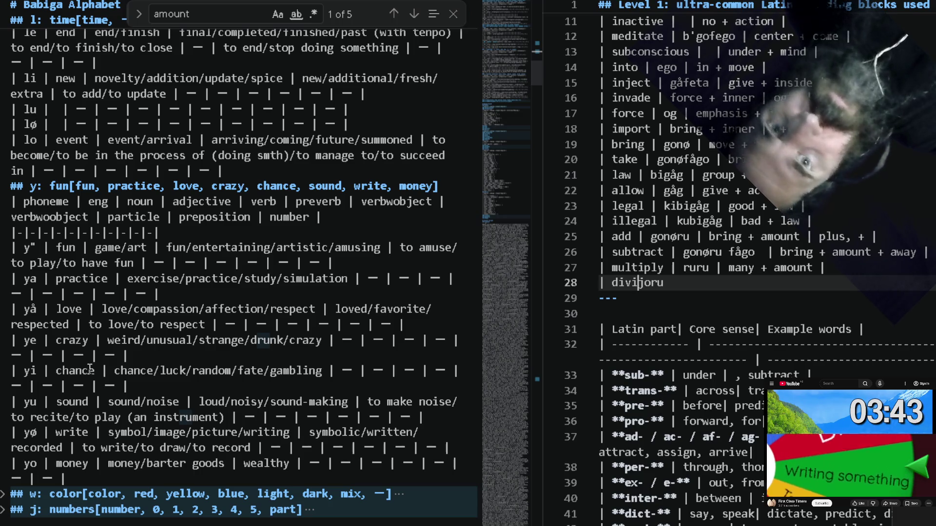
type("de |")
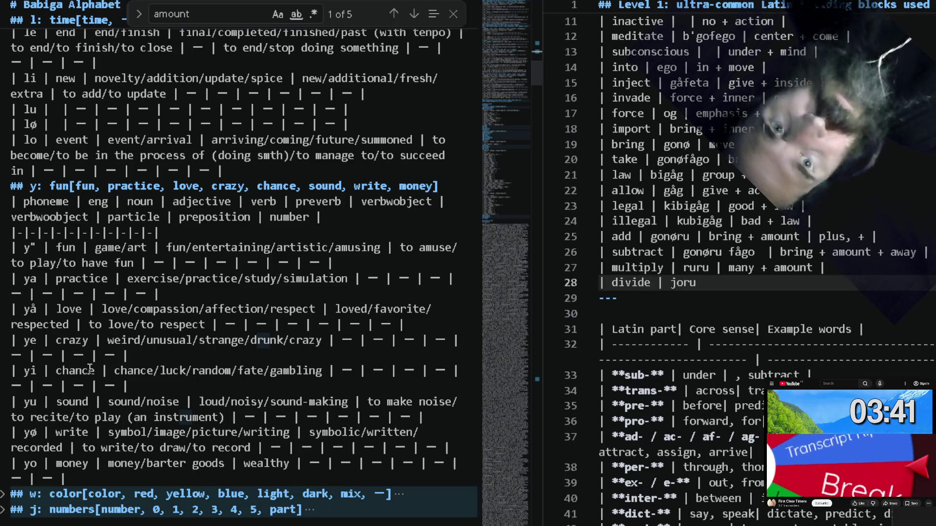
key("shift+End")
type("|")
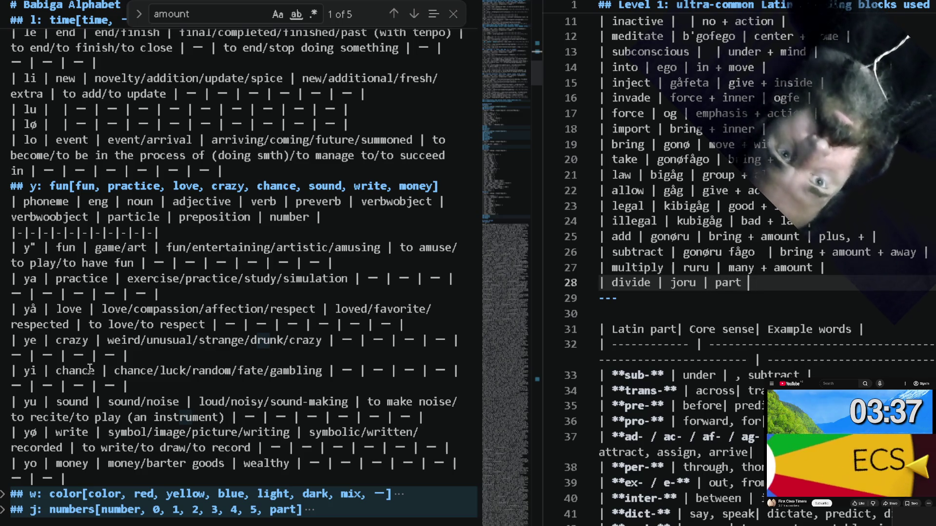
type(" + |")
type("unt")
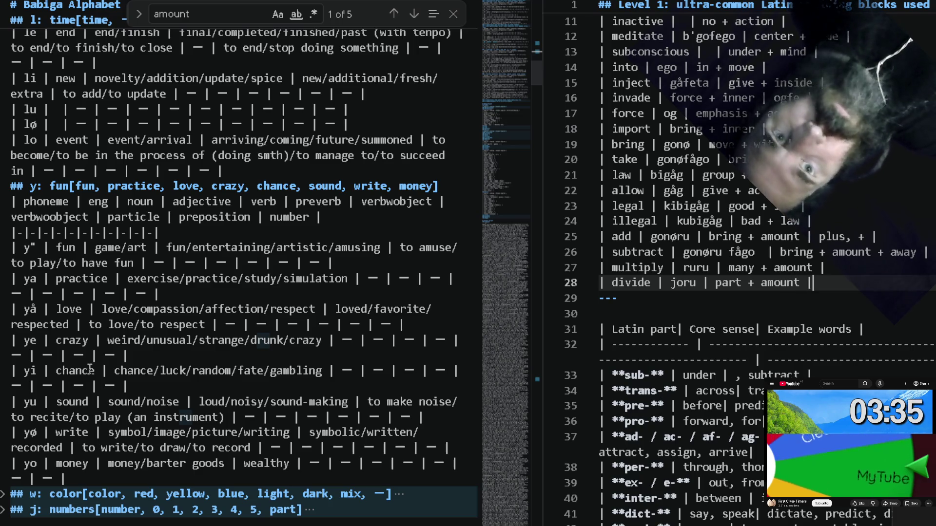
key("Return")
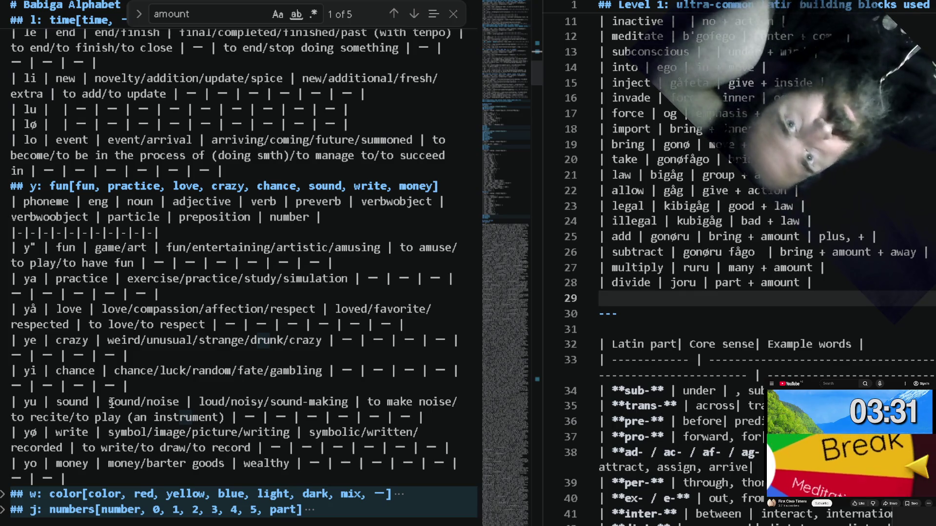
triple_click(715, 392)
Delete the sub- row from the Latin part table and return to searching the alphabet file.
key("BackSpace")
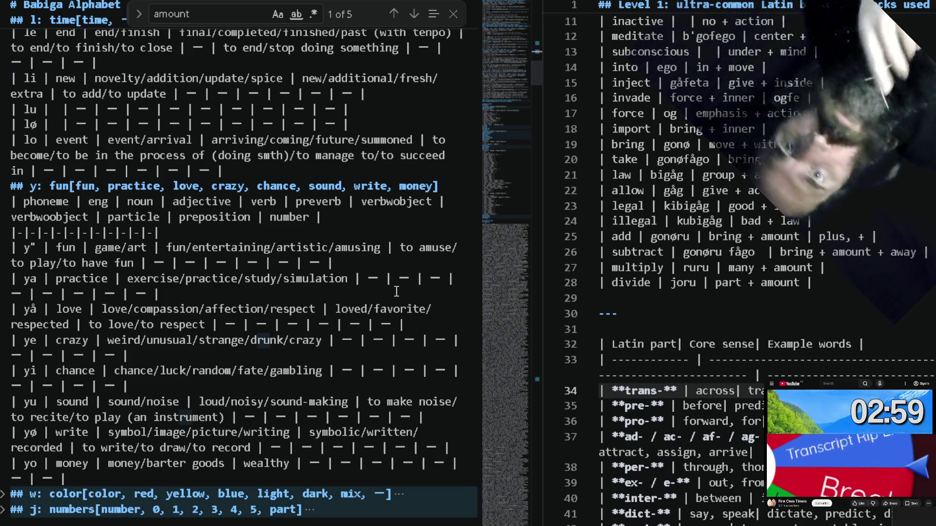
left_click(417, 297)
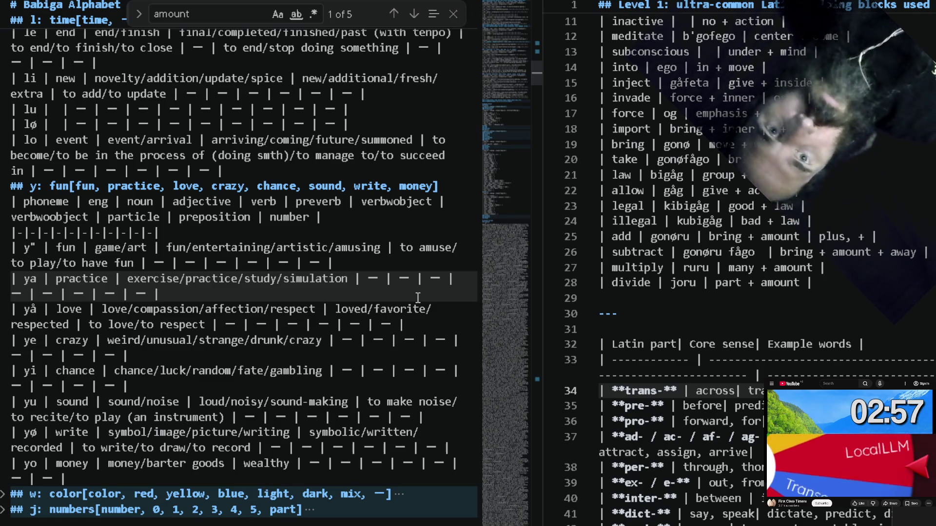
key("ctrl+f")
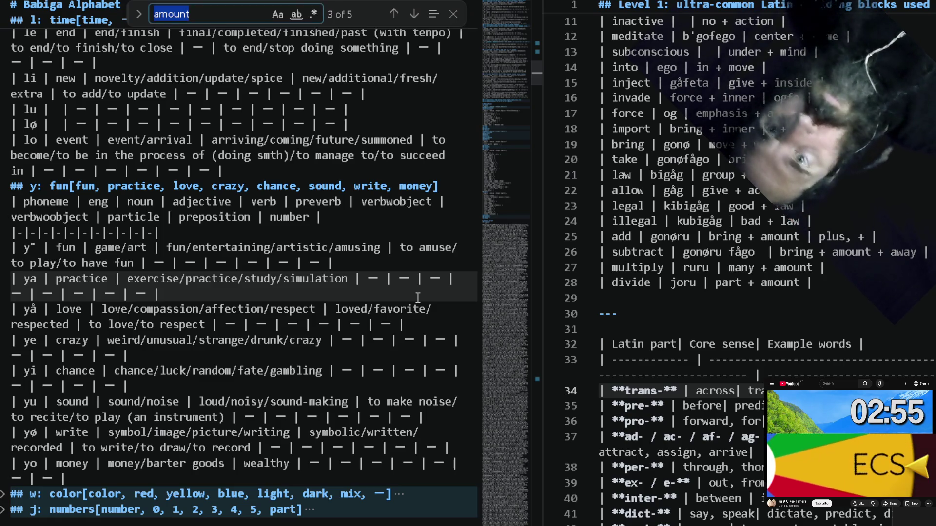
type("move")
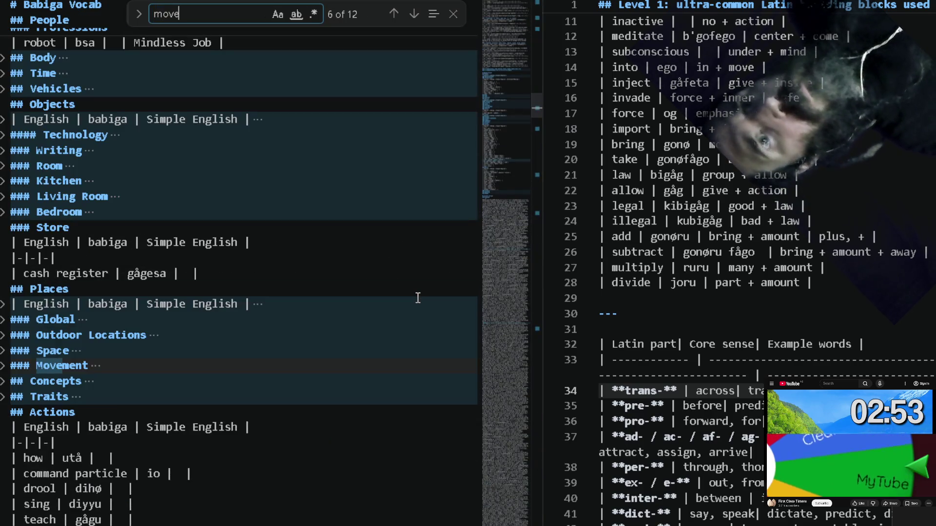
scroll(359, 317, "up", 3)
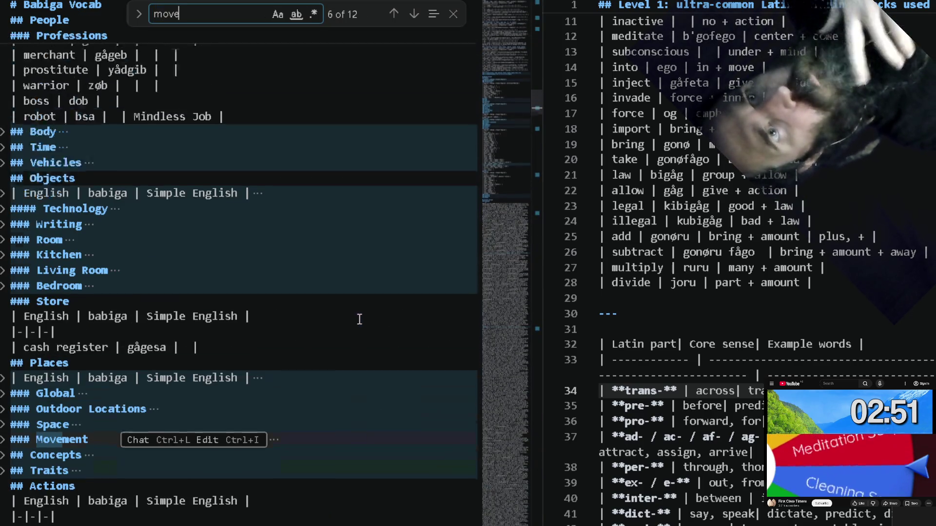
scroll(359, 320, "up", 10)
scroll(359, 320, "up", 5)
scroll(359, 319, "up", 10)
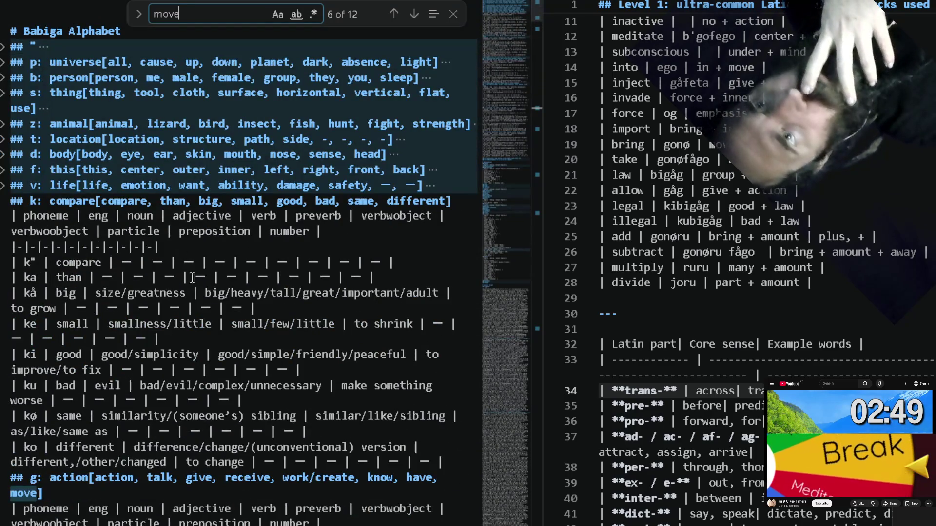
Type the transport row with meaning 'thing + move', collapsing alphabet sections for reference.
left_click(3, 202)
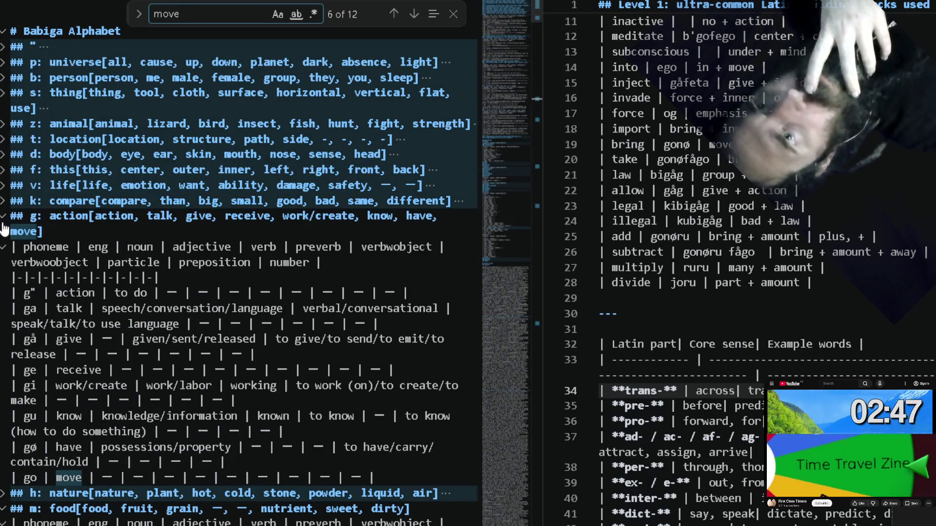
left_click(737, 306)
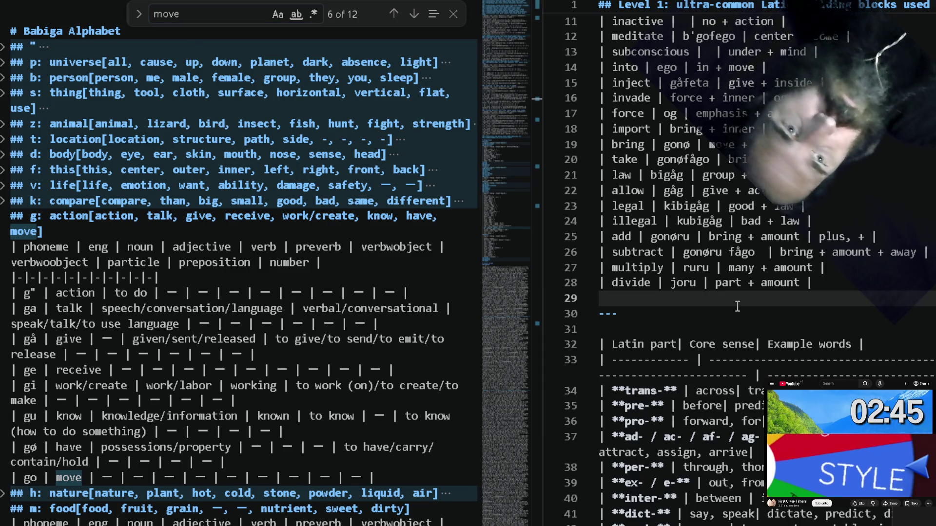
type("|trans")
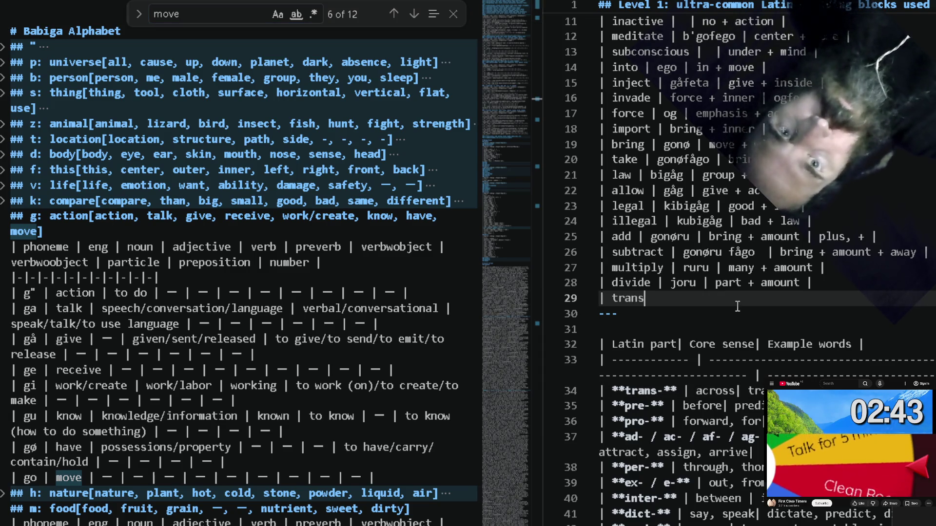
type("port | |")
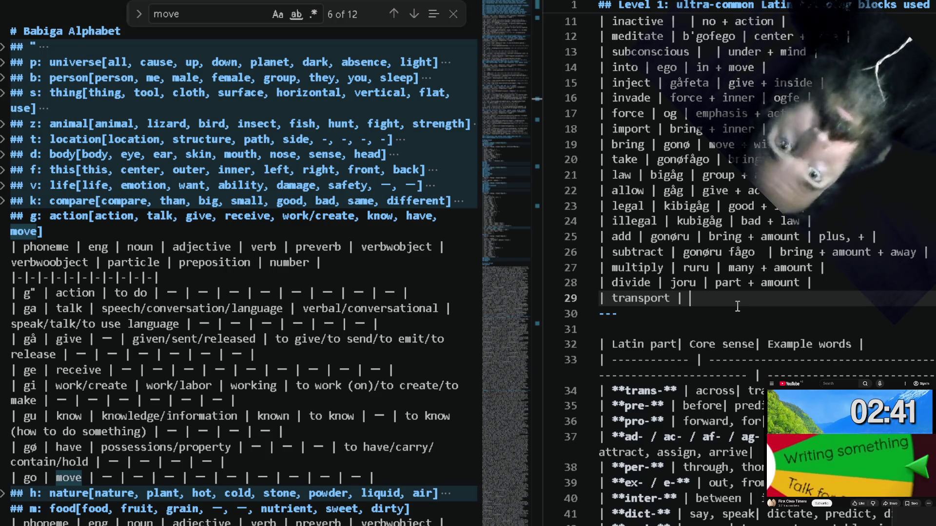
type("go")
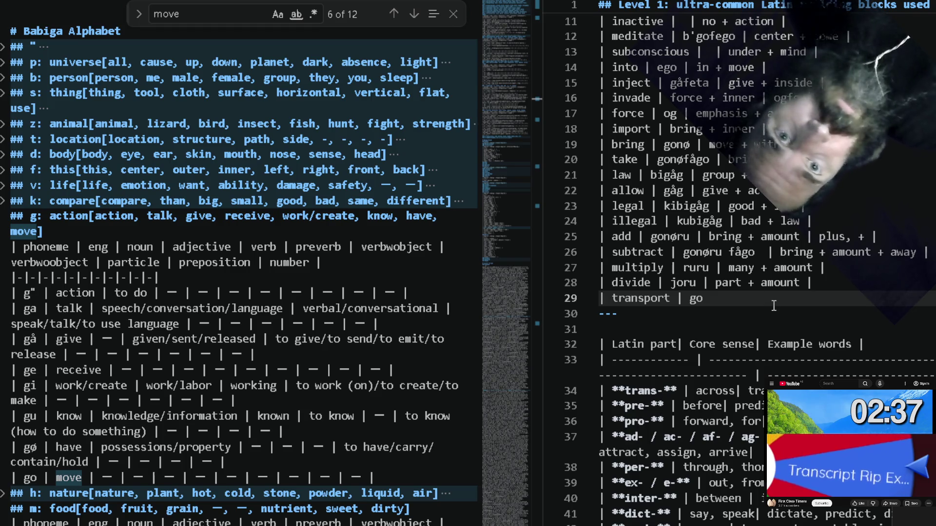
type(" |")
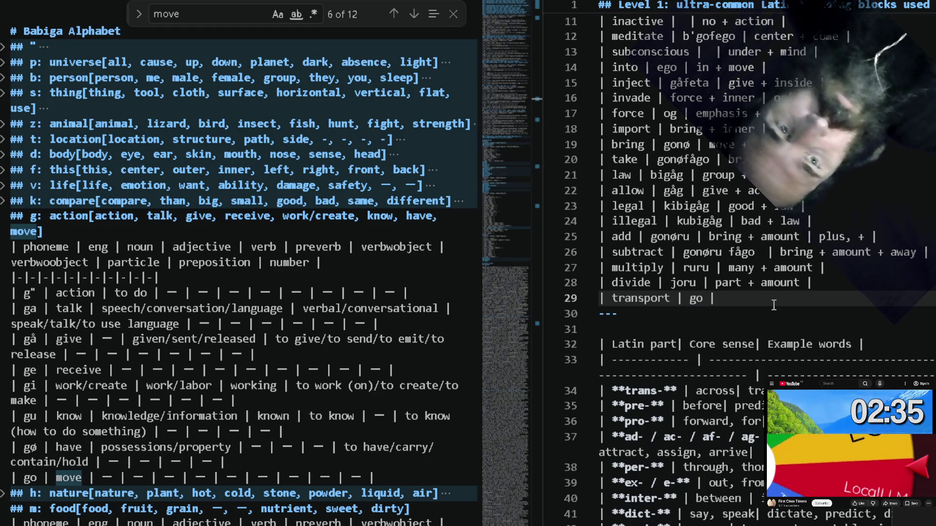
type(" |+")
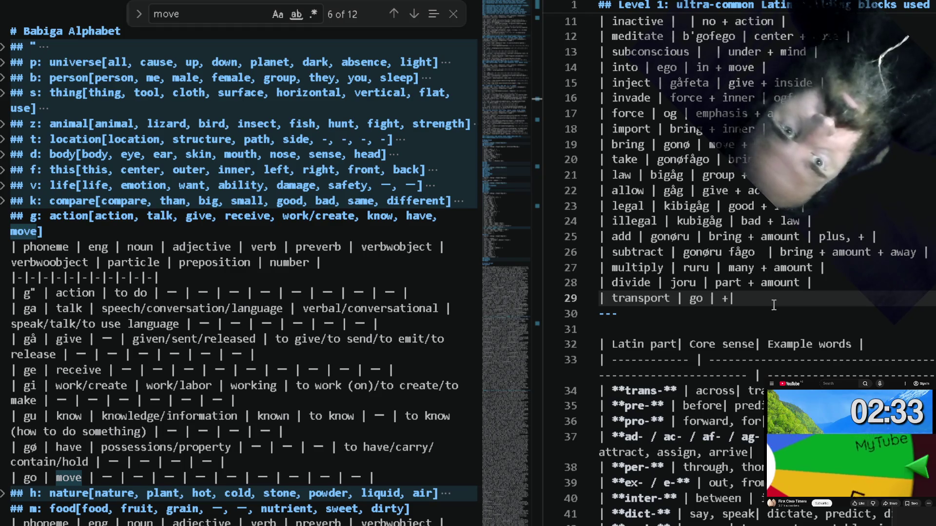
key("BackSpace")
key("BackSpace")
key("BackSpace")
type("move |")
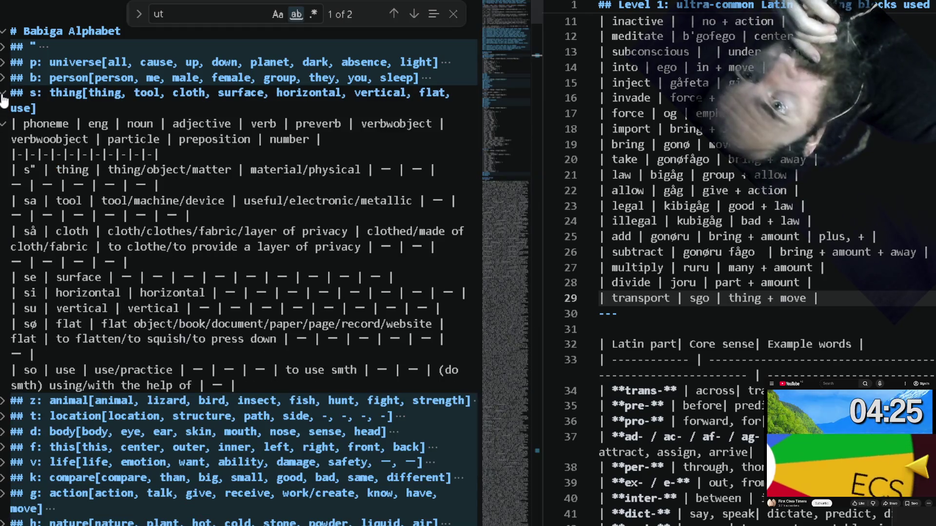
left_click(3, 93)
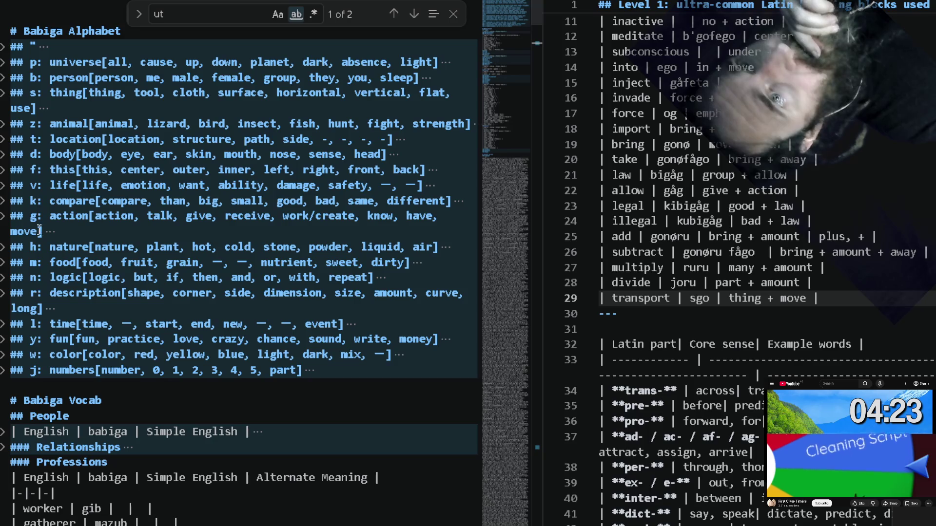
Check the t: location heading and complete the transport row's Babiga word sgot.
left_click(55, 139)
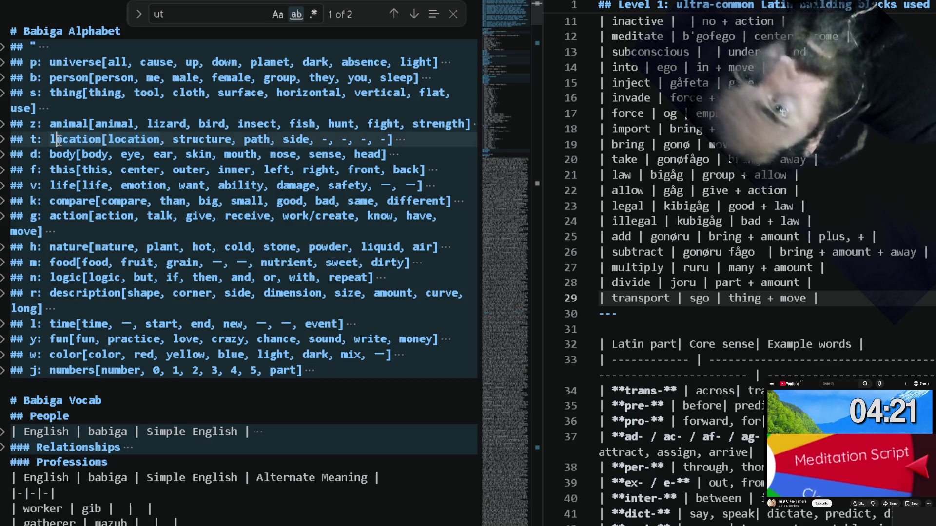
double_click(121, 136)
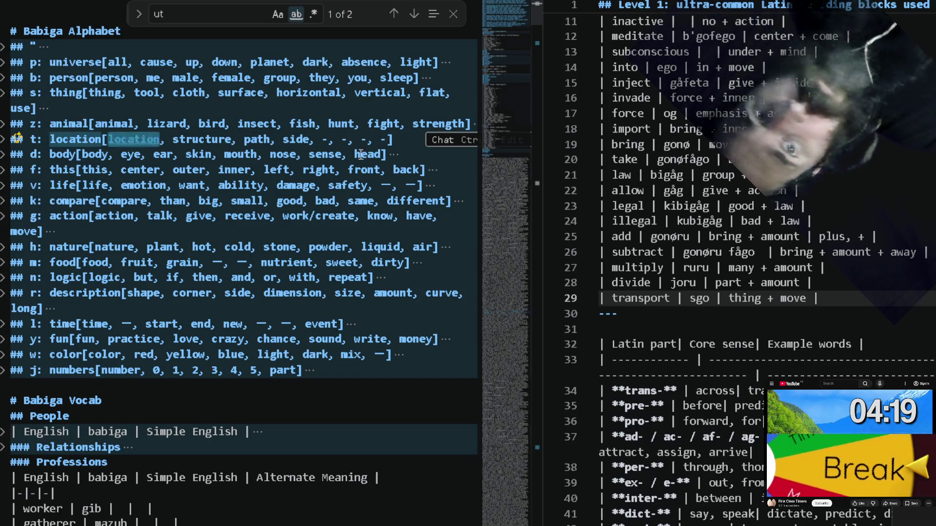
left_click(691, 298)
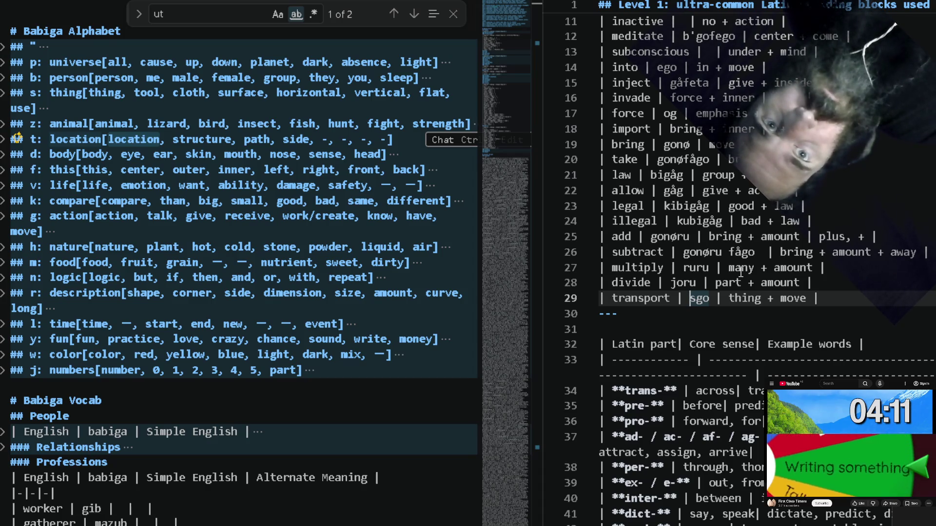
key("Right")
key("Right")
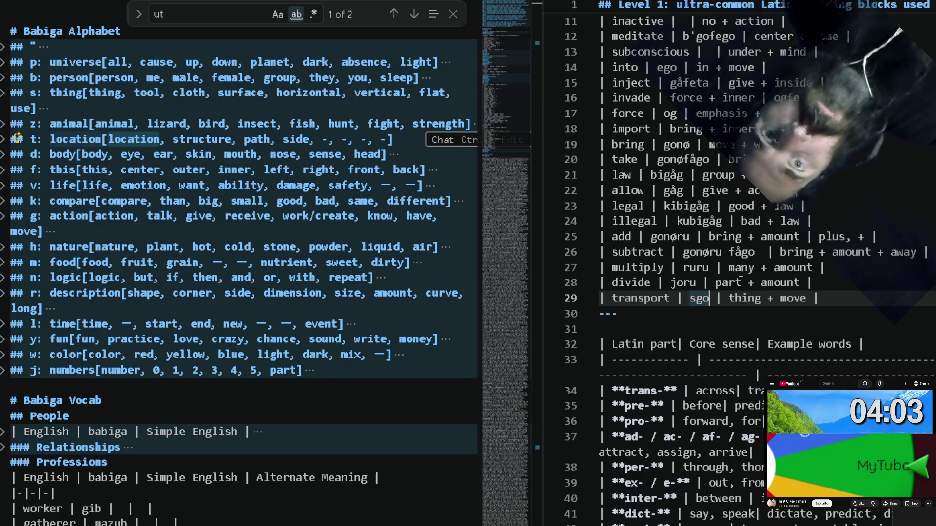
type("t")
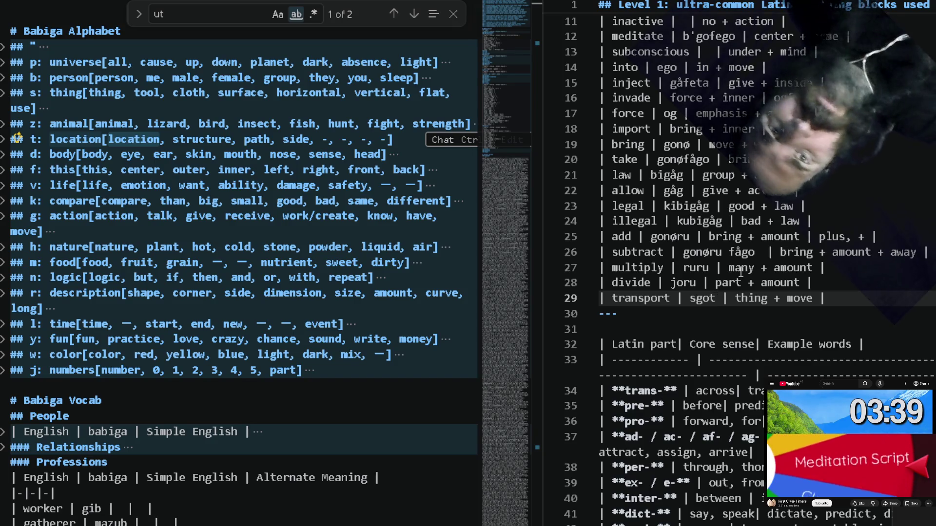
left_click(834, 298)
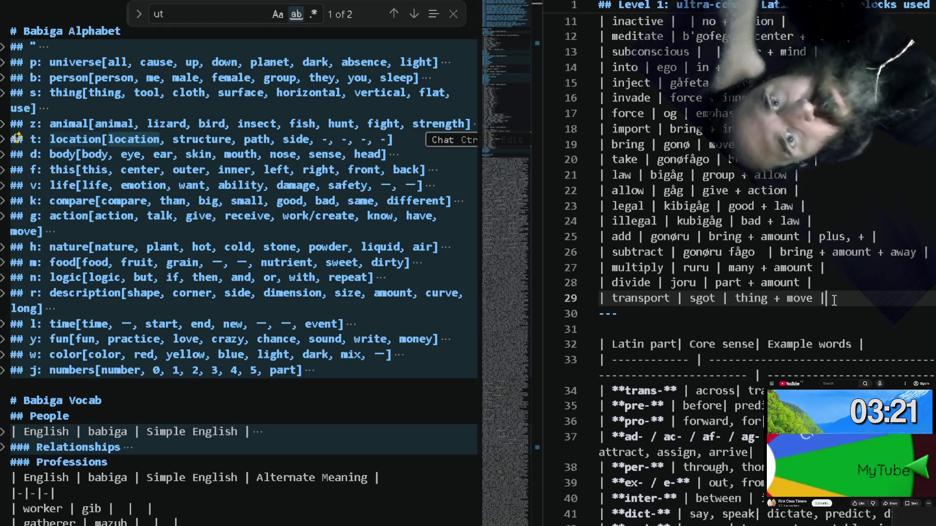
scroll(834, 300, "down", 1)
scroll(833, 300, "down", 2)
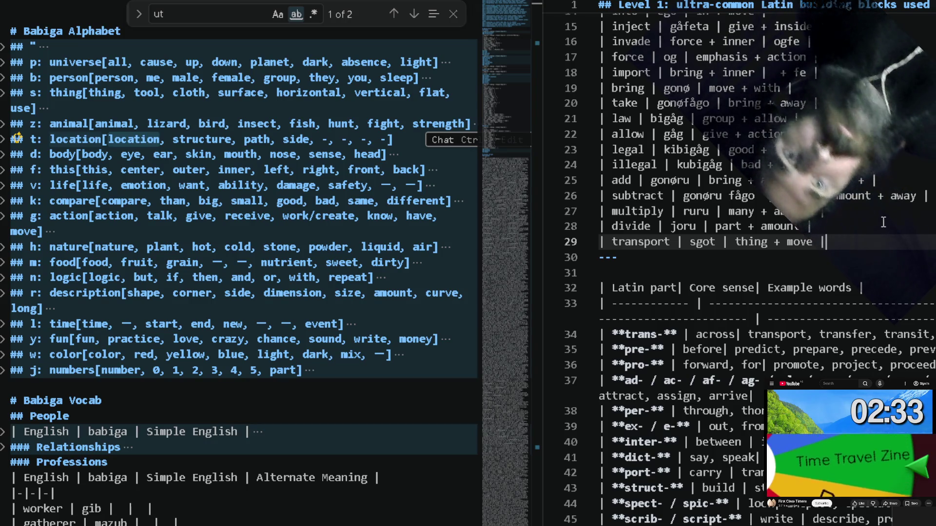
Delete transport and its trailing comma from the trans- examples, then select transfer.
double_click(782, 334)
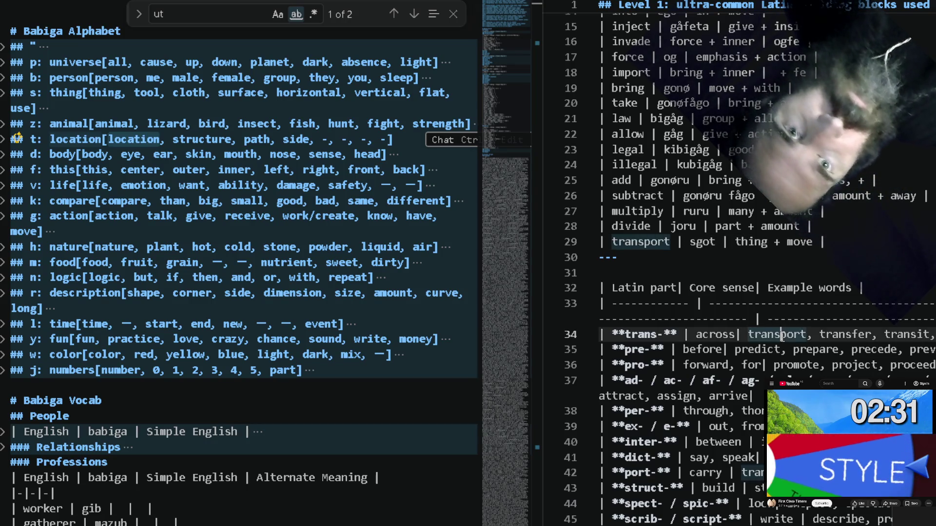
key("BackSpace")
key("Delete")
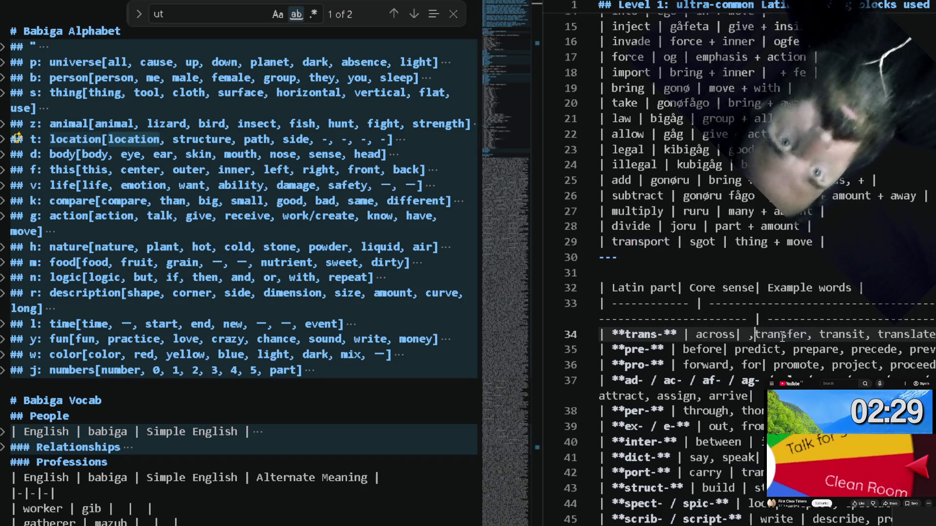
key("Delete")
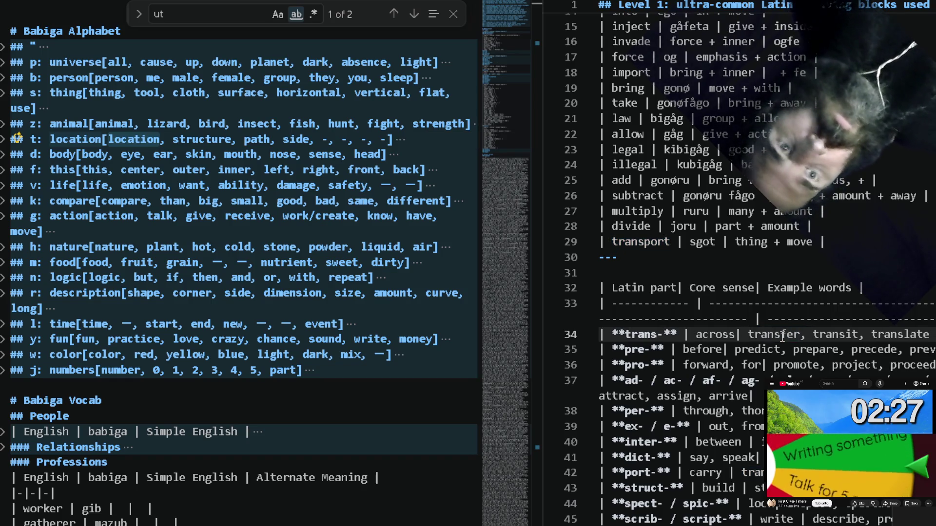
double_click(781, 335)
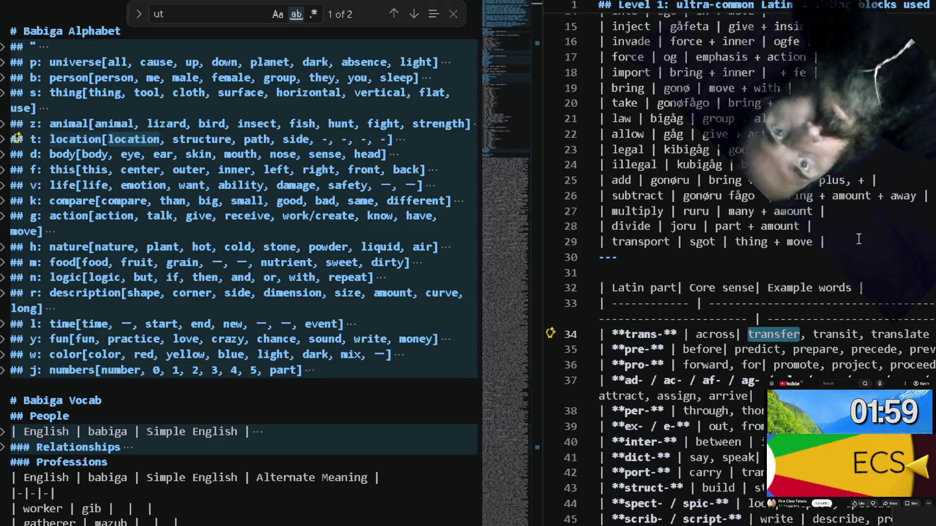
Start a transfer row below transport with the meaning 'give + thing'.
left_click(859, 241)
key("Return")
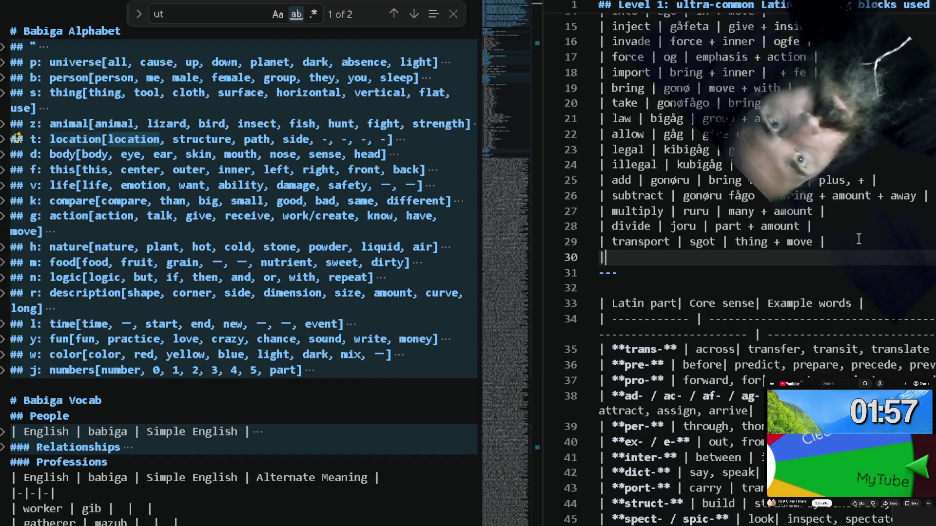
type("| tr")
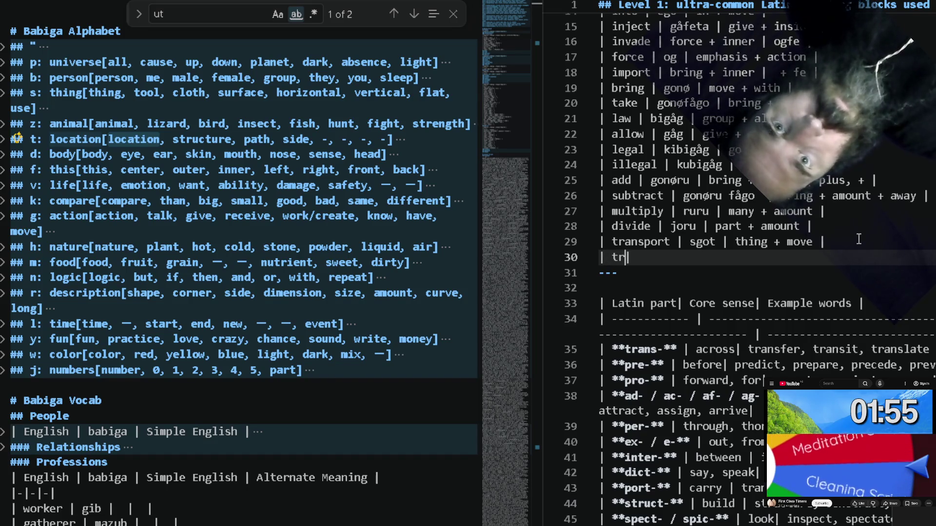
type("ansfer | | give g")
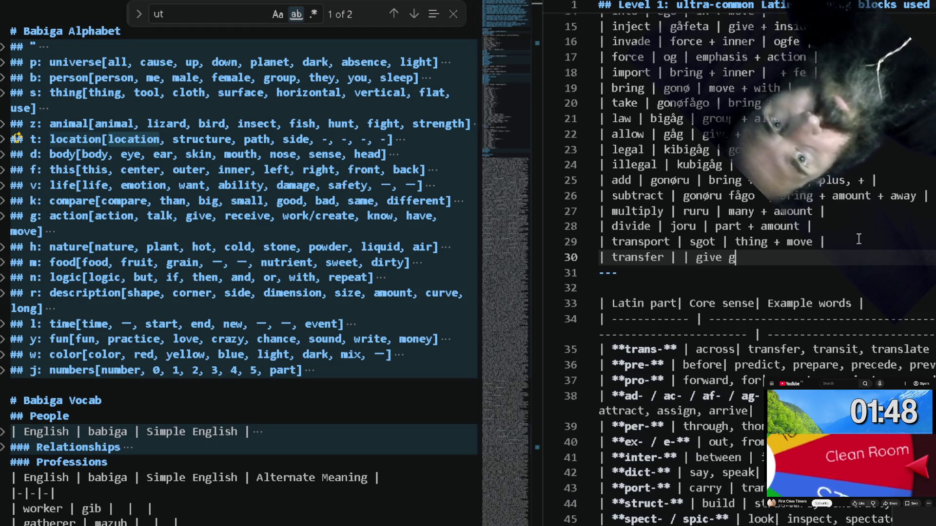
key("BackSpace")
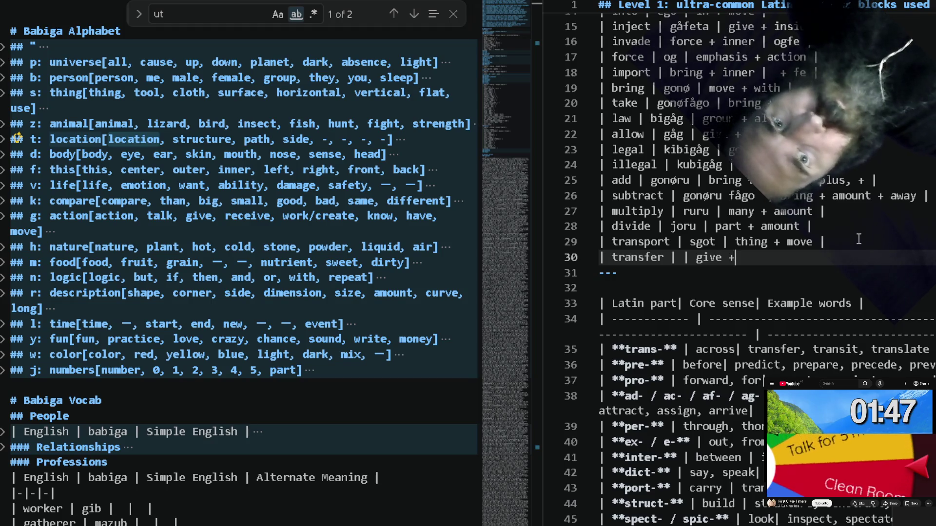
type("thing |")
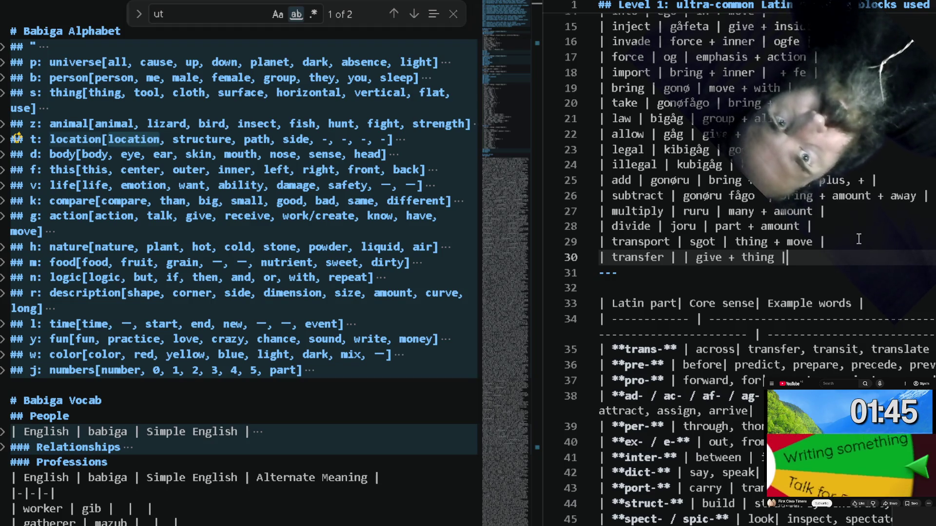
key("Left")
key("Left")
key("Left")
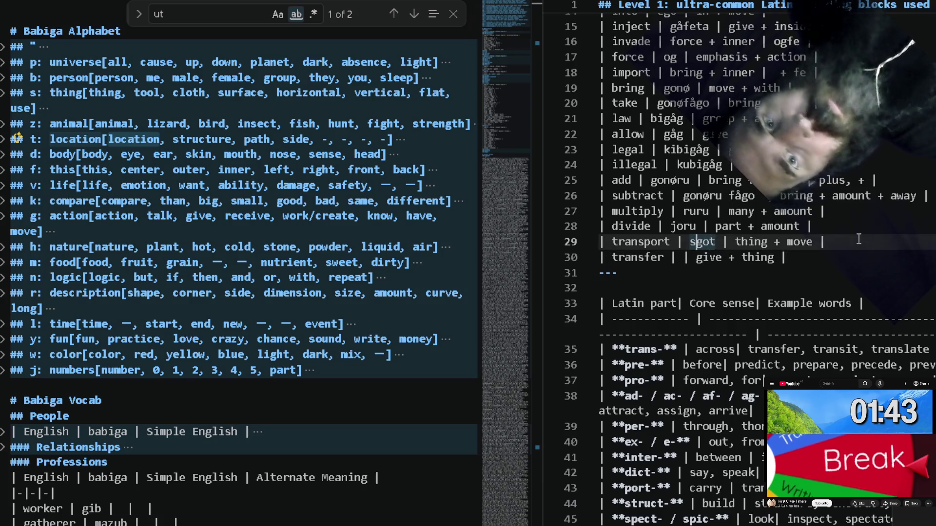
type("s")
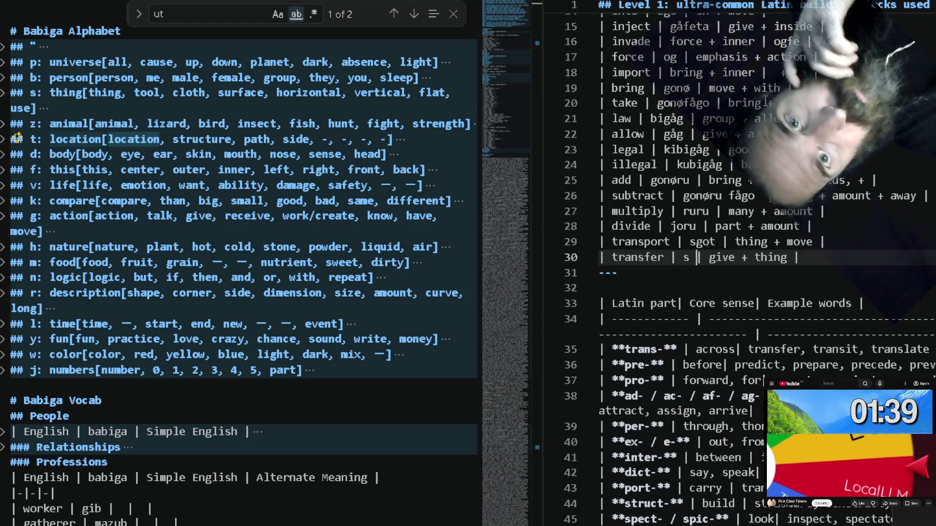
scroll(765, 101, "up", 3)
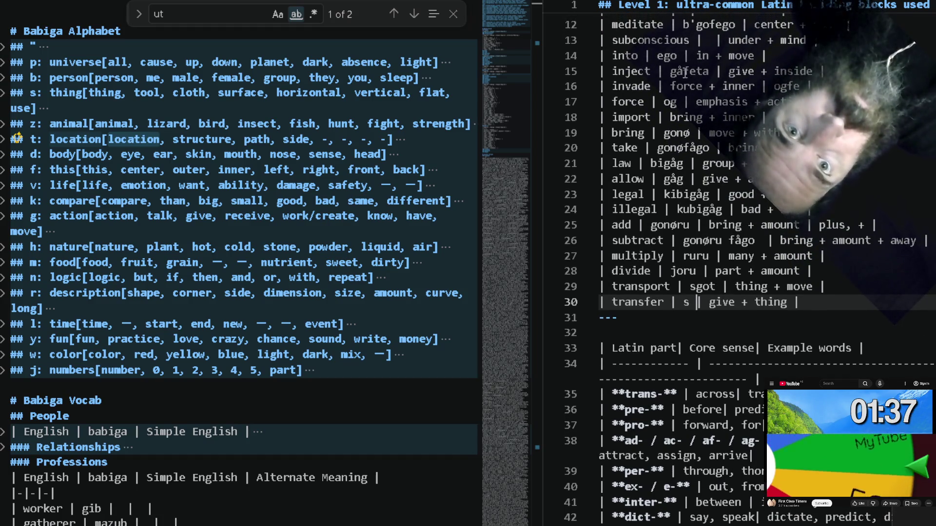
Check gåfeta's spelling on the inject row, fill in gås, and leave a blank line after.
left_click(684, 71)
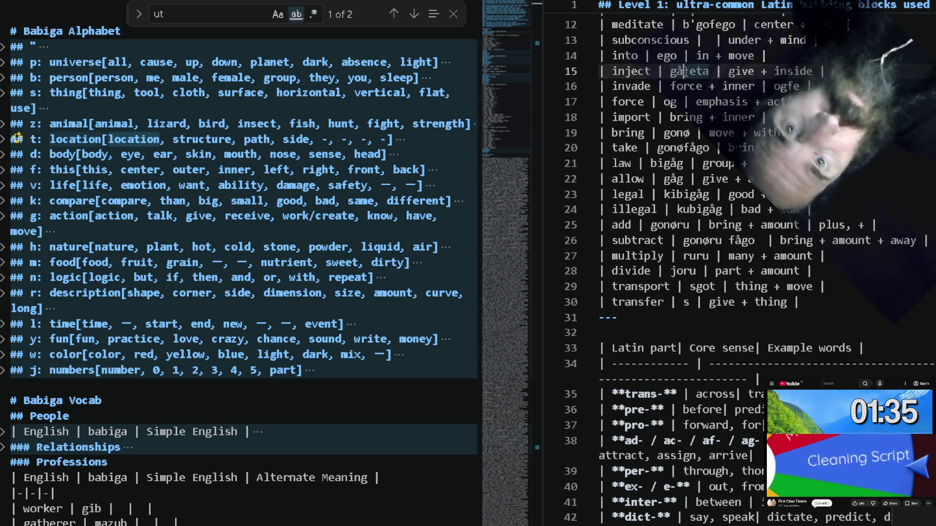
double_click(684, 71)
scroll(687, 183, "up", 1)
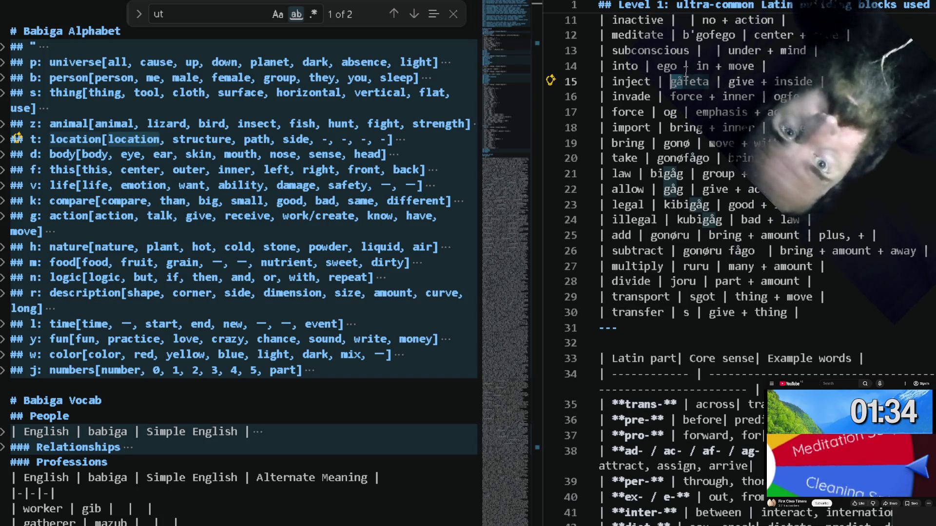
left_click(684, 313)
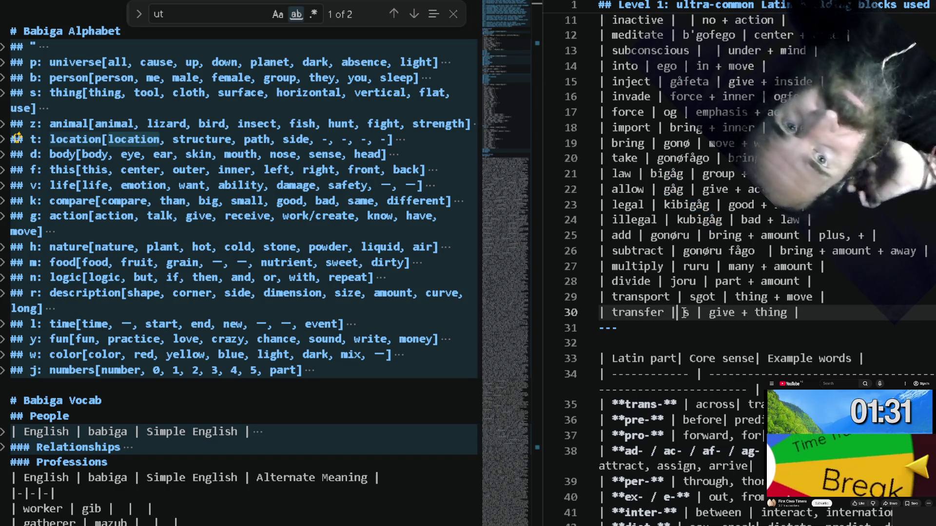
type("gå")
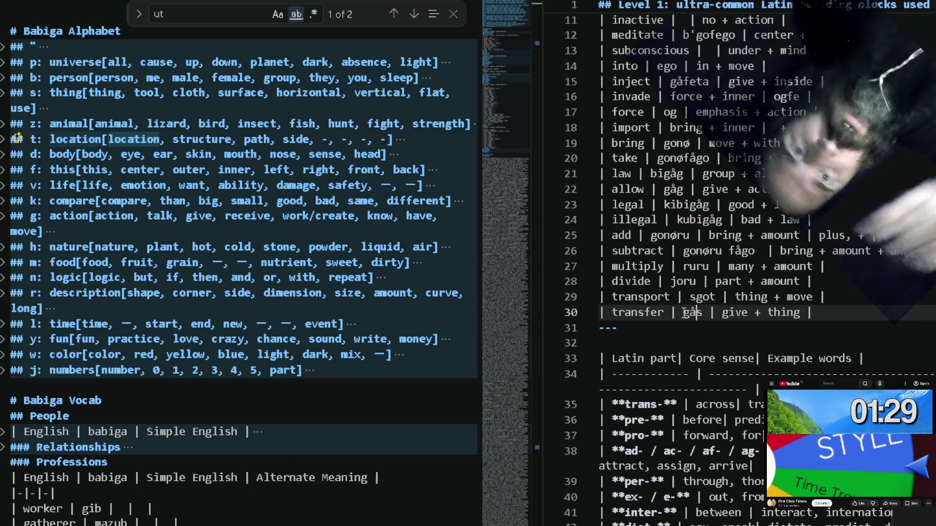
left_click(832, 312)
key("Return")
scroll(833, 313, "down", 2)
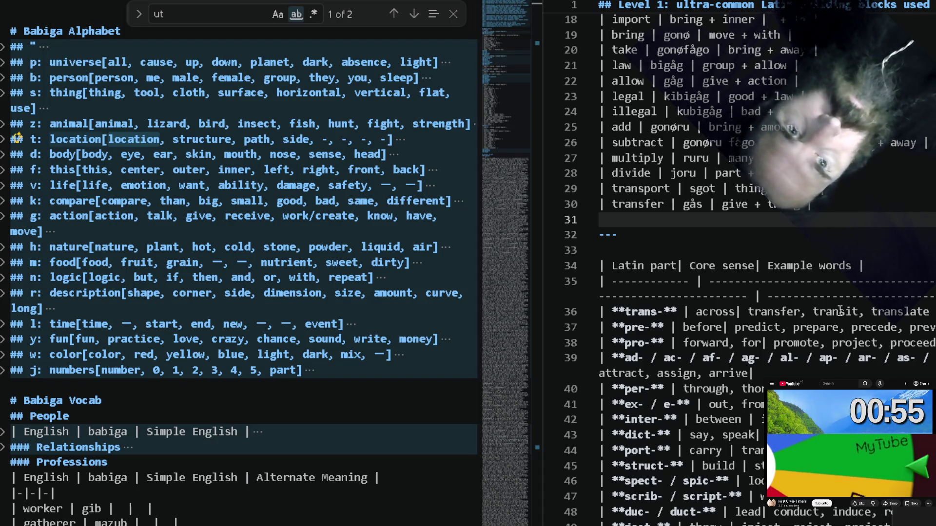
left_click(819, 311)
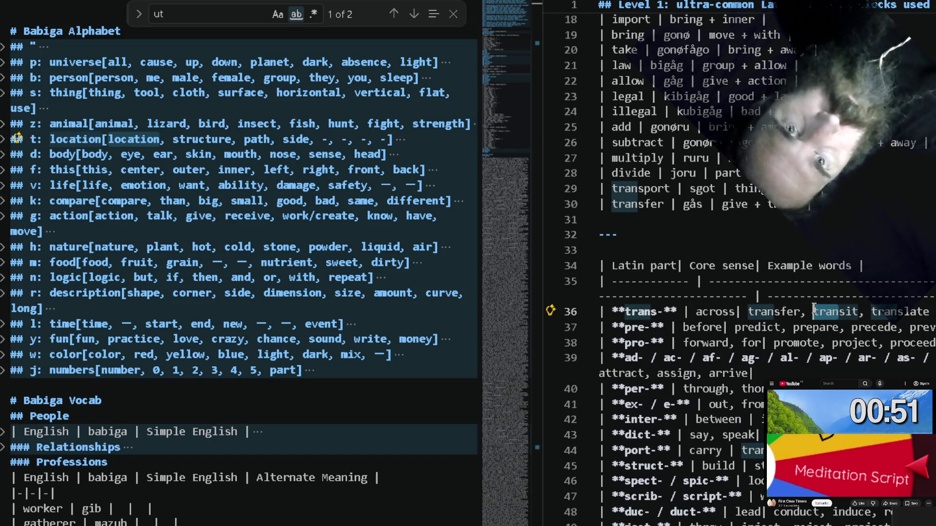
Search the alphabet file for 'across' from the trans- row, finding no match.
left_click(784, 223)
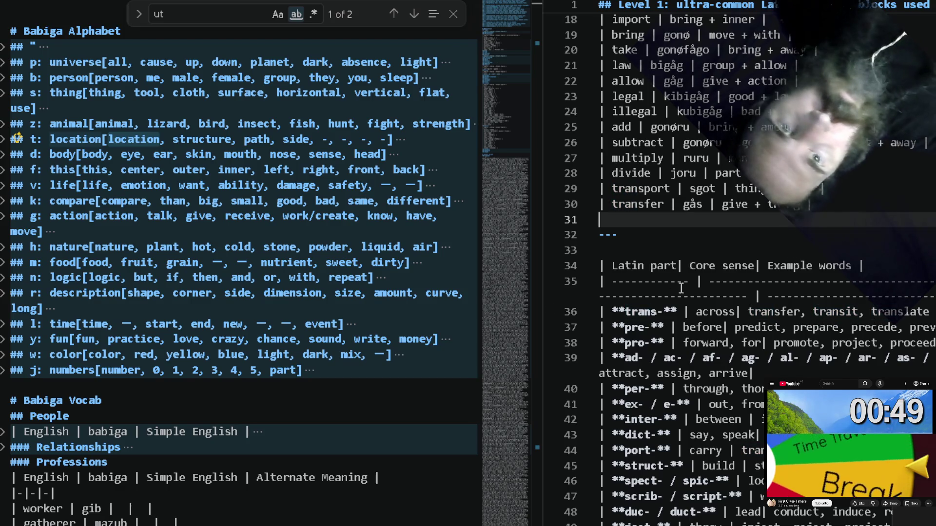
double_click(714, 312)
left_click(408, 278)
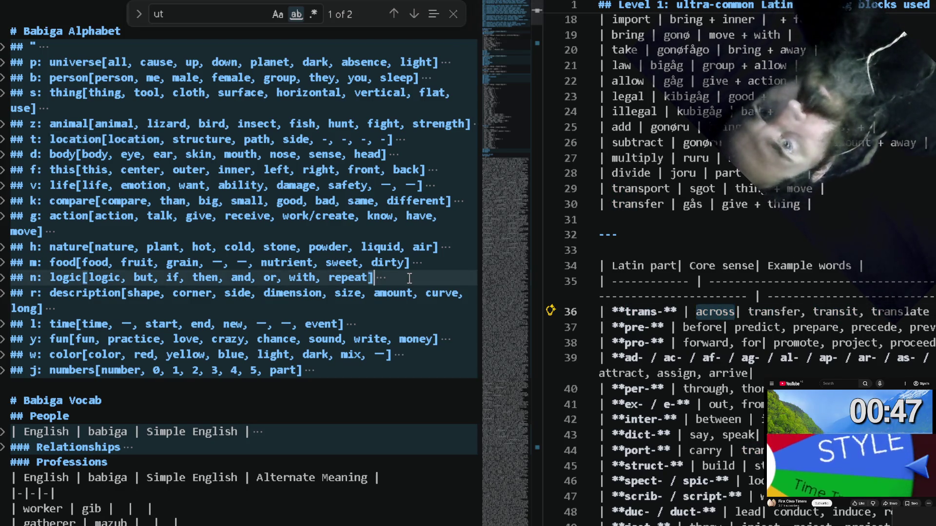
key("ctrl+f")
type("across")
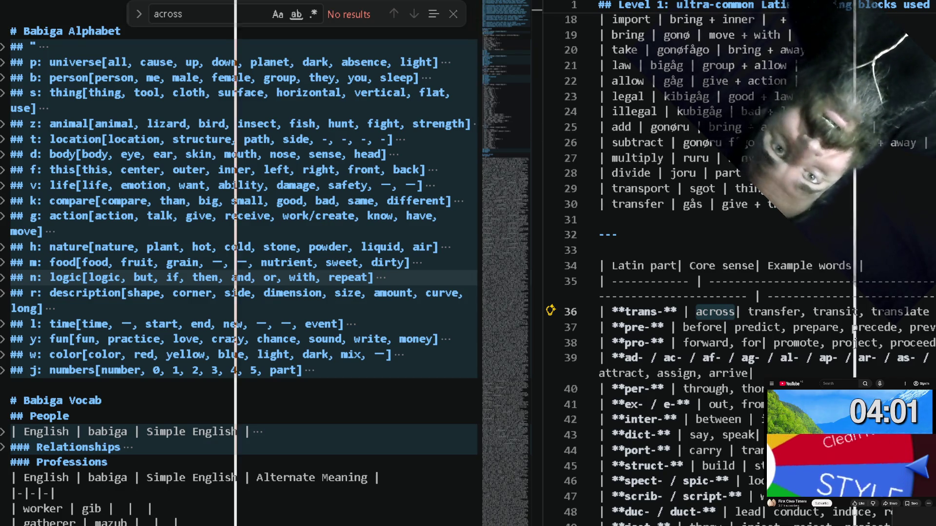
Switch to the Chrome YouTube phonics video and pause it.
key("alt+Tab")
left_click(644, 311)
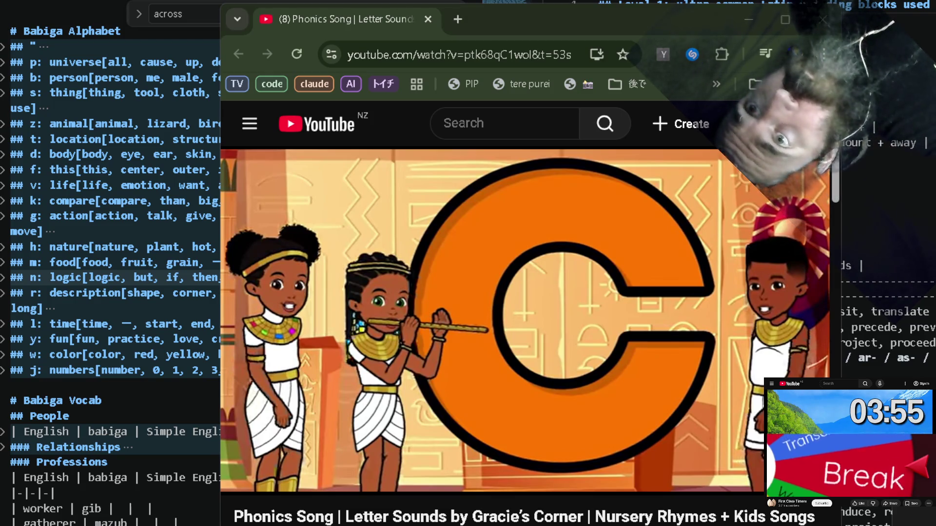
Replay the phonics song from the beginning, pause it at 1:56 and switch back to the editor.
left_click(452, 361)
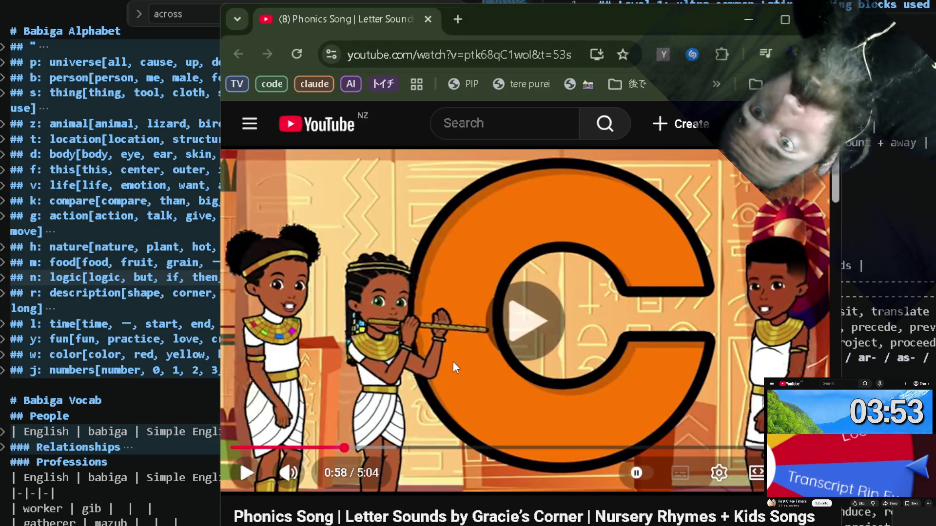
left_click_drag(346, 448, 107, 447)
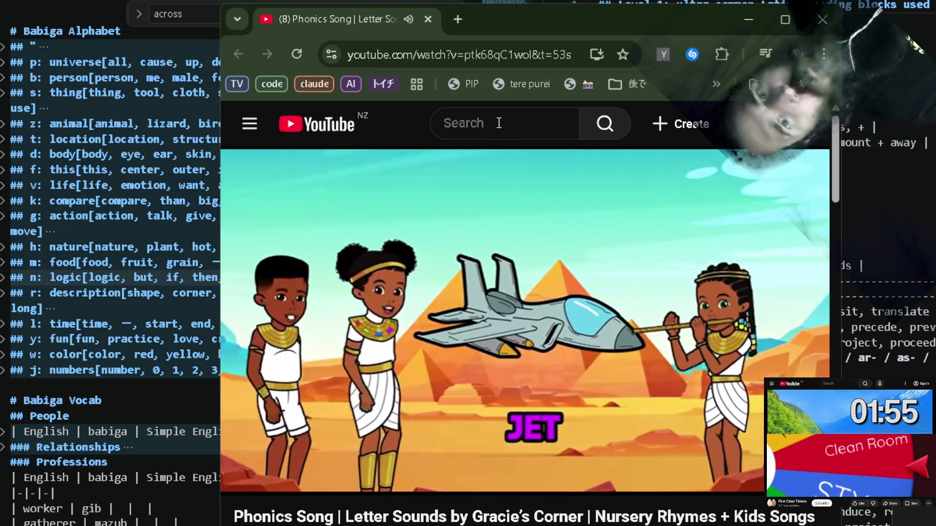
left_click(615, 362)
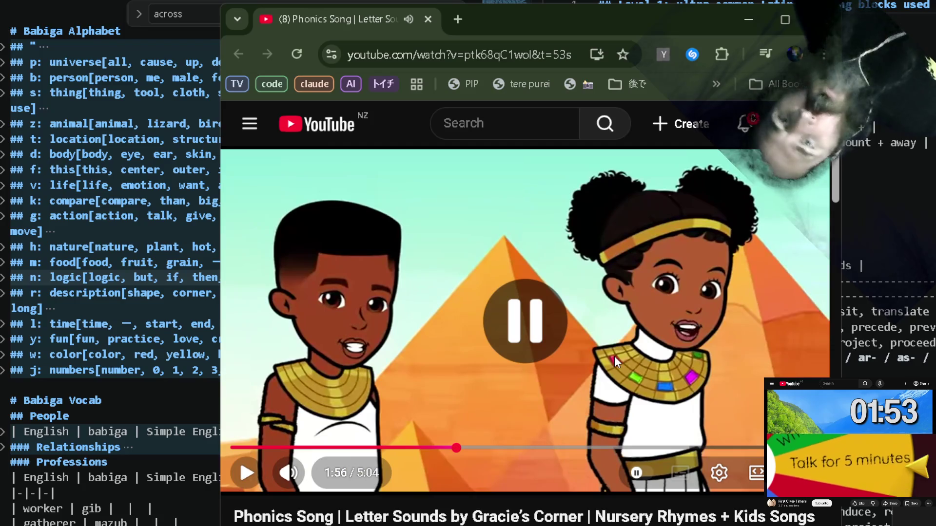
key("alt+Tab")
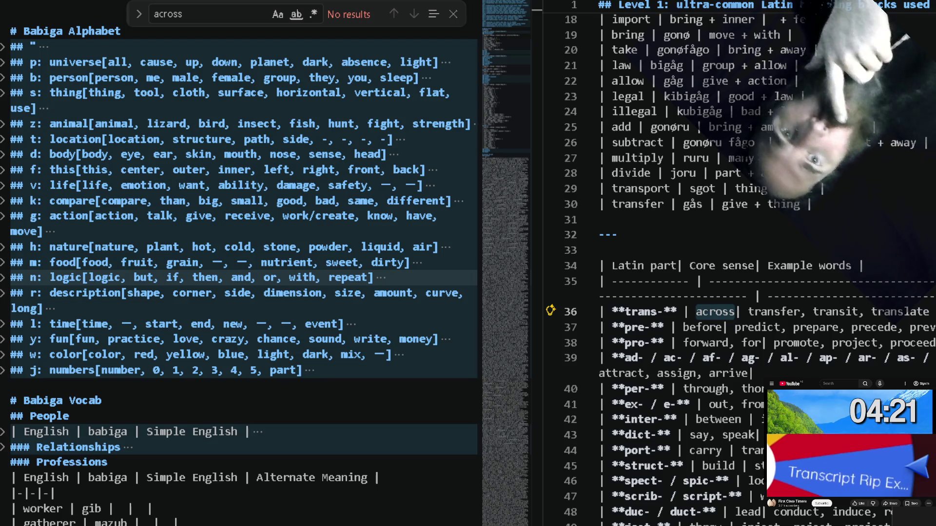
Place the caret at the end of the transfer row in the building-blocks table.
left_click(836, 206)
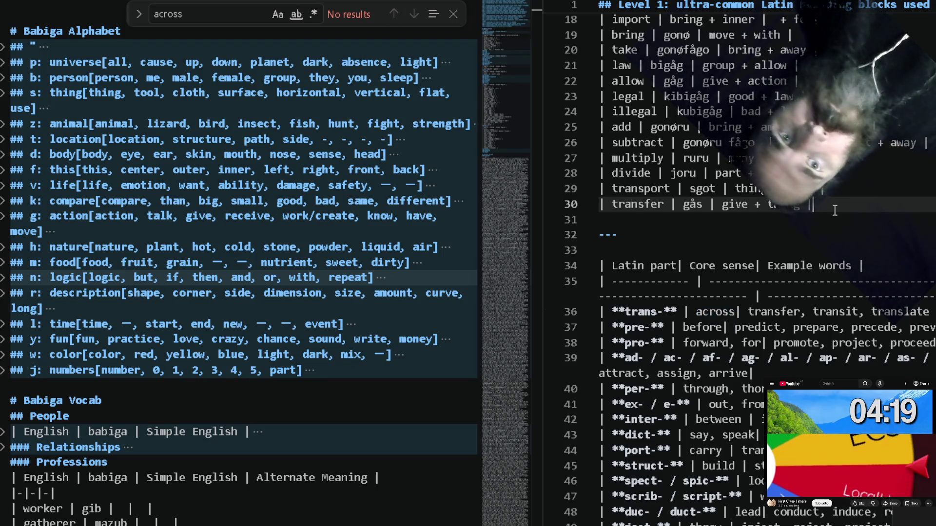
Search the alphabet file from the word location and select different in the ko row.
left_click(829, 215)
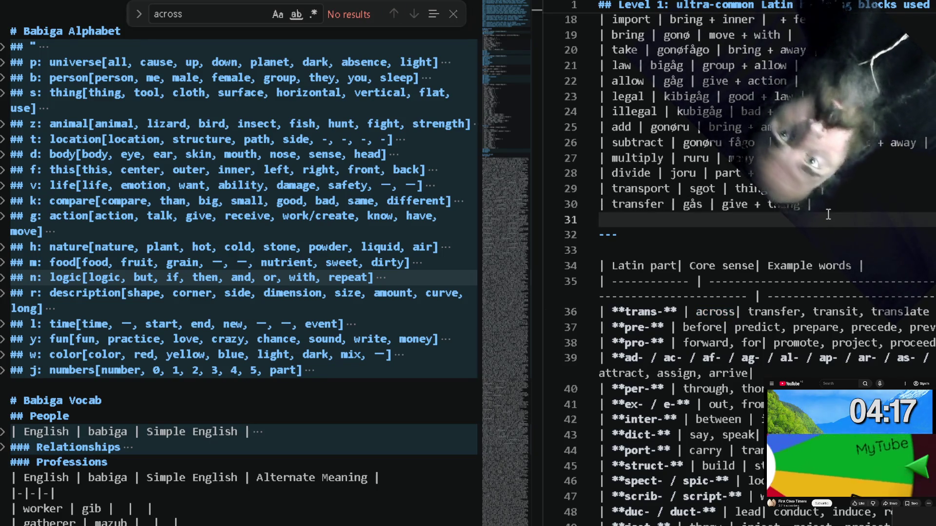
left_click(86, 233)
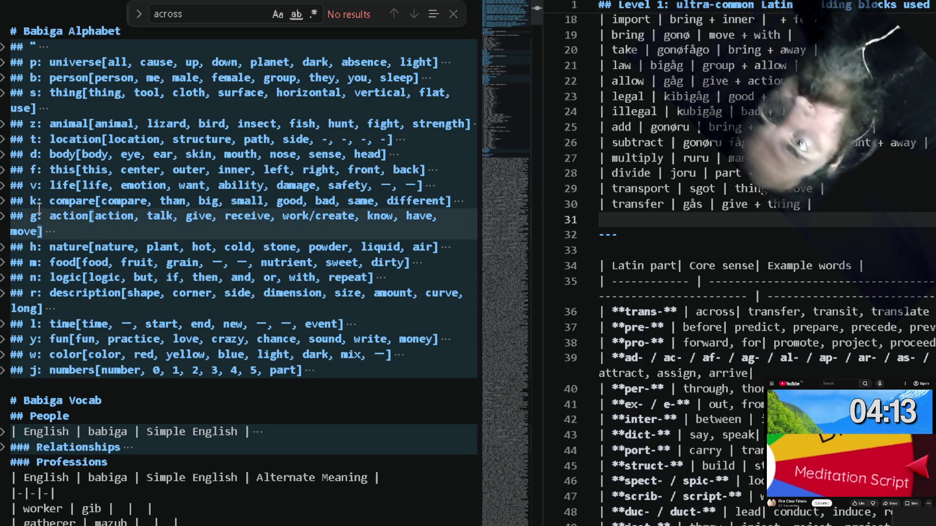
double_click(133, 139)
key("ctrl+f")
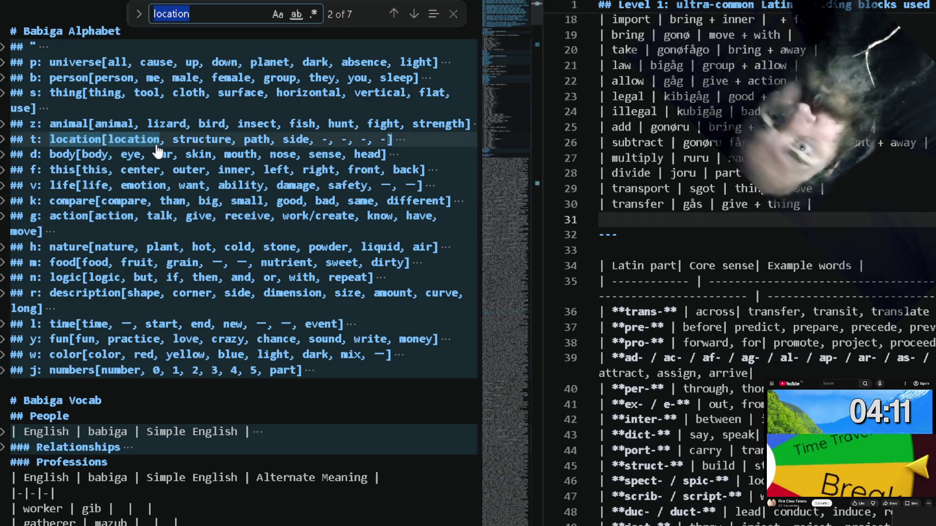
type("change")
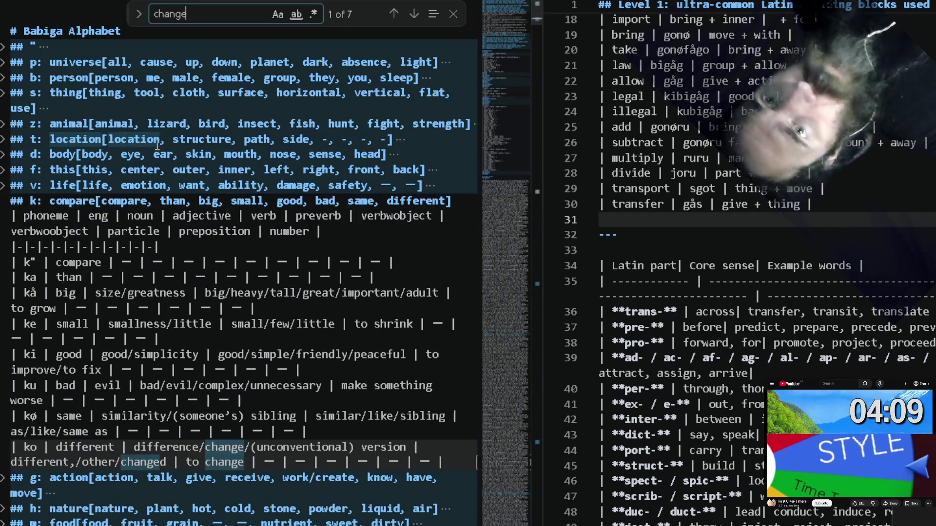
double_click(85, 447)
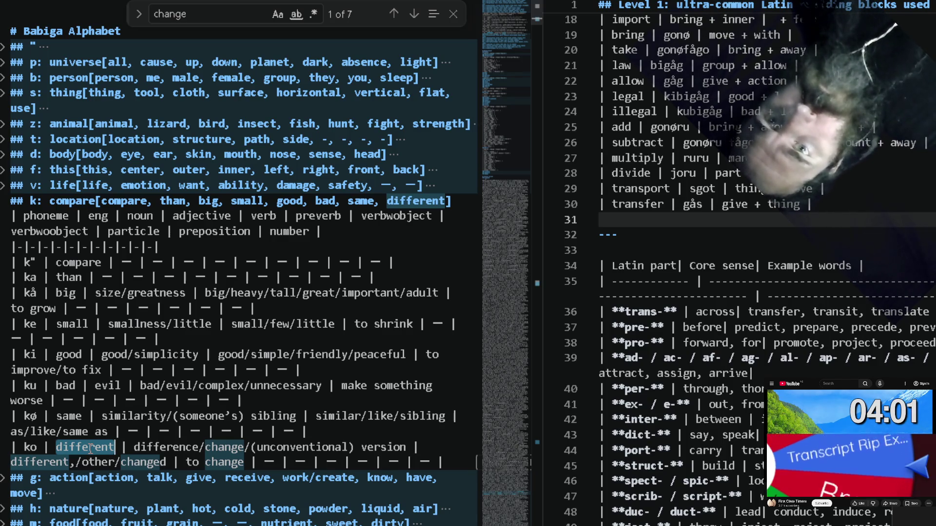
Type the row '| foriegn language | koga | different + ga |' on line 31 and start a new line.
left_click(742, 223)
type("| ")
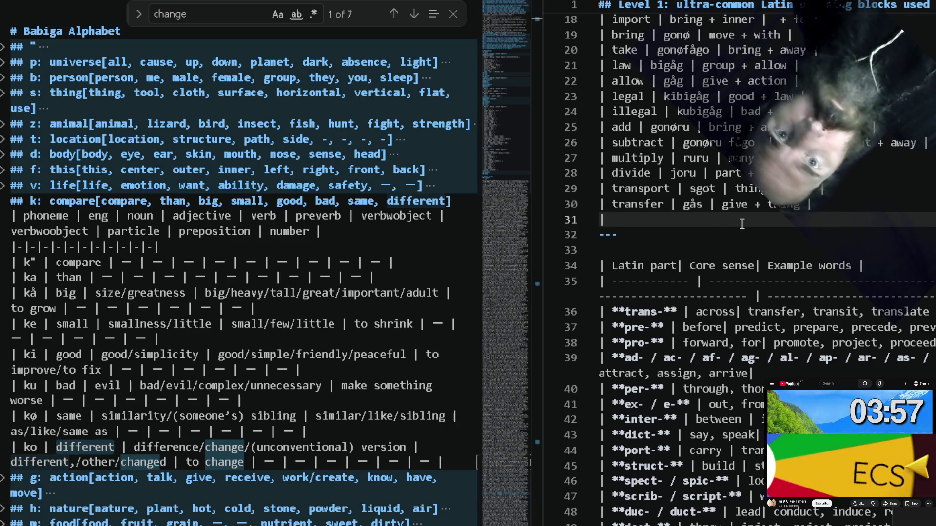
type("different")
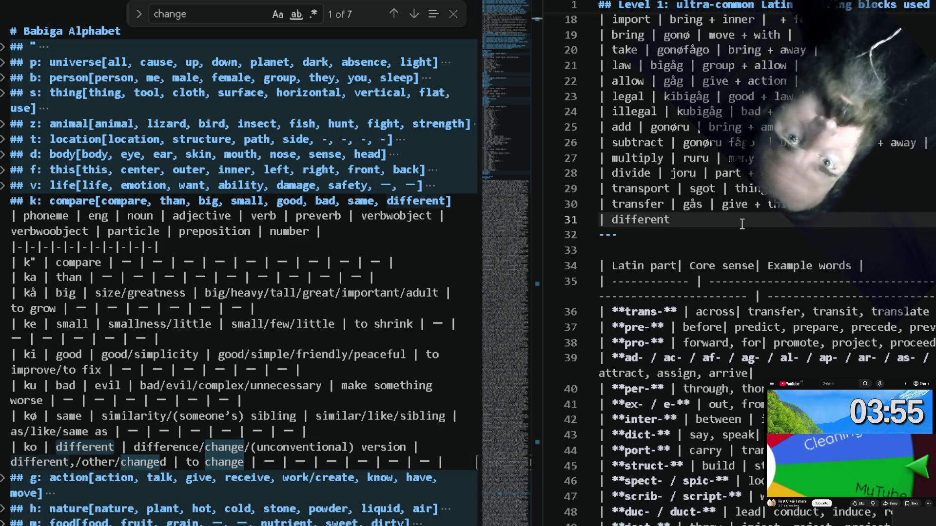
key("ctrl+Left")
type("foriegn lang")
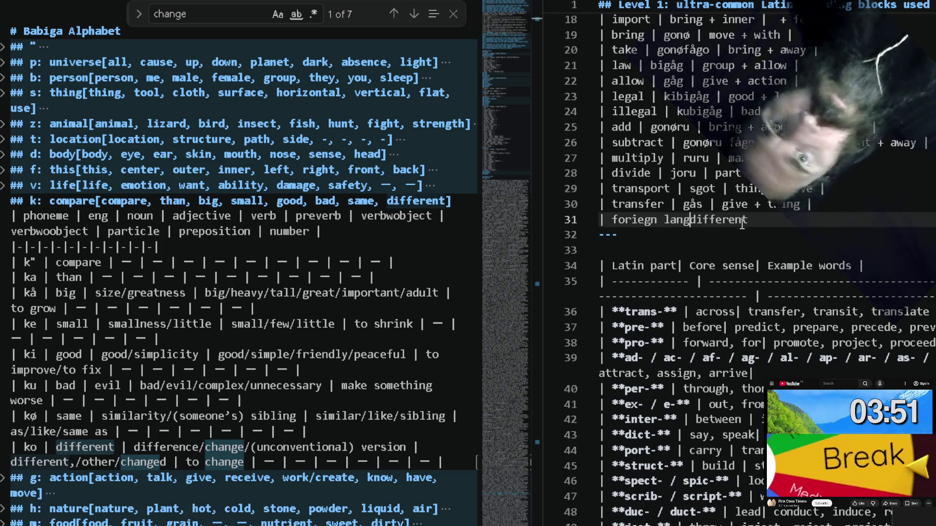
type("uage | ")
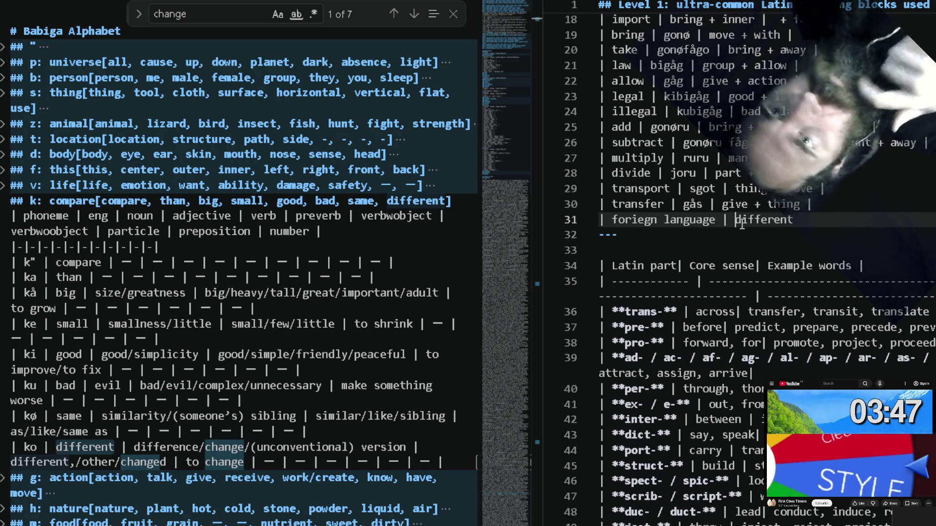
type("koga |")
key("End")
type("| | |")
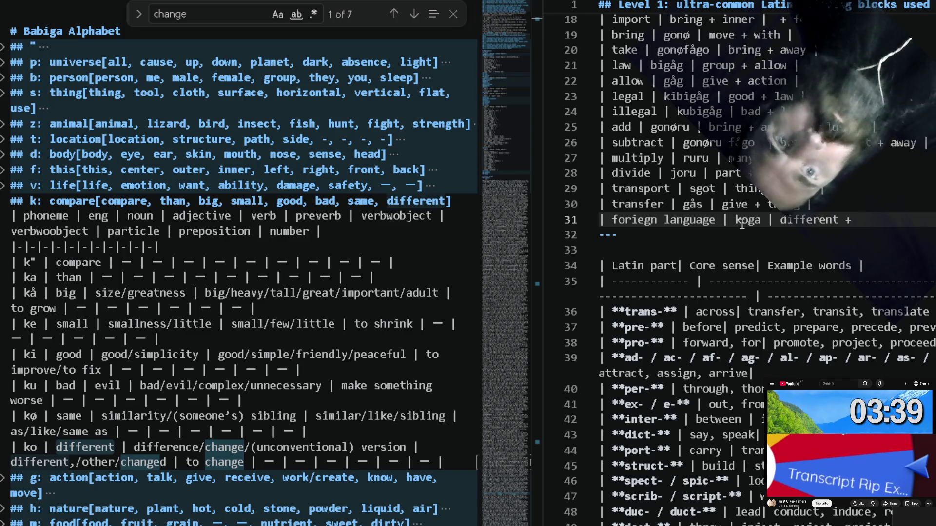
type("  |")
key("Return")
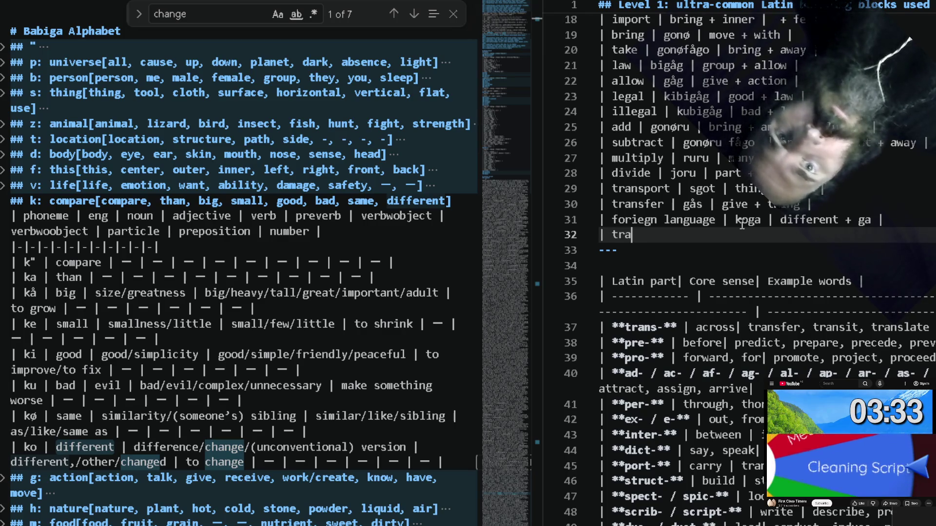
type("nsl")
type("ate |")
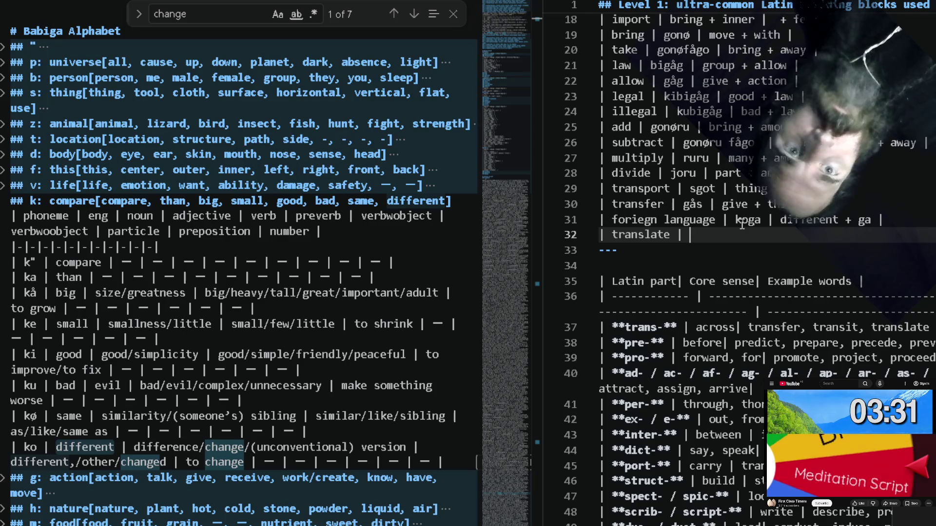
type("go")
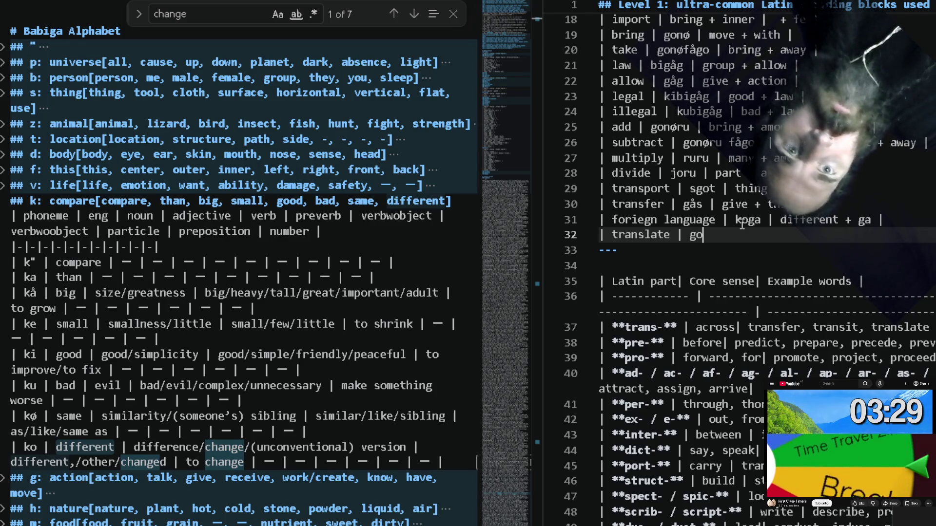
type("koga | move |")
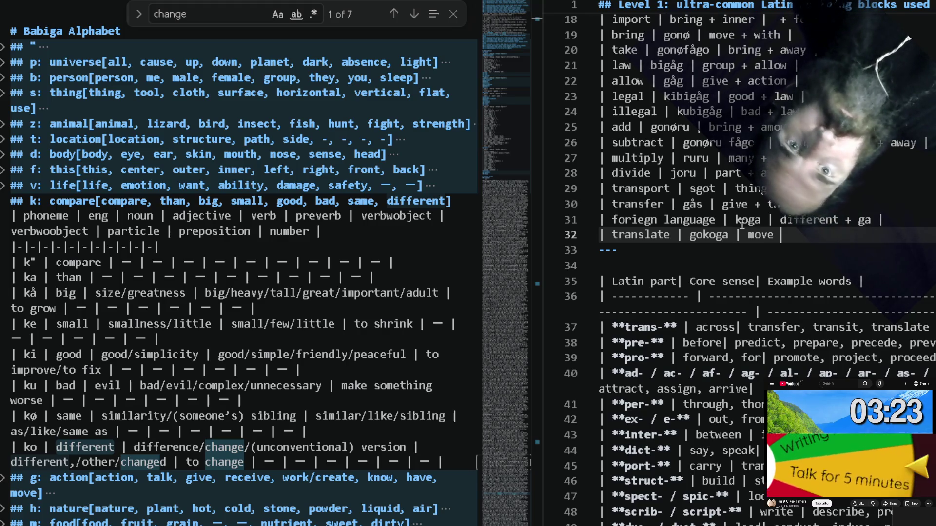
type(" i")
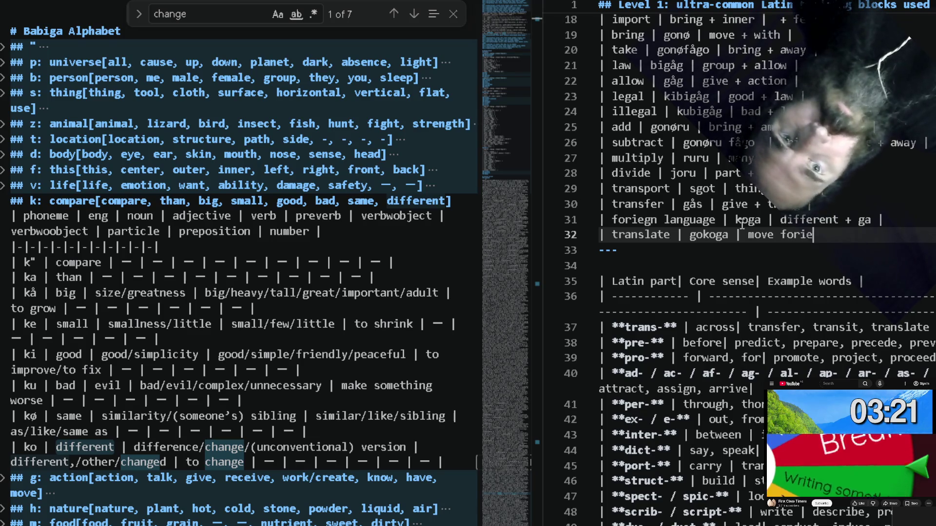
type("d")
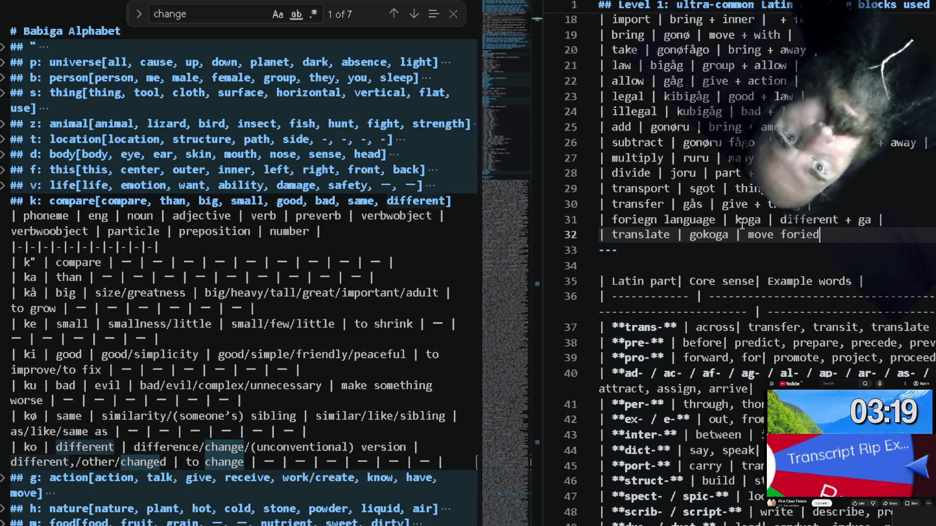
type("nlanguag")
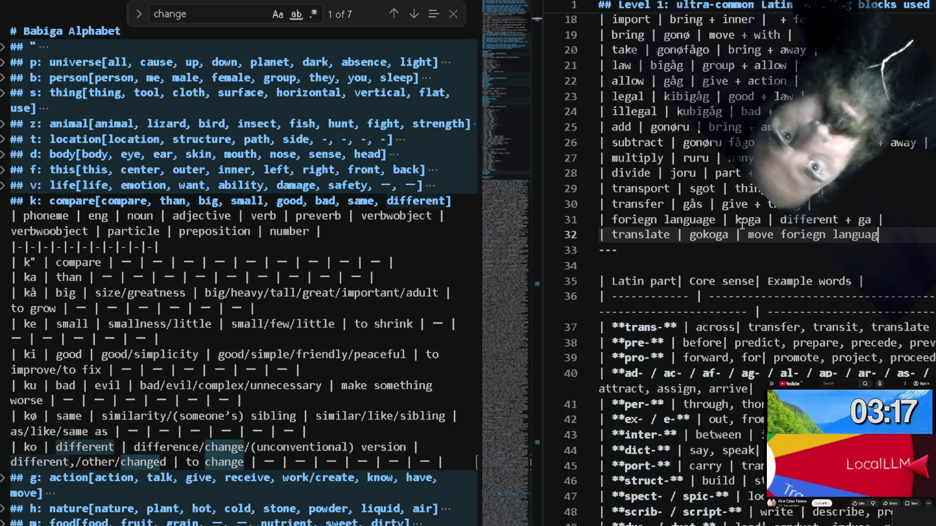
type("e")
Type the row '| translate | gokoga | move + foriegn language |' on line 32 and start a new line.
key("ctrl+Left")
key("ctrl+Left")
key("ctrl+Left")
type("|")
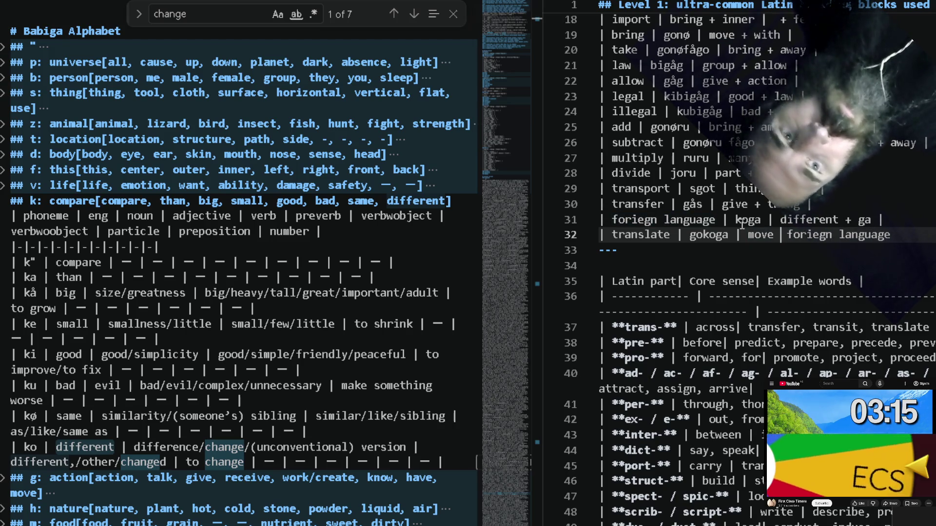
type("+")
key("End")
type("|")
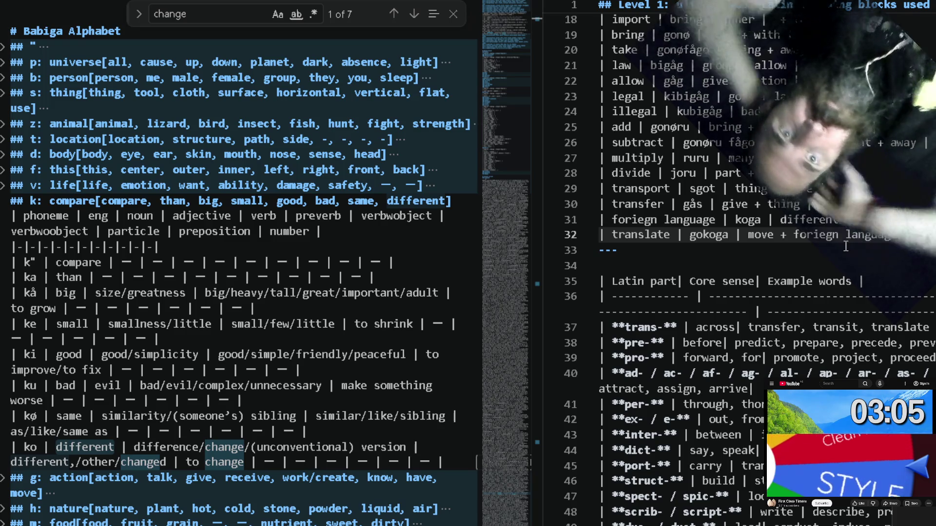
key("Return")
type("|")
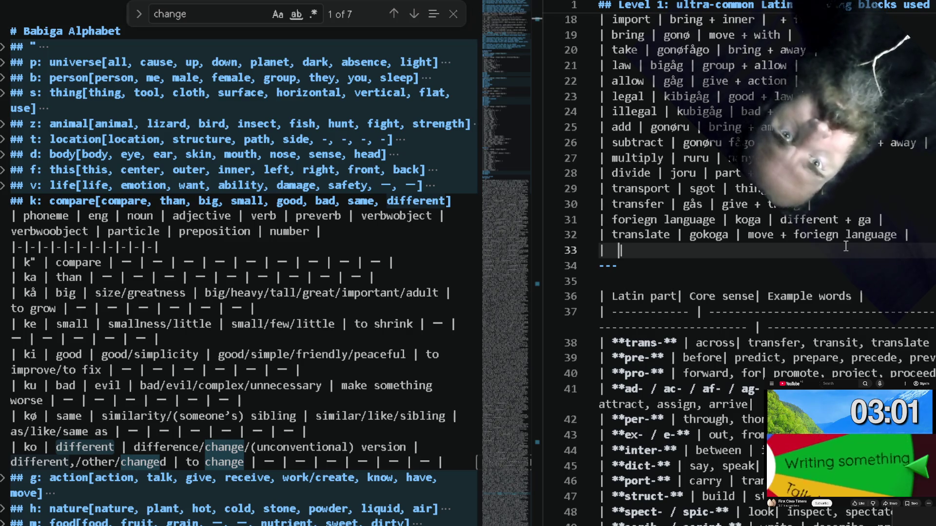
type(" | |")
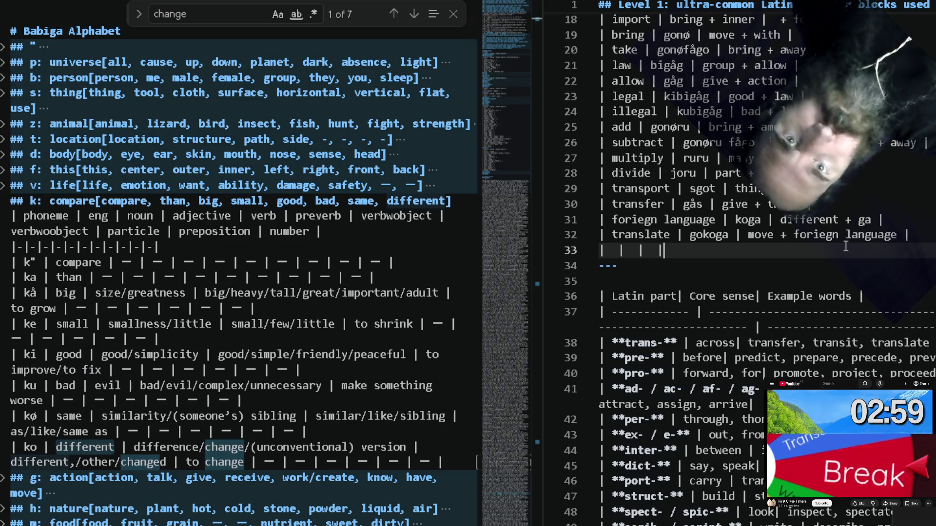
type("|")
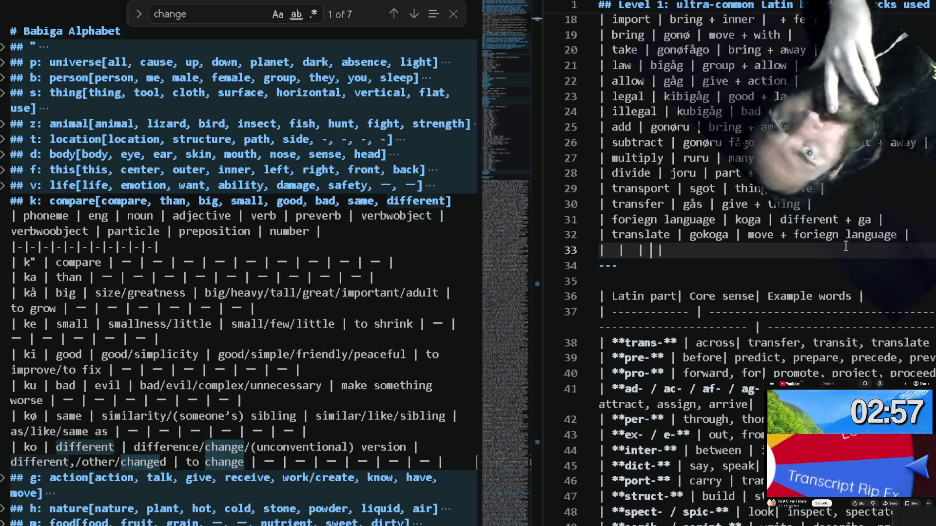
type("ta")
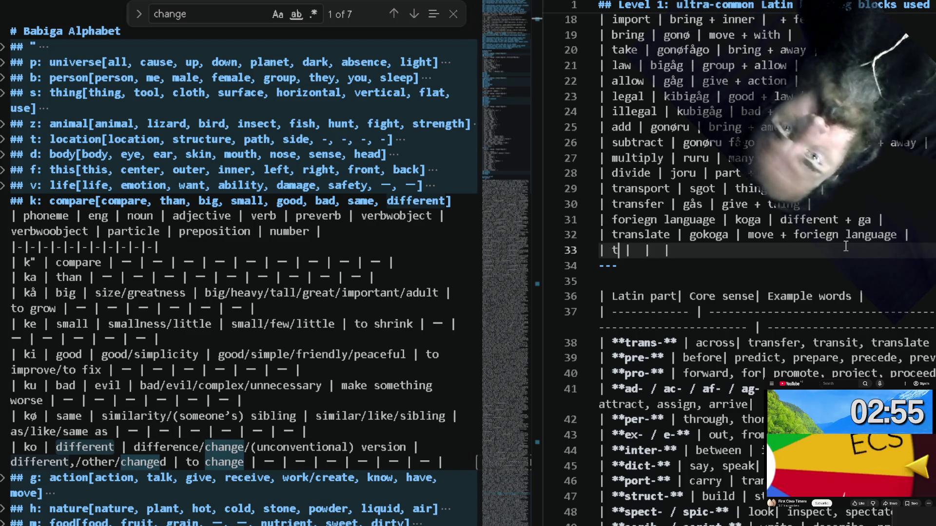
type("ns")
Type a '| transit | | |' row with empty cells, fixing the tansit typo, with a blank pipe line above it.
key("BackSpace")
type("it")
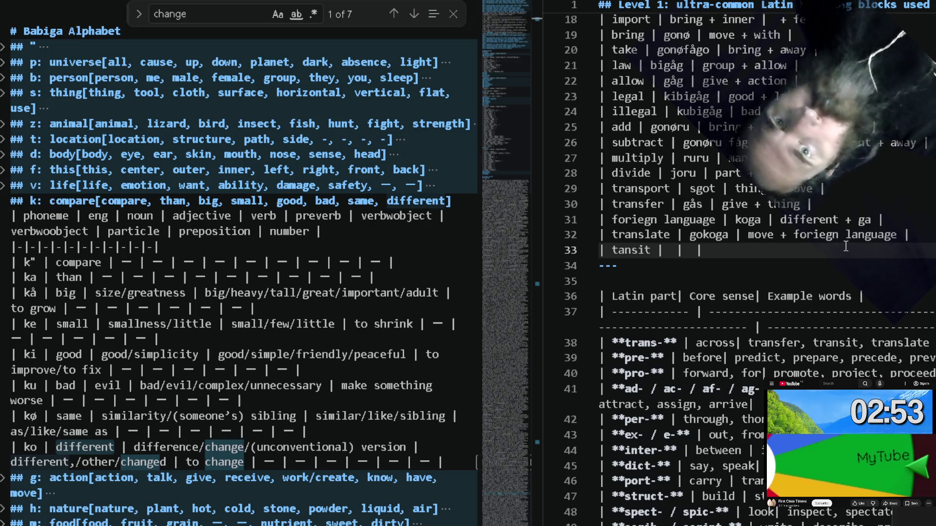
key("Return")
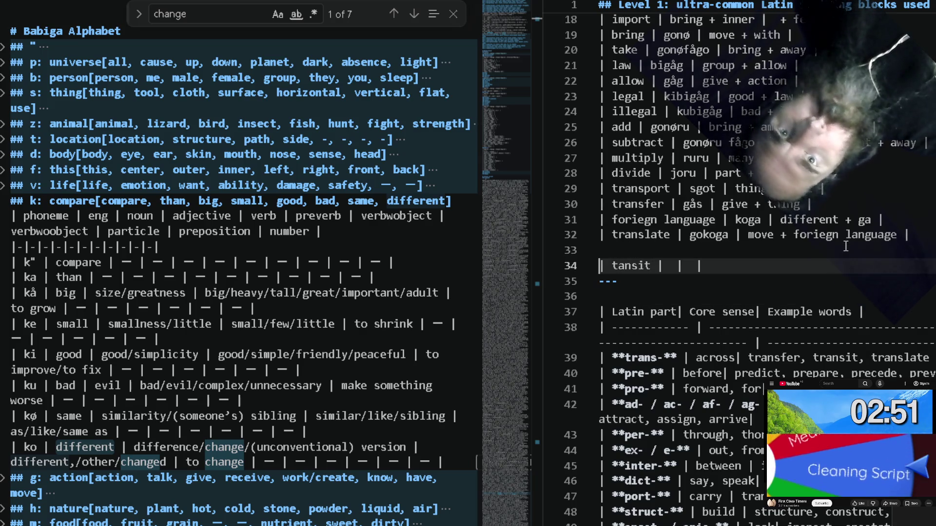
key("Up")
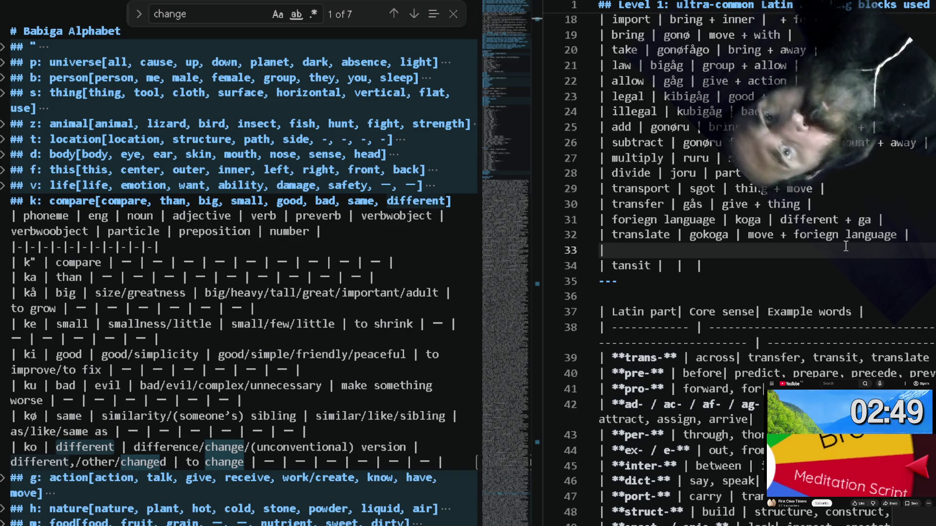
type("|")
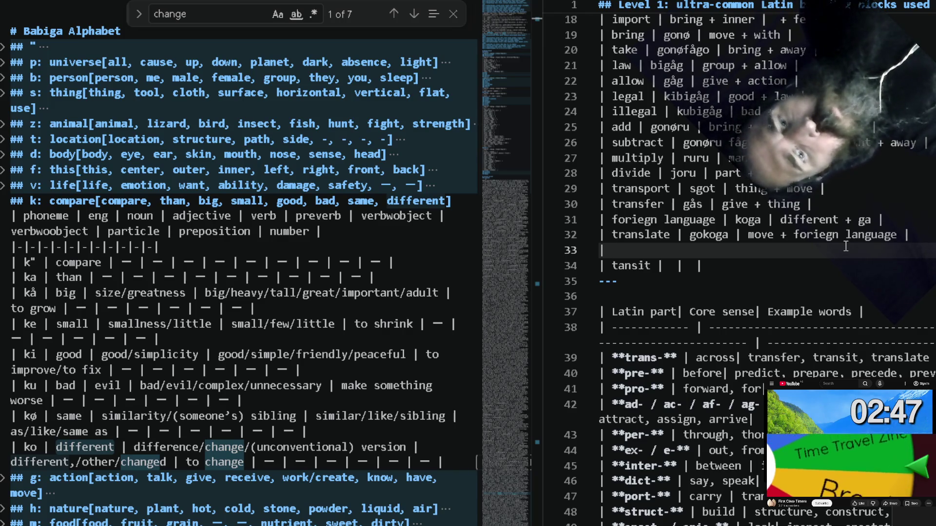
key("Down")
type("r")
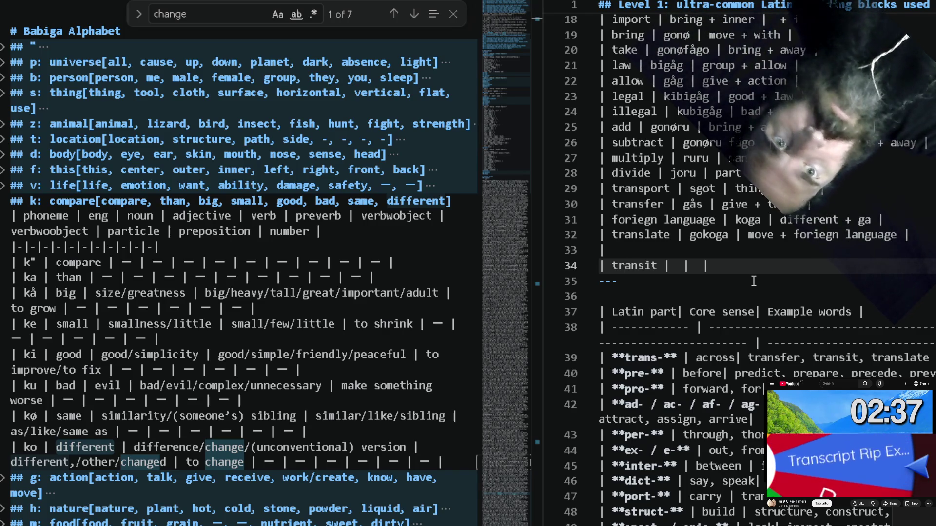
key("alt+Tab")
Cycle through the open windows and bring the List Mic Device Chrome window to the front.
key("Left")
key("Left")
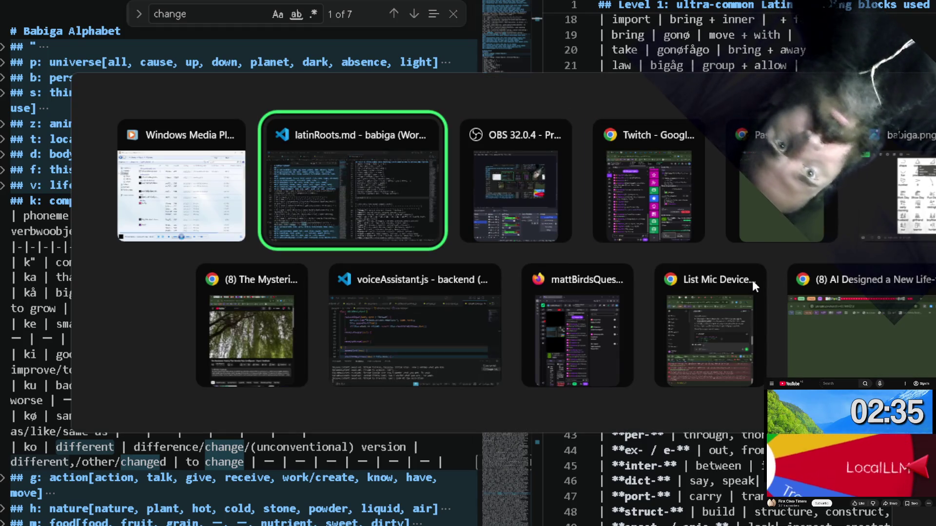
key("Right")
key("Right")
key("Right")
key("Left")
key("Left")
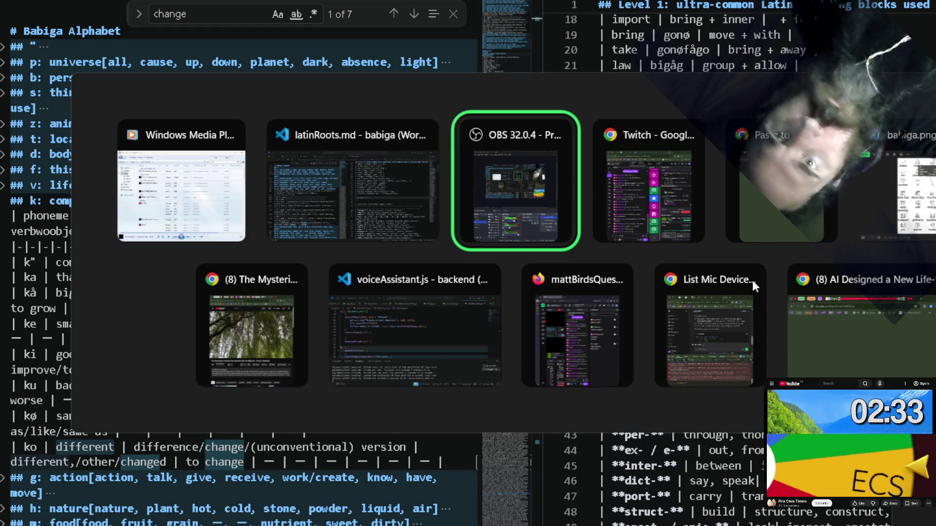
key("Left")
key("Down")
key("Right")
key("Right")
key("Up")
key("Left")
key("Down")
key("Left")
key("Left")
key("Left")
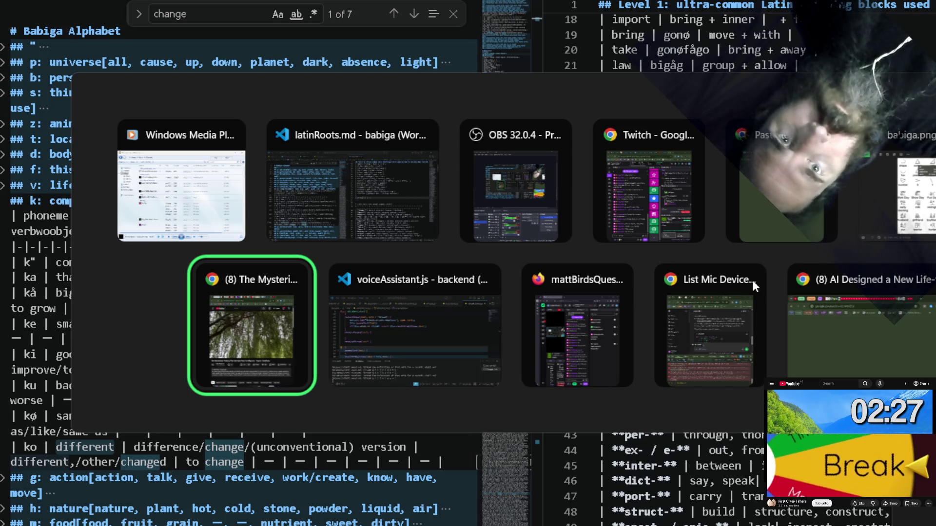
left_click(752, 281)
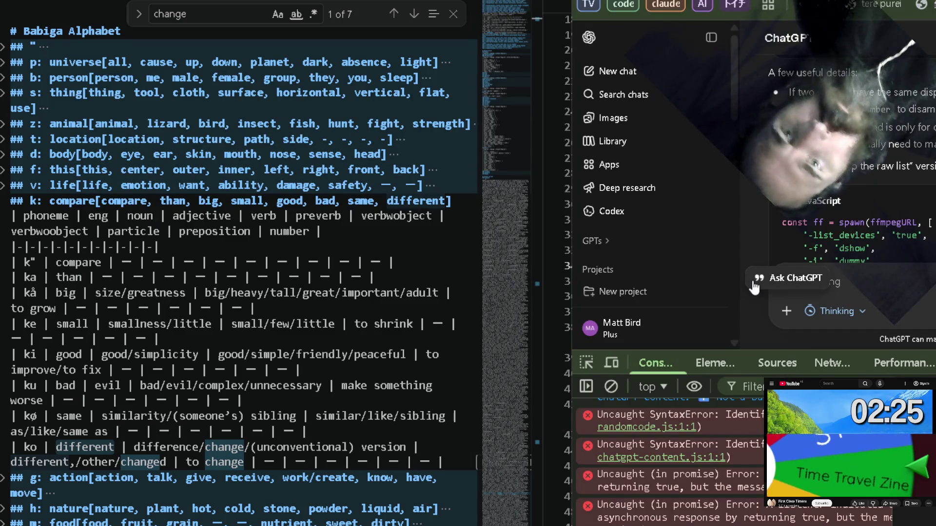
Google 'define transit', then 'transit vs transport', and switch away from the browser.
key("ctrl+t")
type("defi")
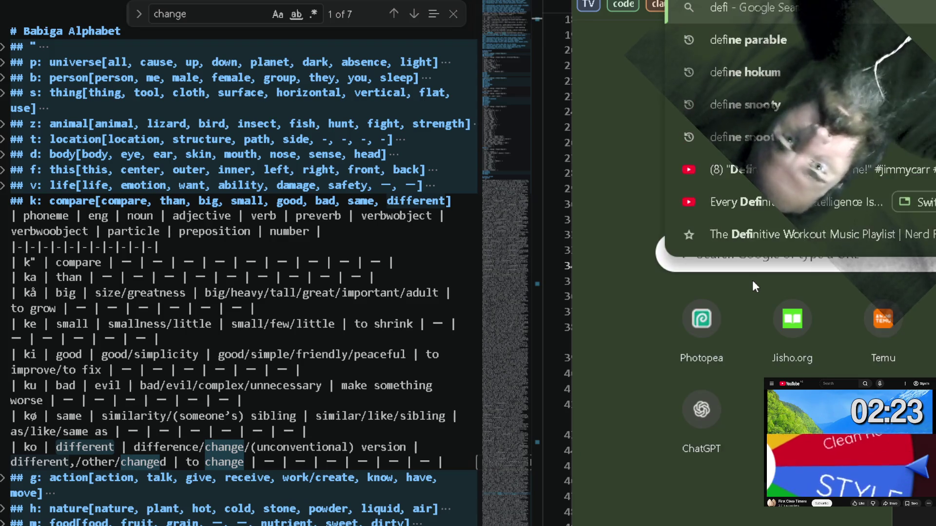
type("ne transit")
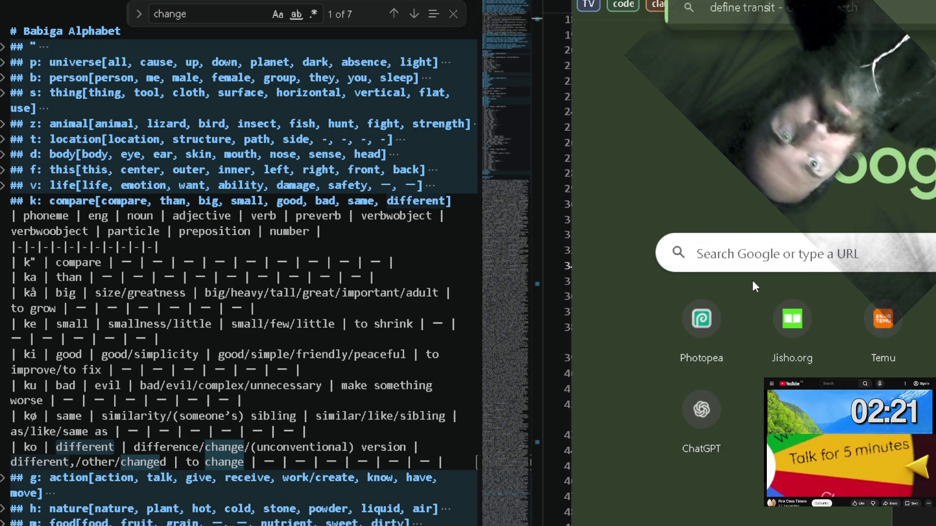
key("Return")
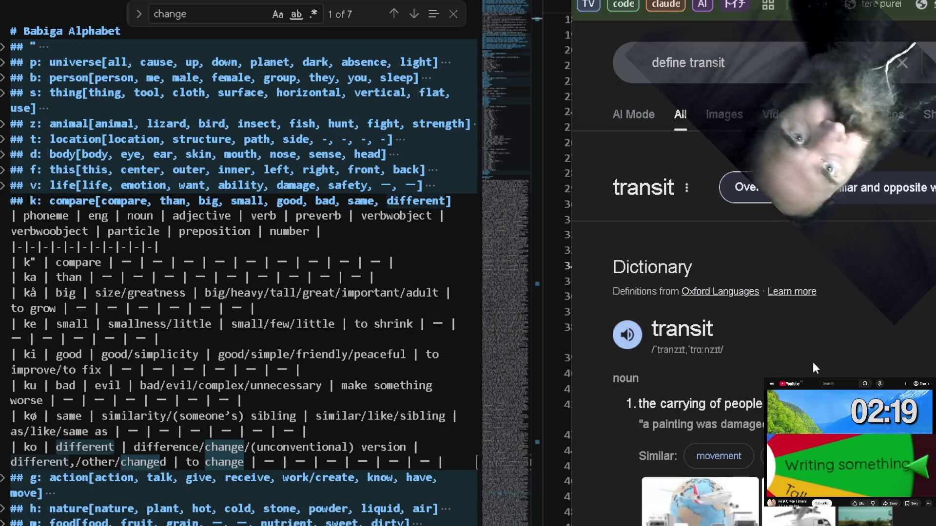
scroll(813, 362, "down", 2)
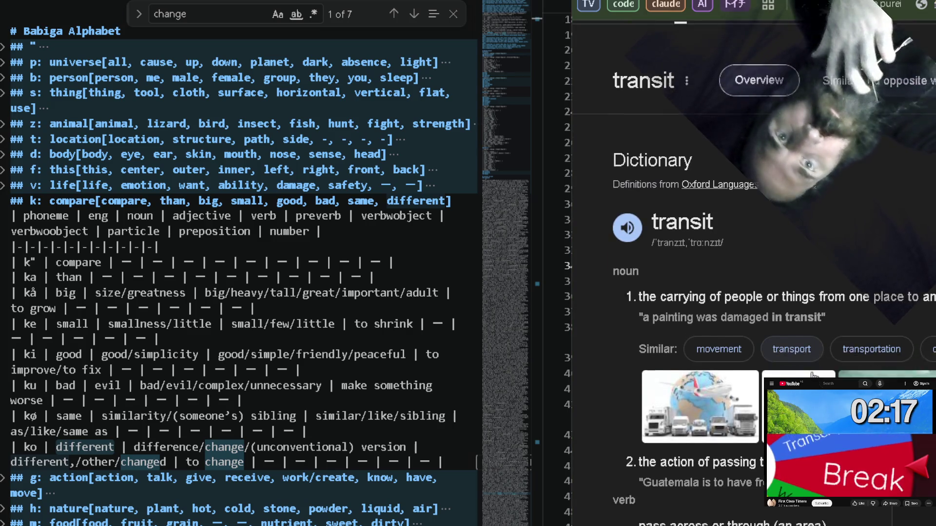
scroll(812, 376, "up", 3)
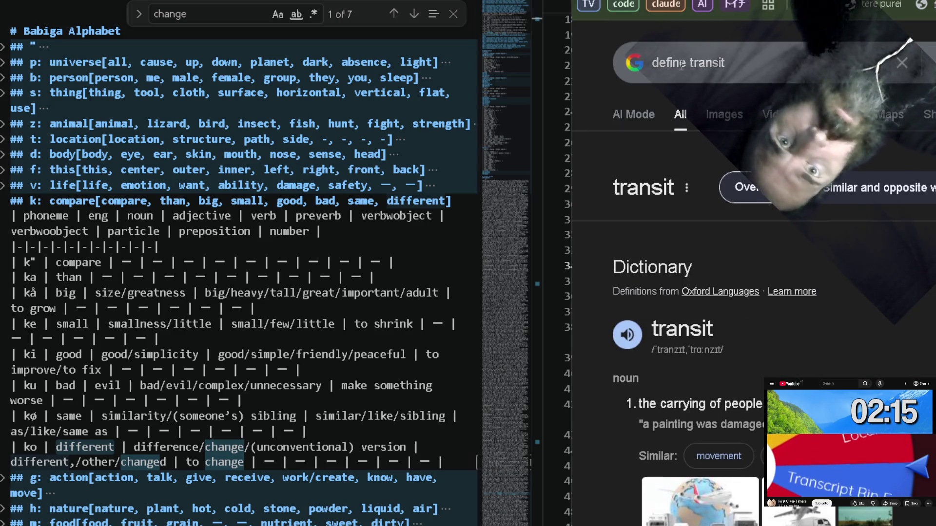
left_click(681, 64)
double_click(681, 65)
key("BackSpace")
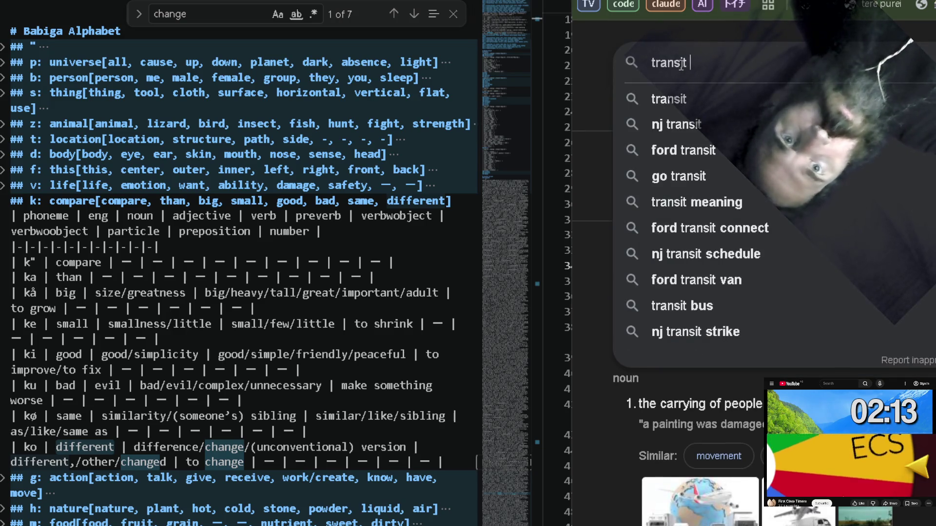
type("vs trans")
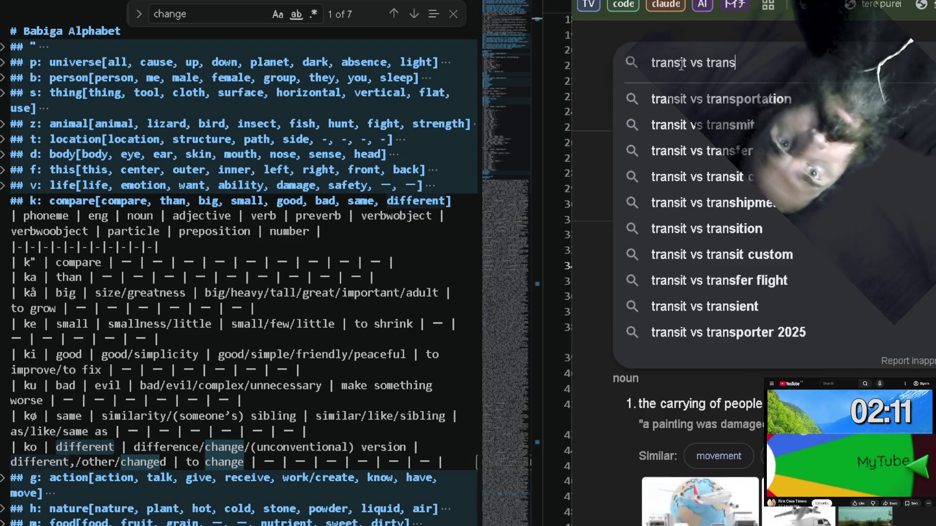
type("port")
key("Return")
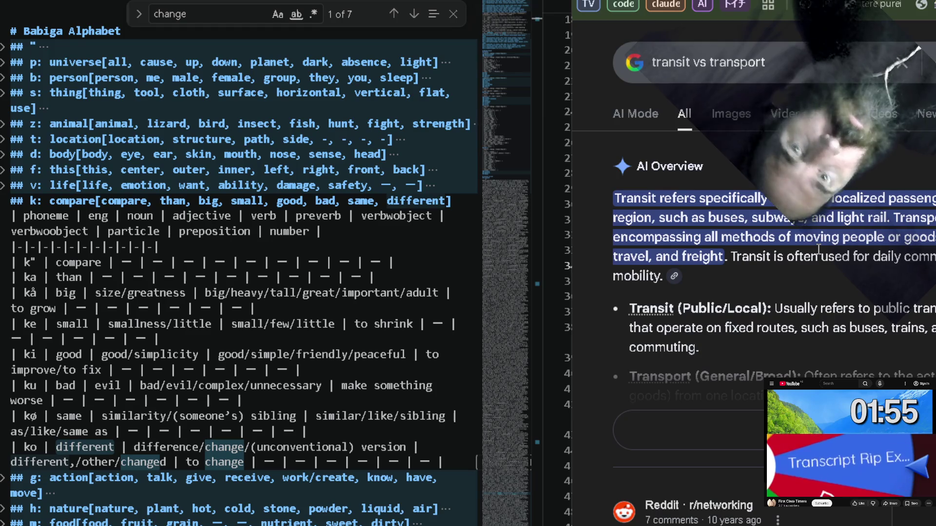
key("ctrl+Tab")
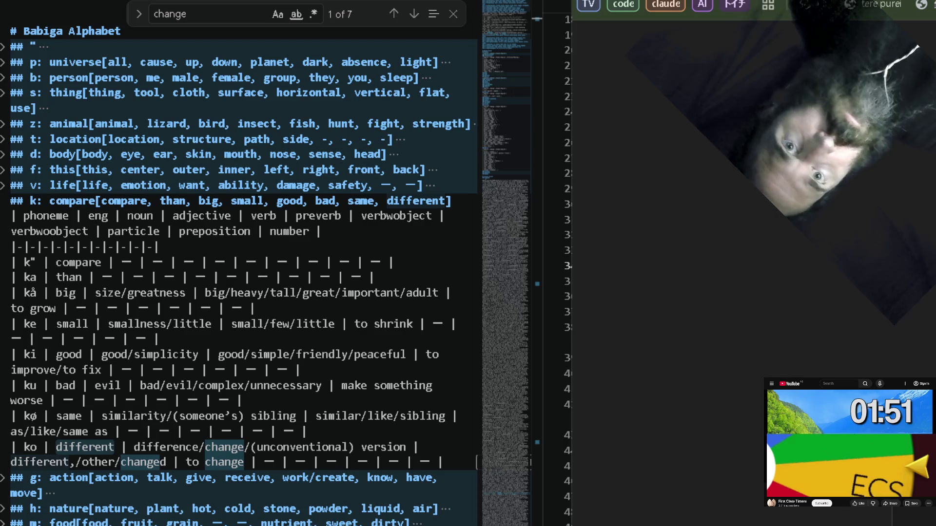
key("ctrl+Tab")
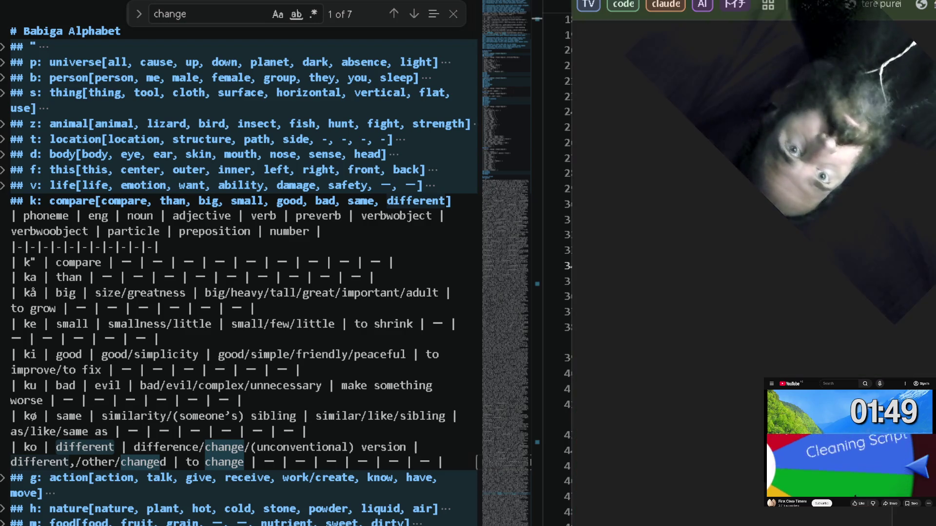
Fill the transit row with the word gobs and meaning move + people + thing, fixing gobt.
key("alt+Tab")
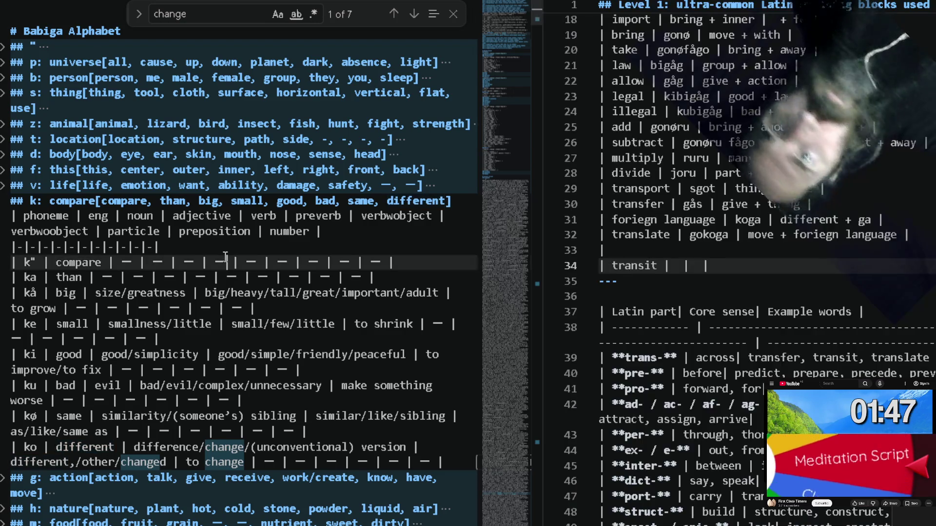
left_click(700, 267)
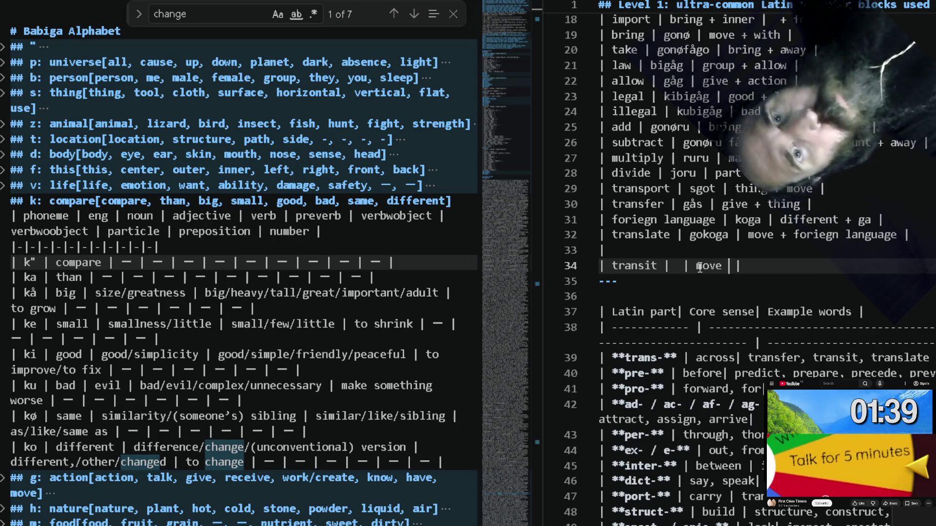
type("+ people + ")
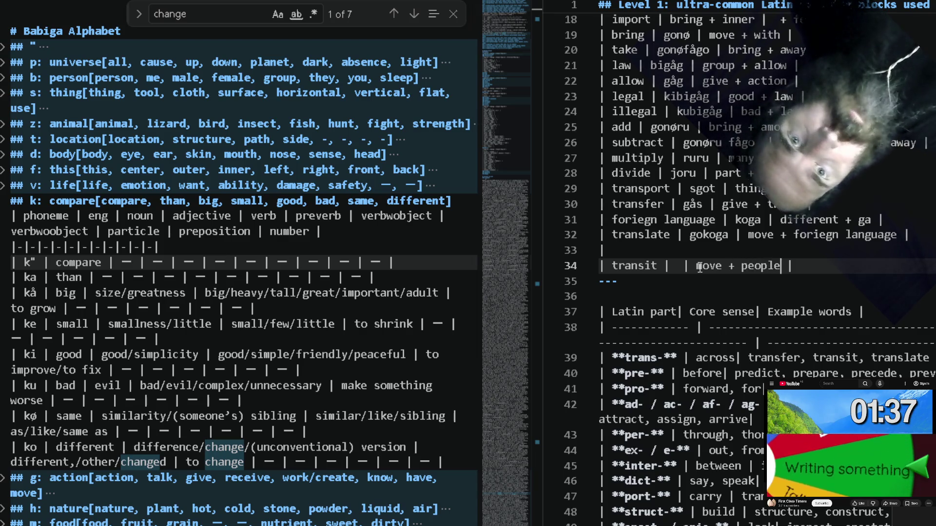
type("thing")
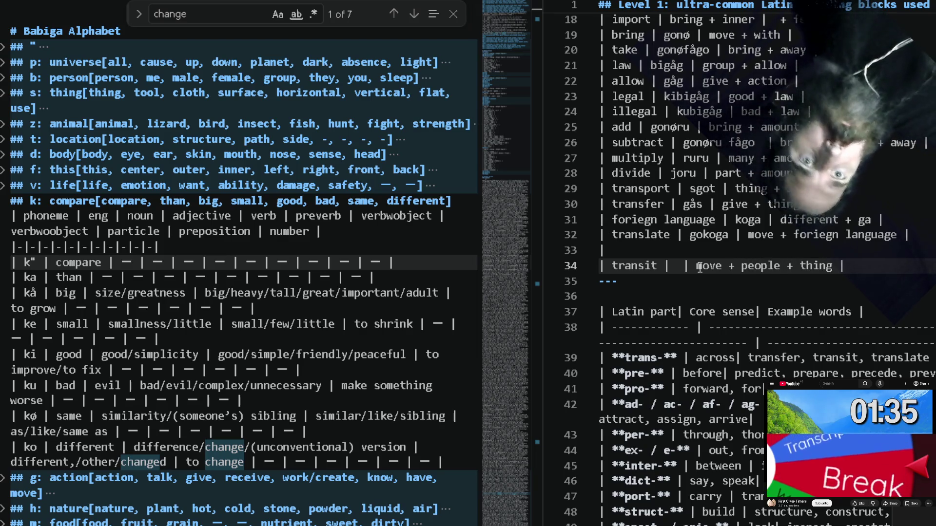
key("Left")
key("Left")
key("Left")
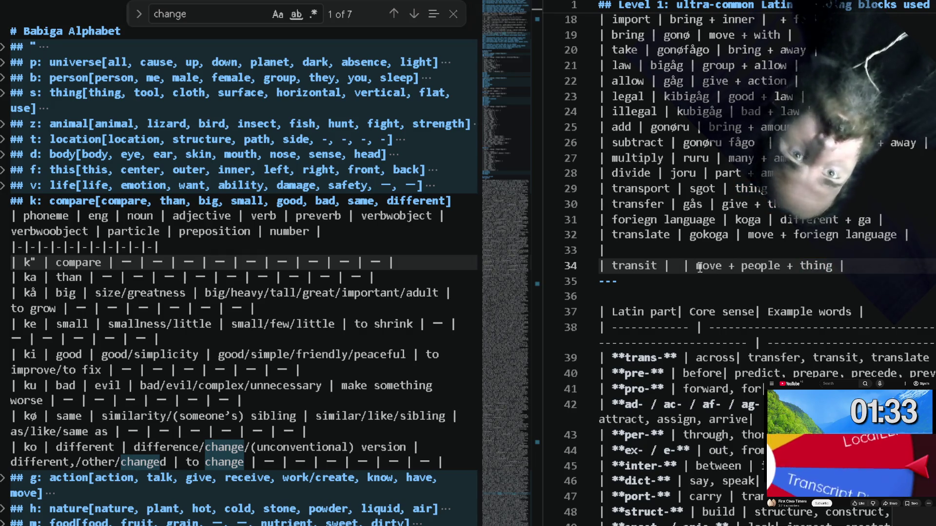
type("go")
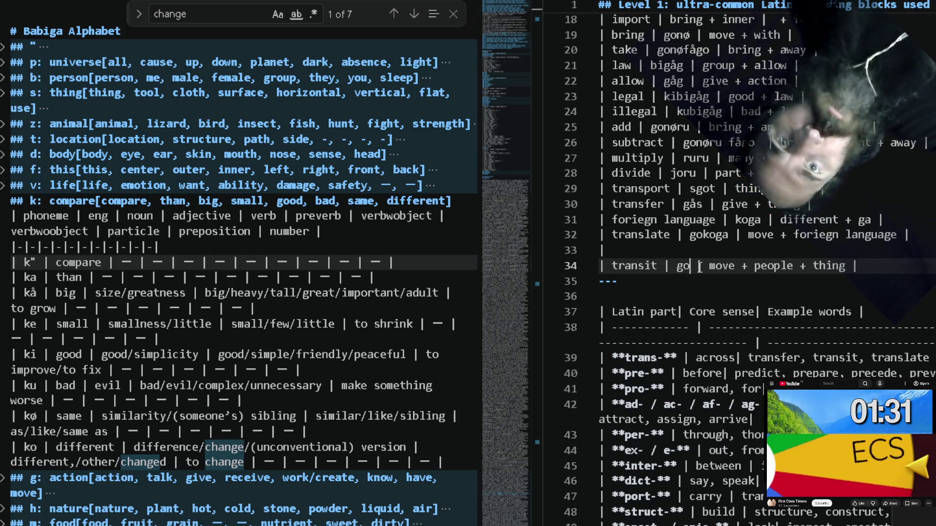
type("b")
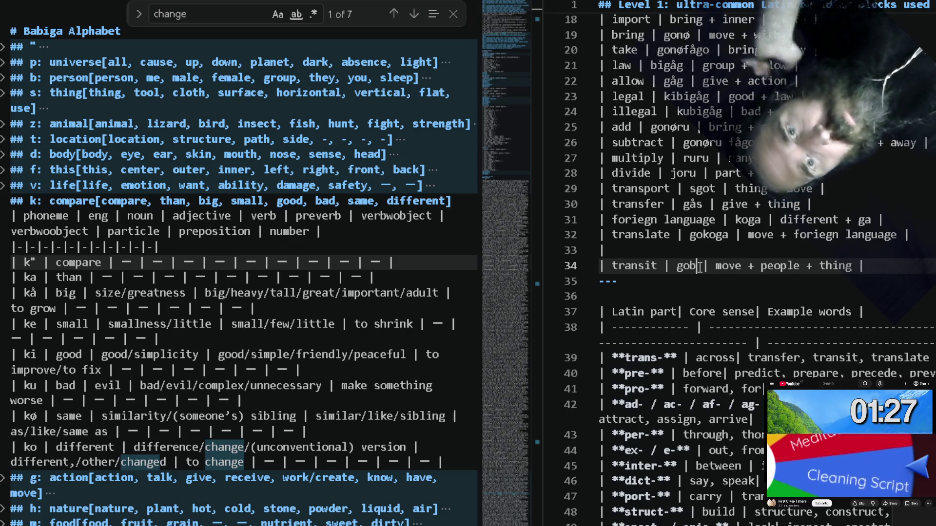
type("t")
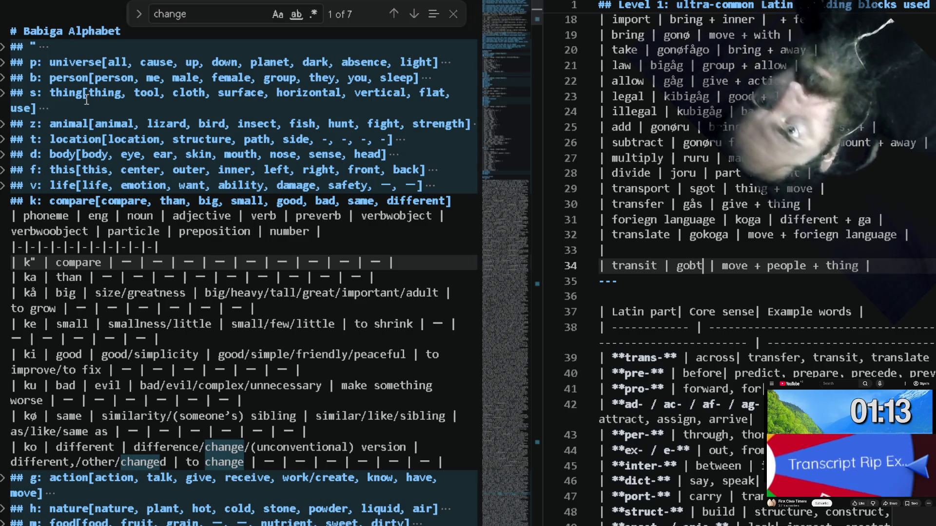
key("BackSpace")
type("s")
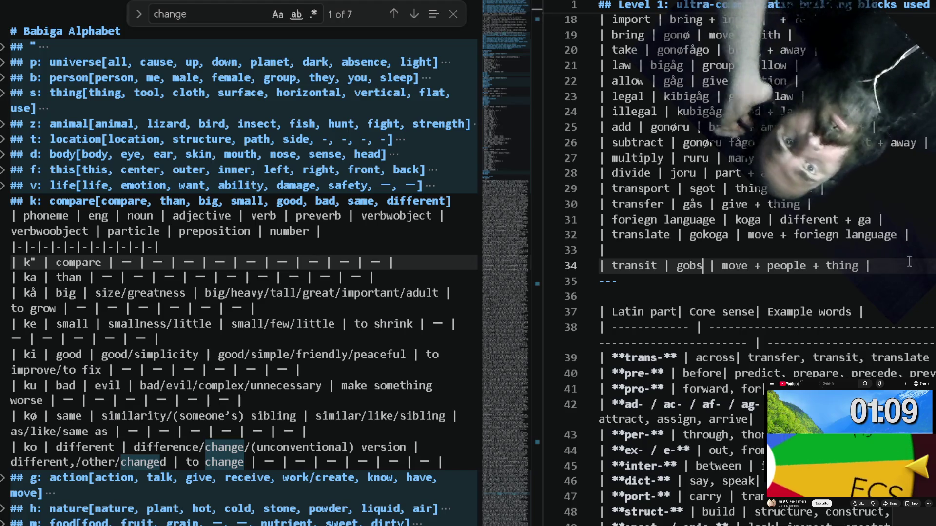
key("Up")
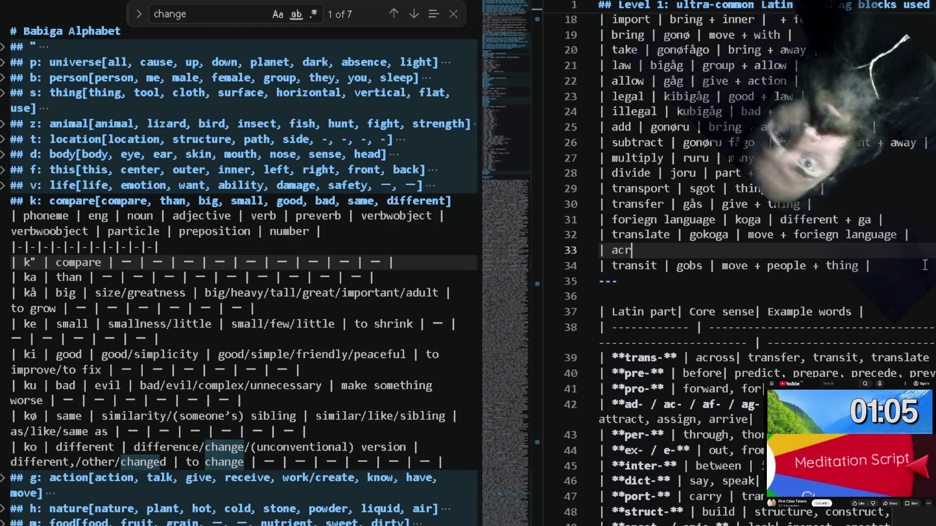
type("oss |")
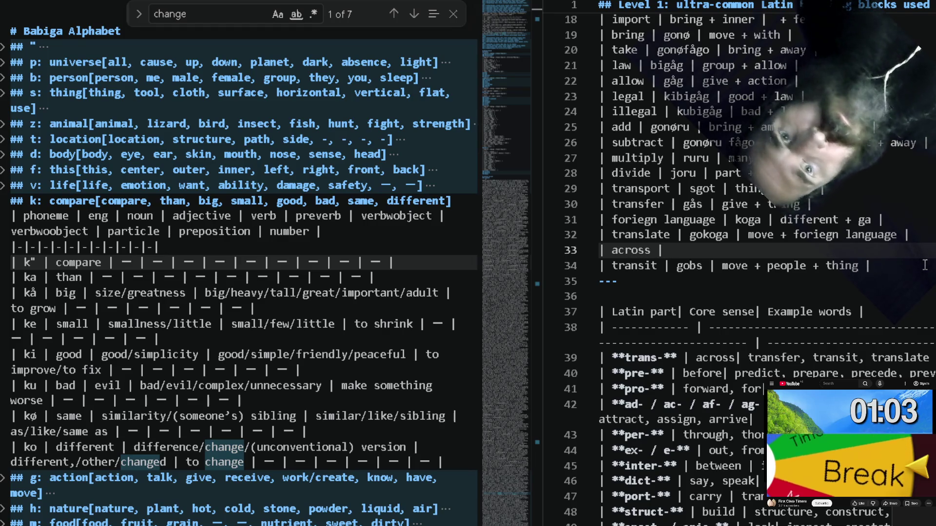
type("  | |")
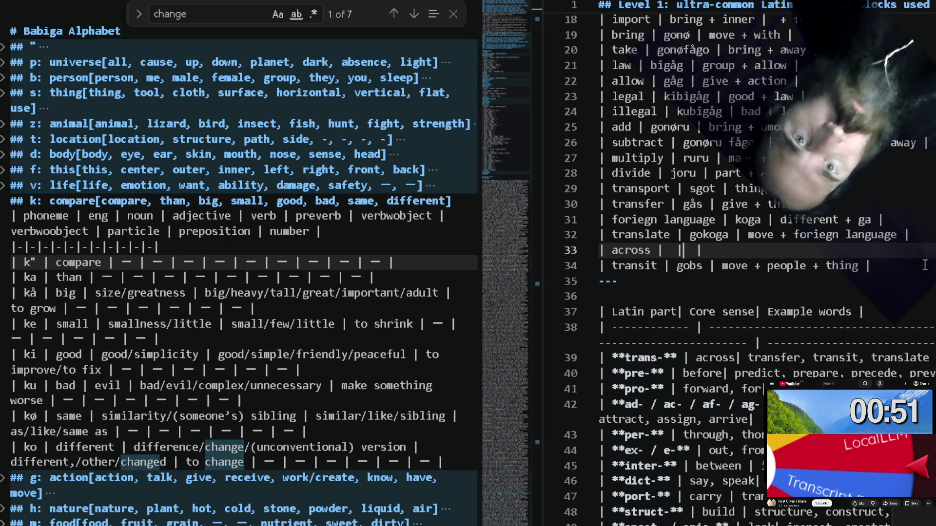
Type 'across | | full + path |' on line 33 and begin its word cell with t, fixing typos.
key("Right")
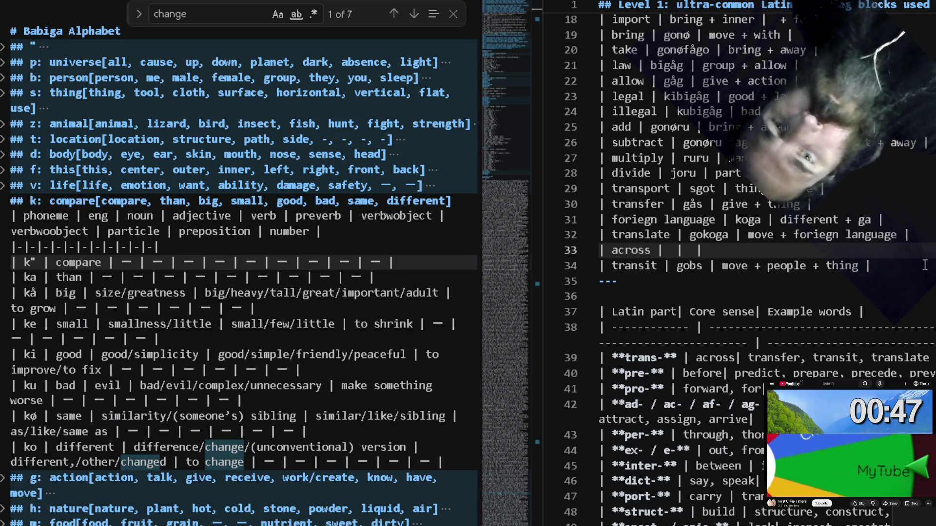
type("fullt")
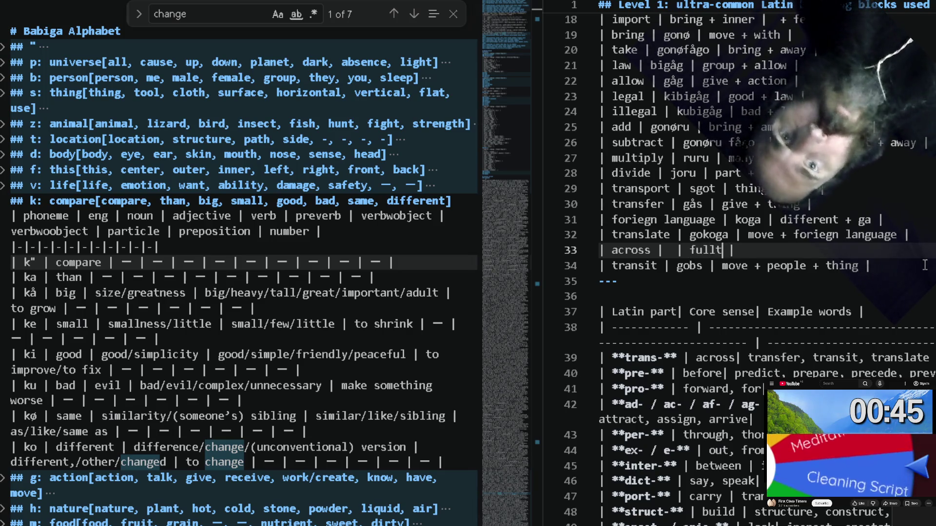
key("BackSpace")
type("+ p")
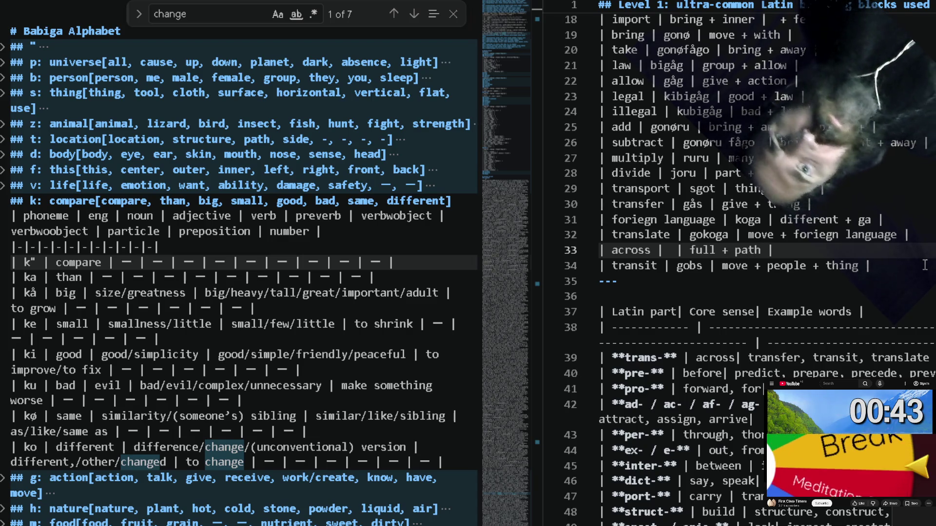
type("ath")
key("ctrl+Left")
key("ctrl+Left")
key("ctrl+Left")
key("Left")
key("Left")
key("Left")
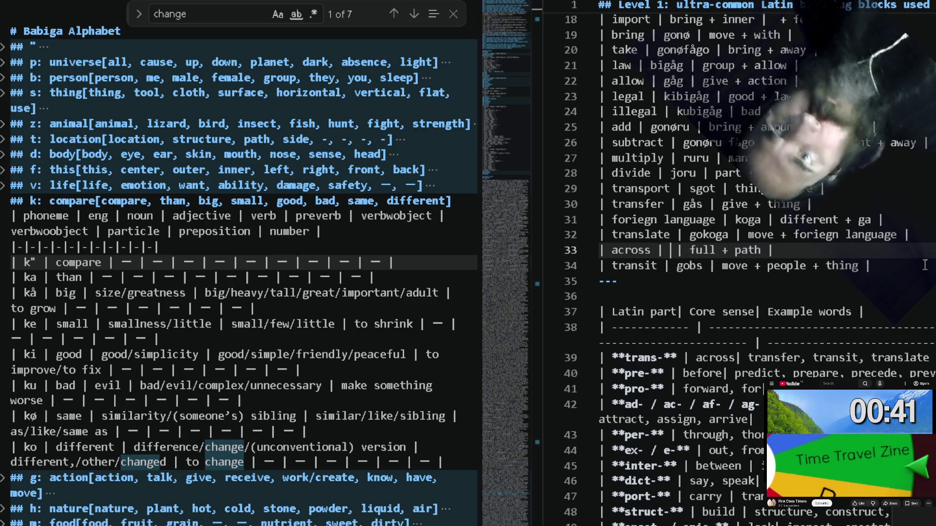
type("ta")
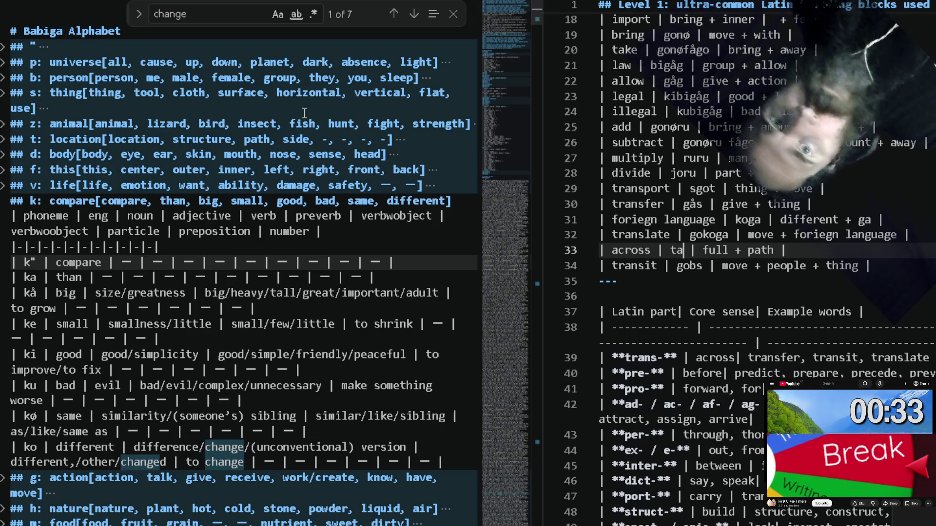
key("BackSpace")
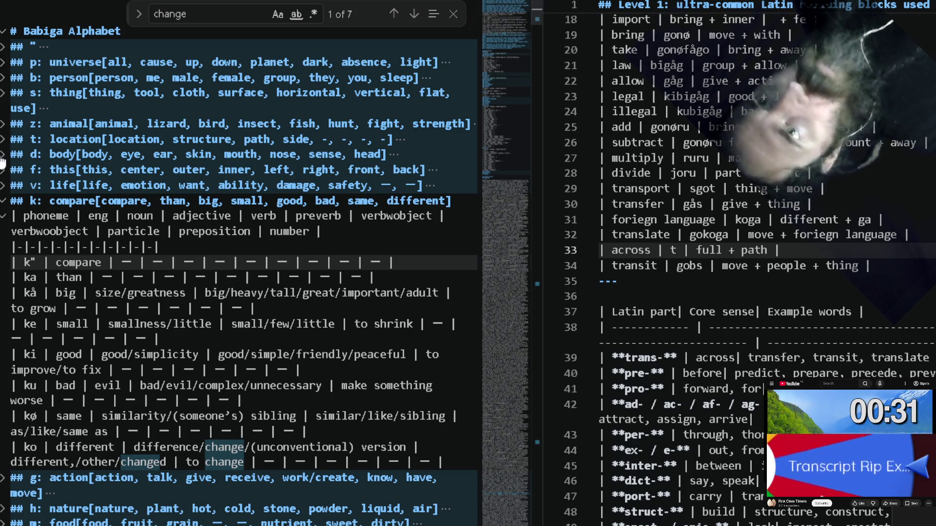
Unfold the body and location alphabet sections and pick the path phoneme tå.
left_click(4, 155)
left_click(4, 170)
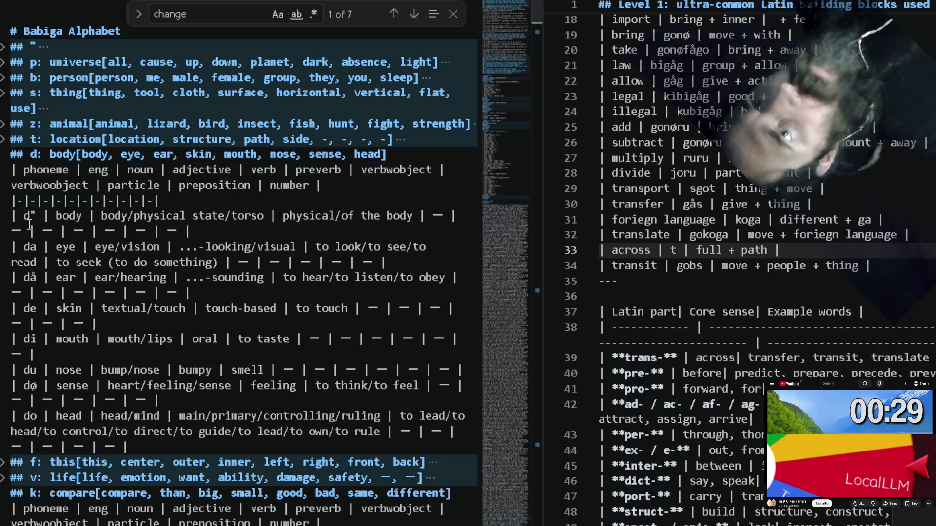
left_click(4, 139)
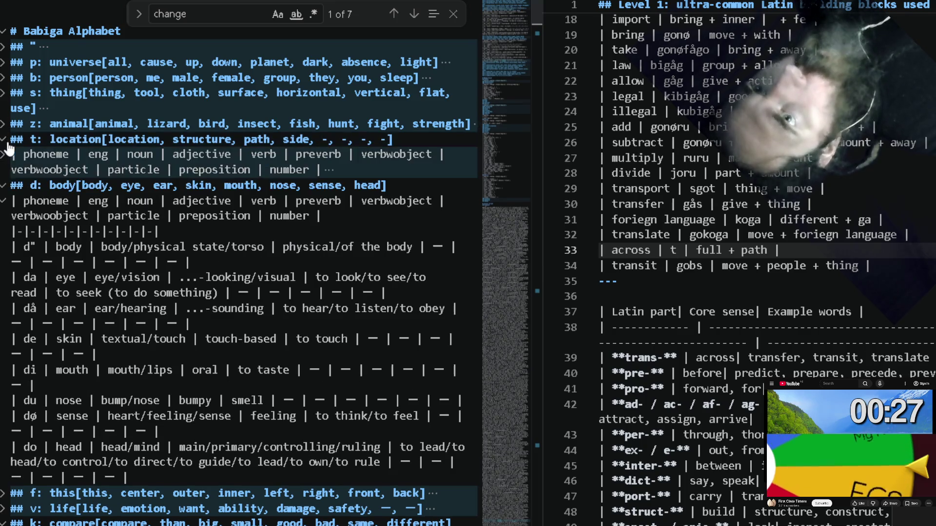
left_click(4, 154)
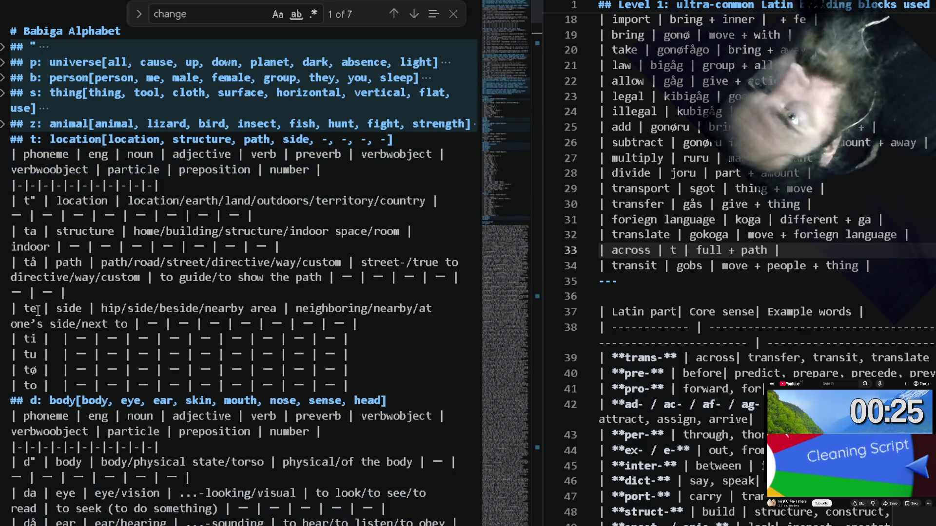
left_click(31, 264)
double_click(32, 263)
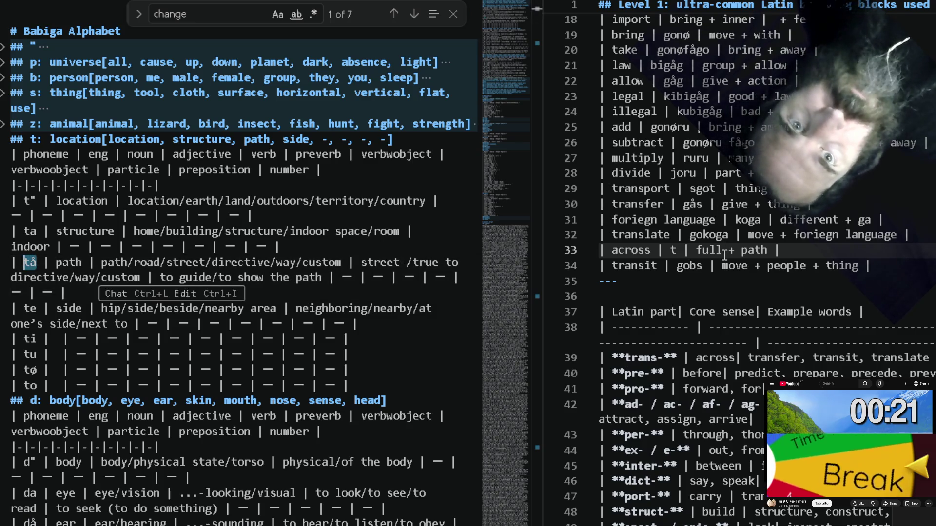
Check the universe phoneme and change the across word to ptå (full + path).
left_click(678, 250)
type("å")
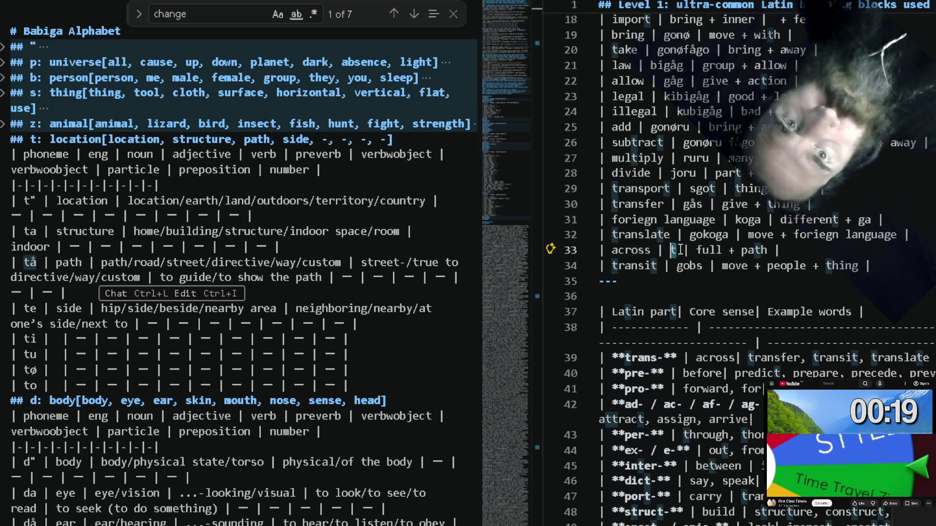
left_click(289, 205)
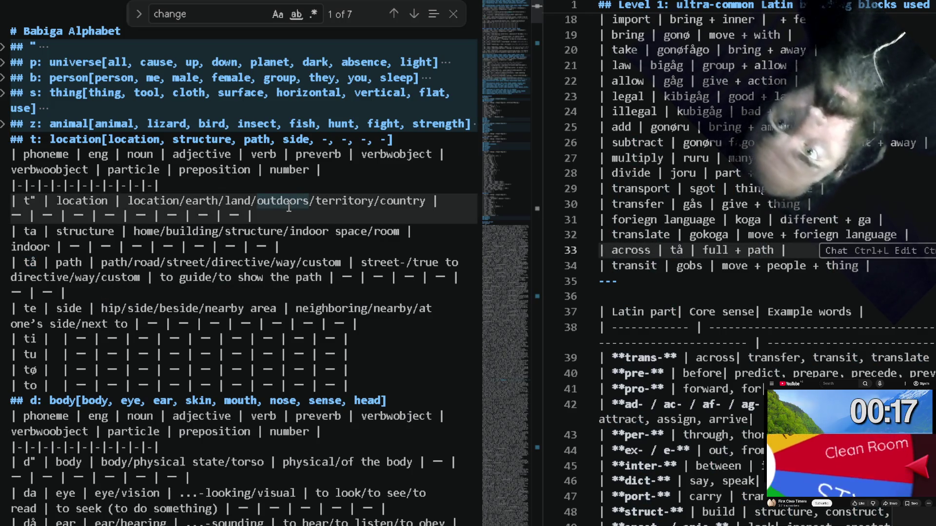
left_click(4, 63)
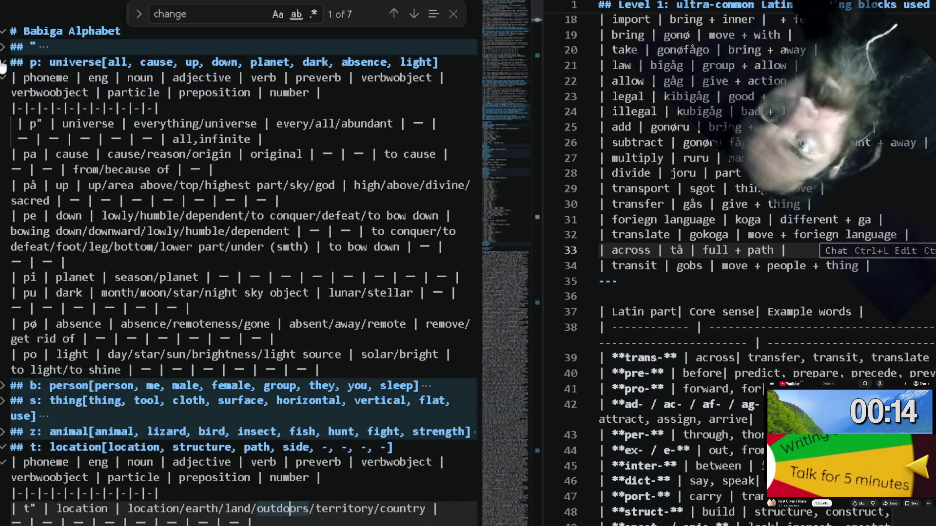
left_click(31, 123)
type("p")
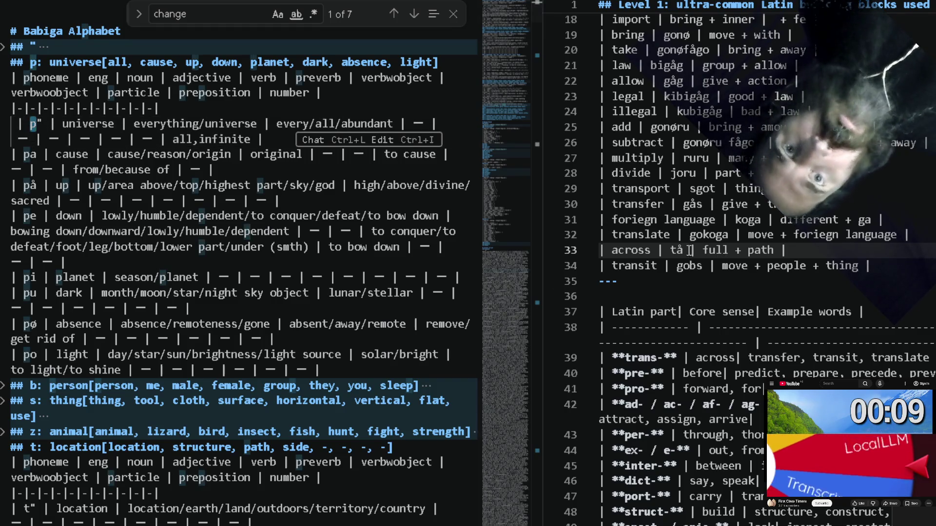
type("p")
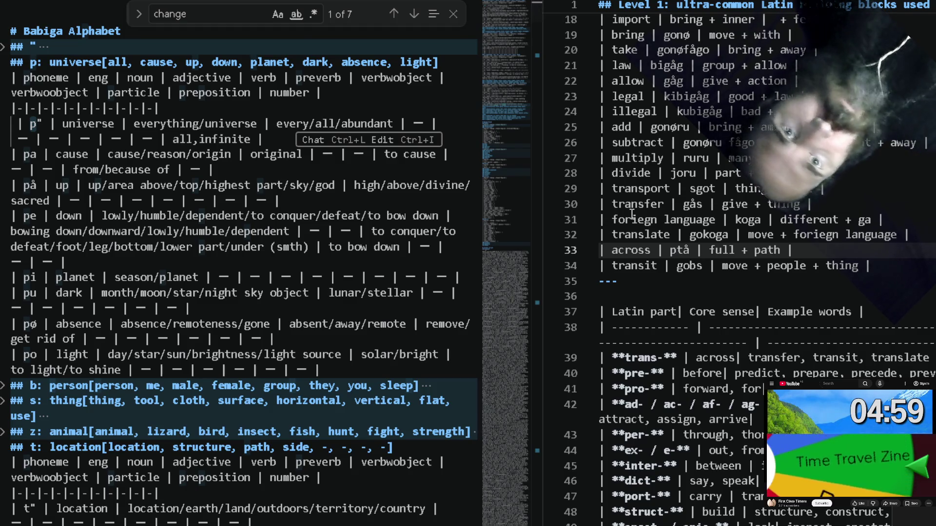
left_click(909, 272)
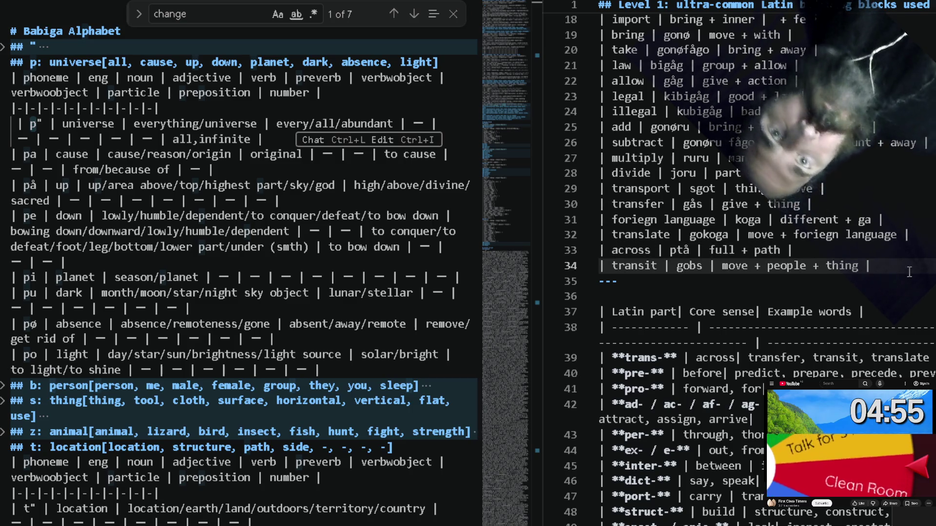
Start an empty row below transit and delete the trans- row from the Latin-part table.
key("Return")
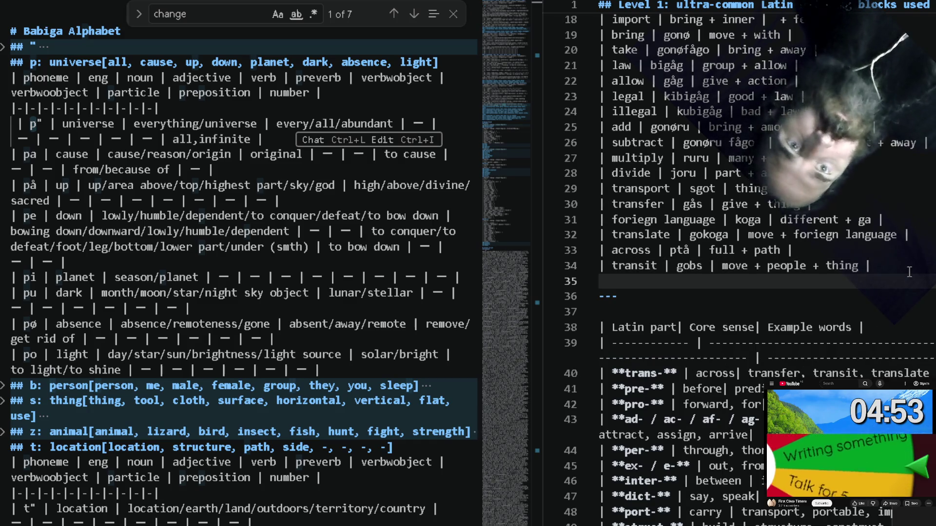
scroll(909, 272, "down", 2)
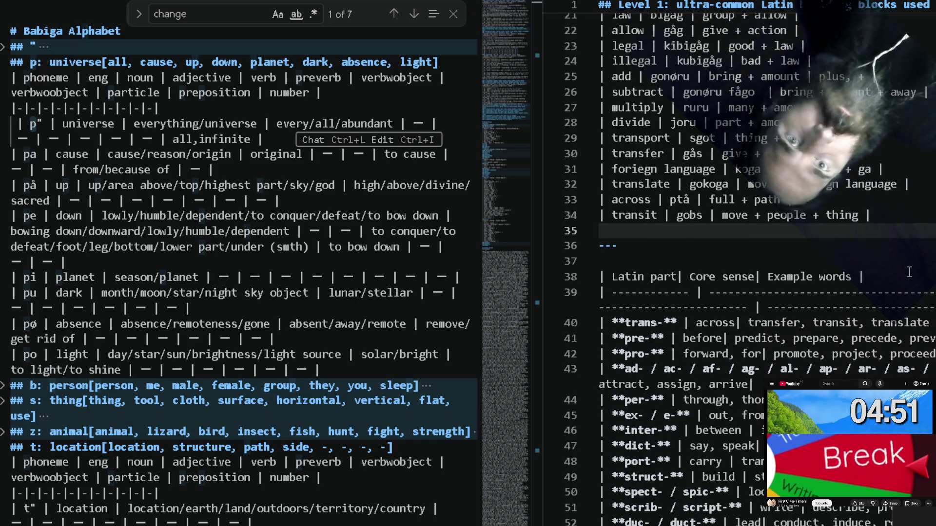
left_click(608, 322)
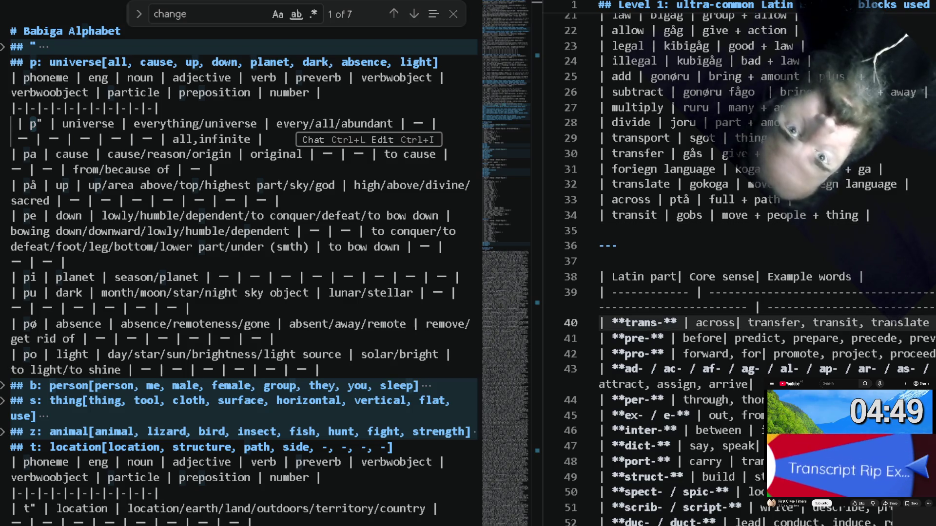
left_click(607, 339)
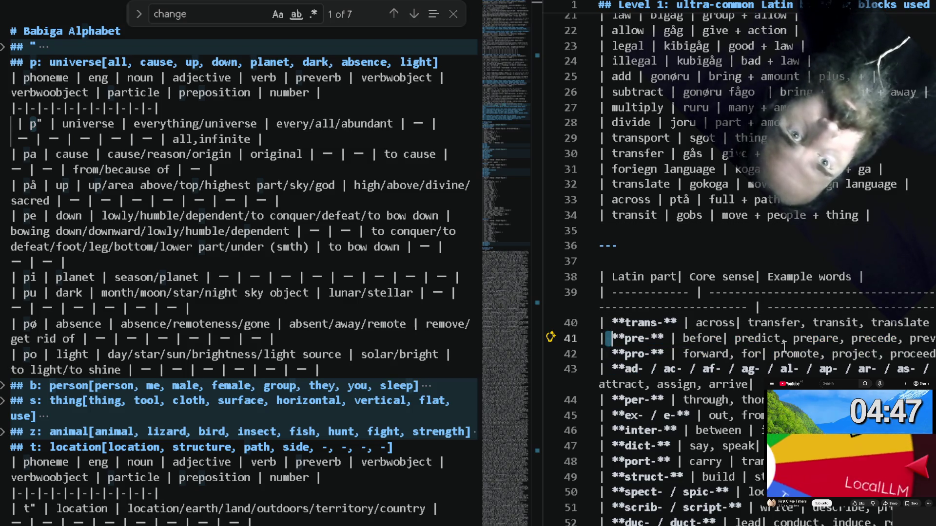
triple_click(785, 330)
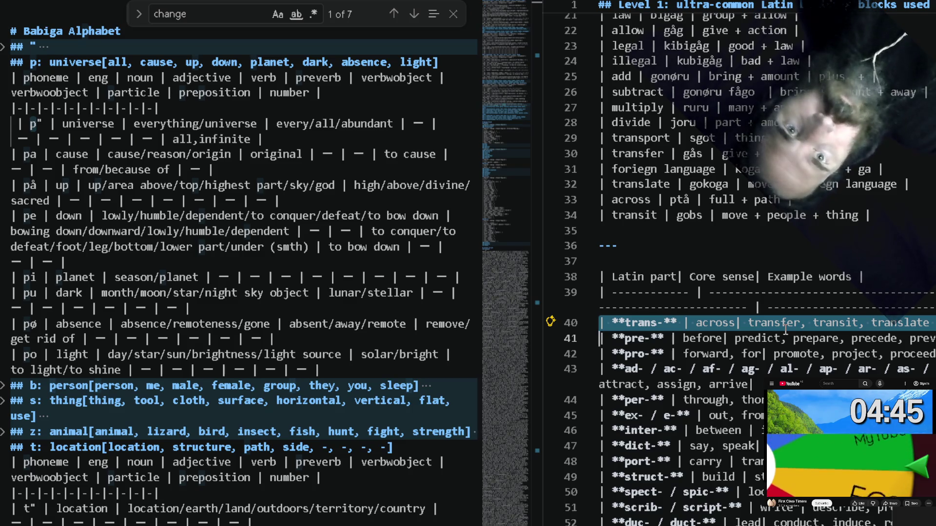
key("Delete")
scroll(786, 330, "down", 3)
scroll(786, 329, "down", 6)
scroll(786, 330, "down", 3)
scroll(786, 330, "up", 4)
scroll(786, 330, "up", 2)
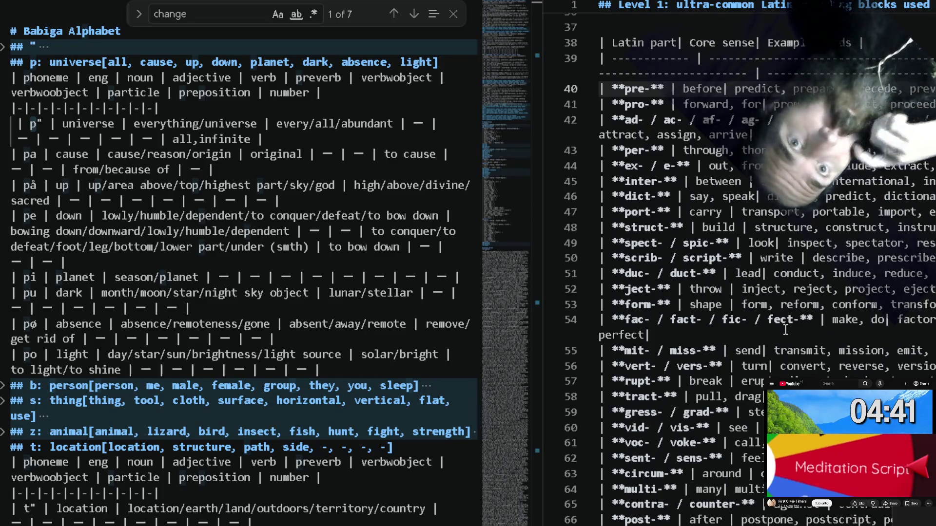
scroll(785, 330, "up", 4)
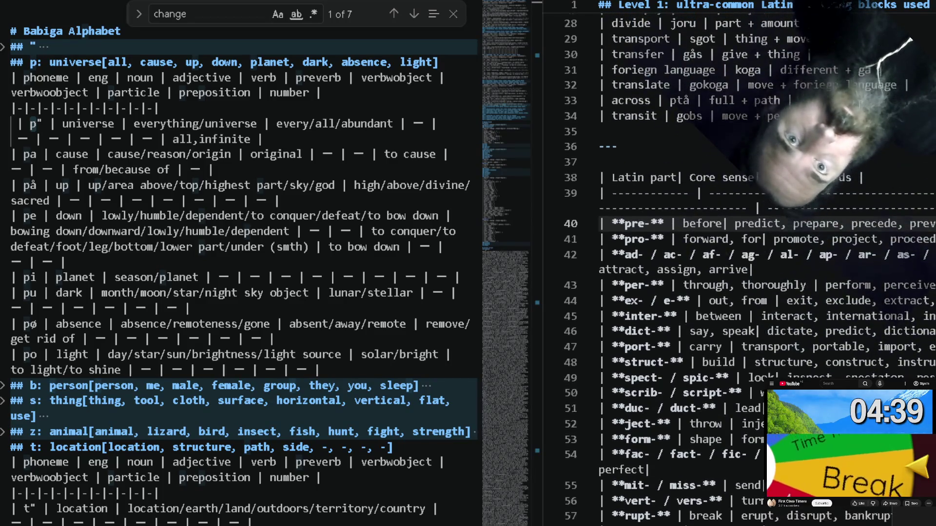
left_click(607, 172)
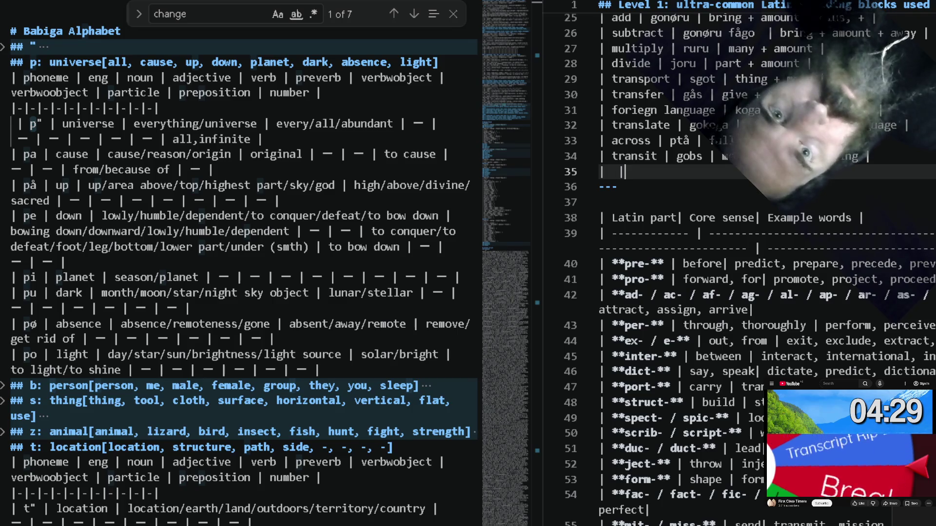
type("| ")
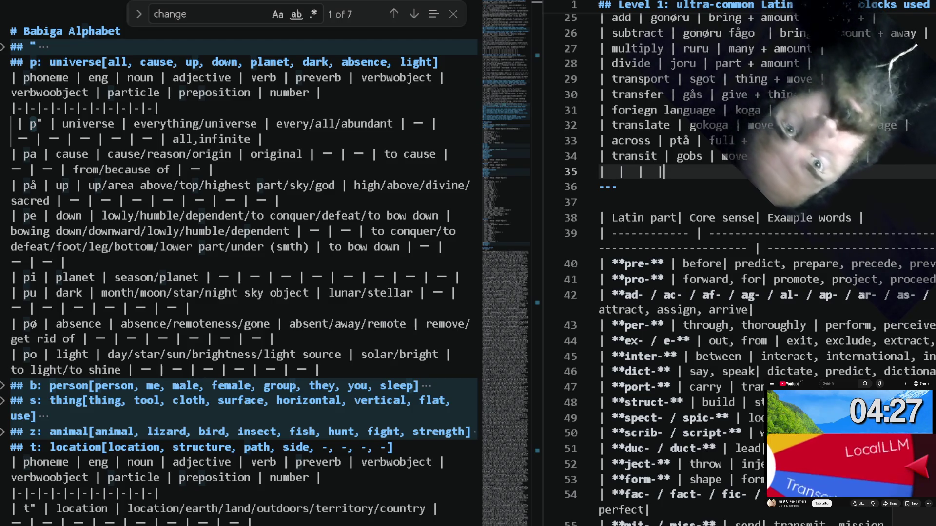
type("| see + ")
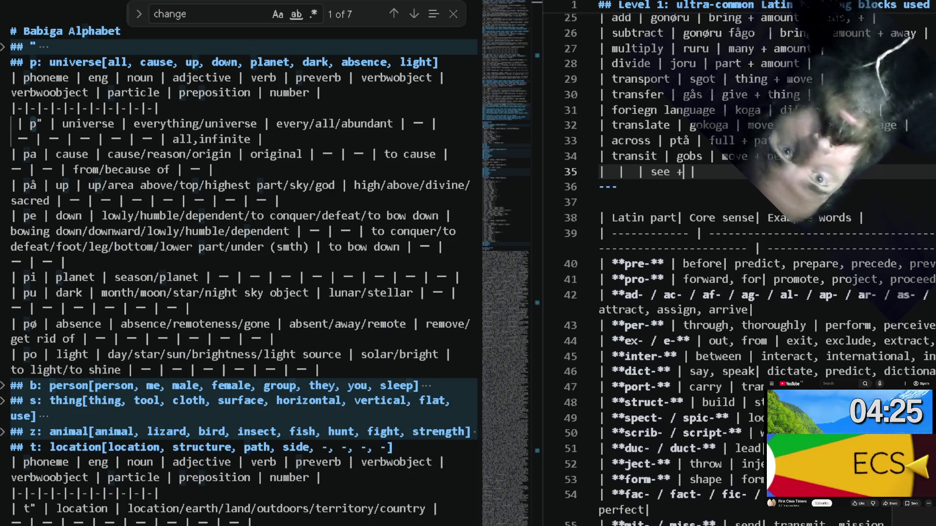
type("|")
Fill the new row as predict | da with a meaning starting 'future', checking the eye phoneme.
key("ctrl+Left")
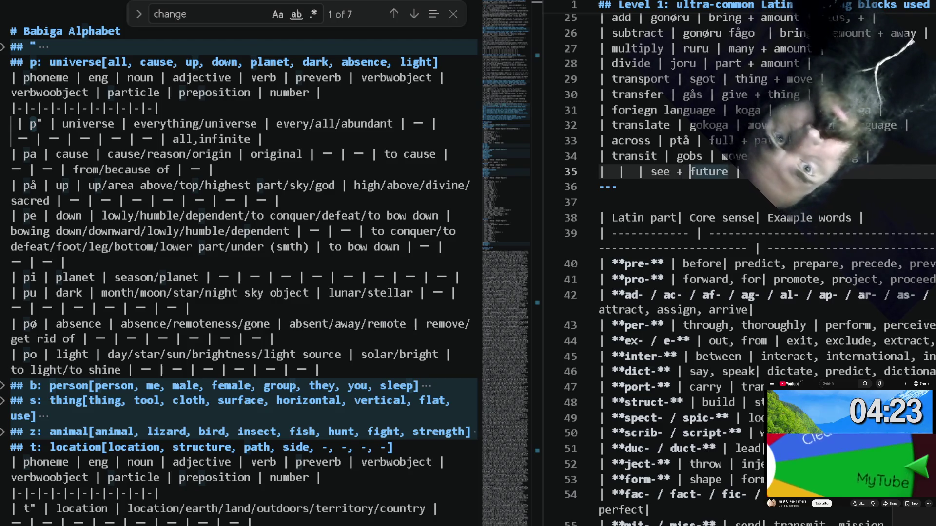
key("ctrl+Left")
key("ctrl+Left")
type("pre")
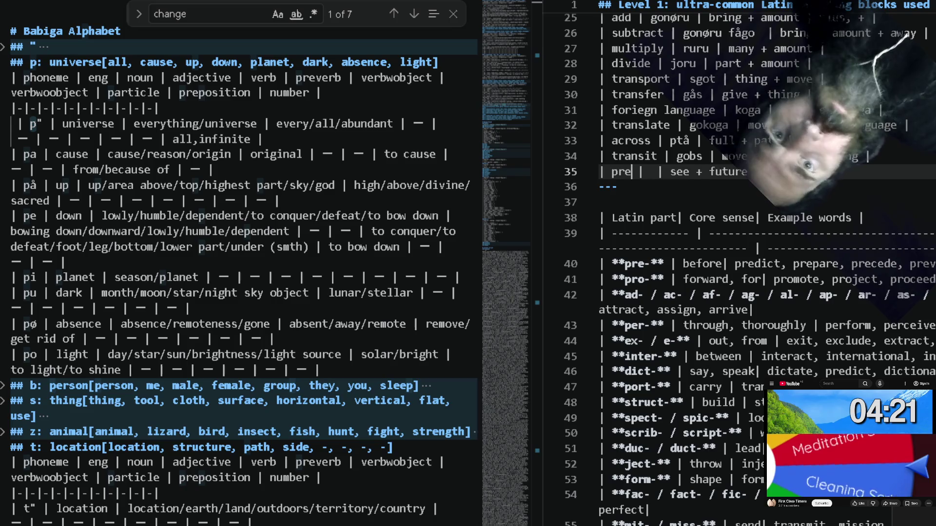
type("dict |")
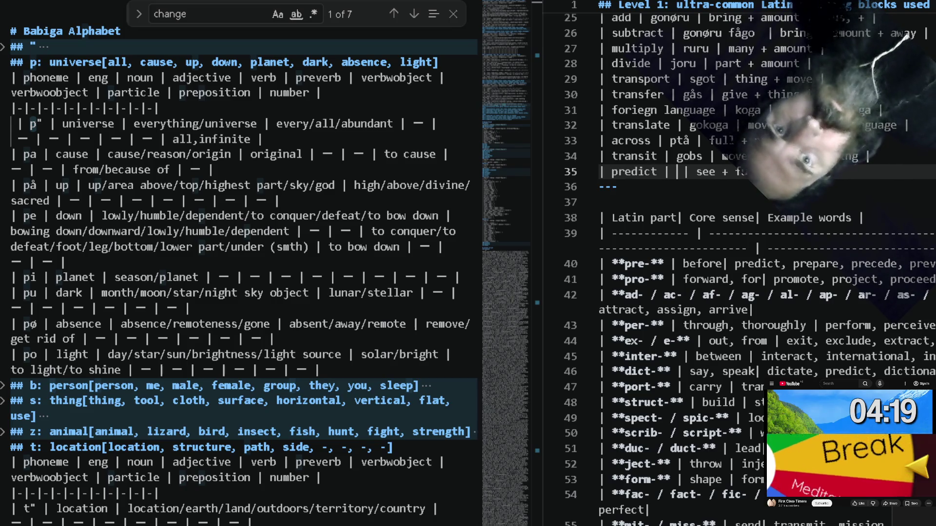
left_click(271, 262)
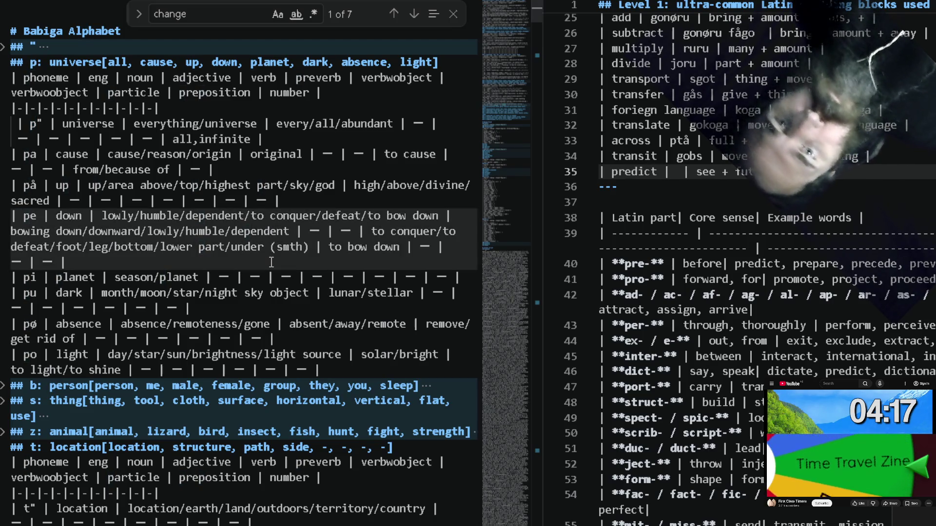
scroll(271, 262, "down", 1)
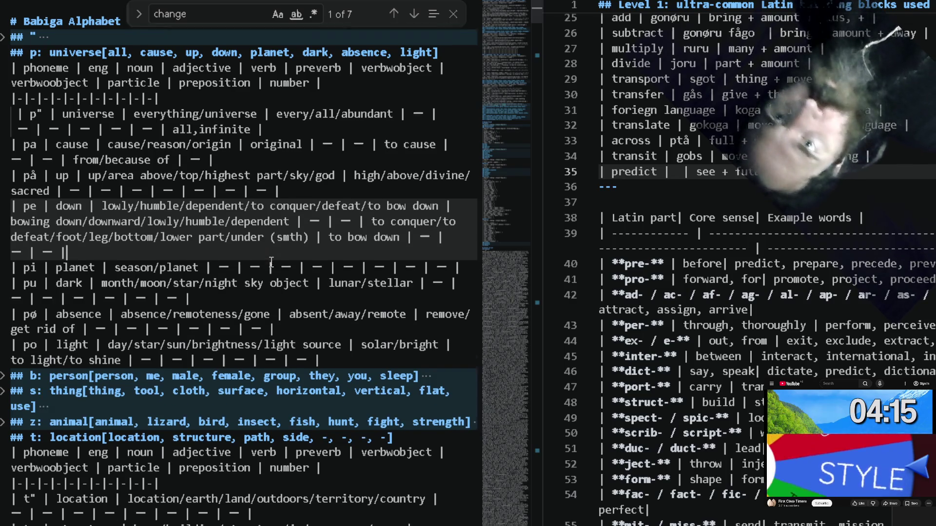
scroll(270, 262, "down", 1)
scroll(271, 262, "down", 2)
scroll(271, 263, "down", 2)
scroll(271, 262, "down", 2)
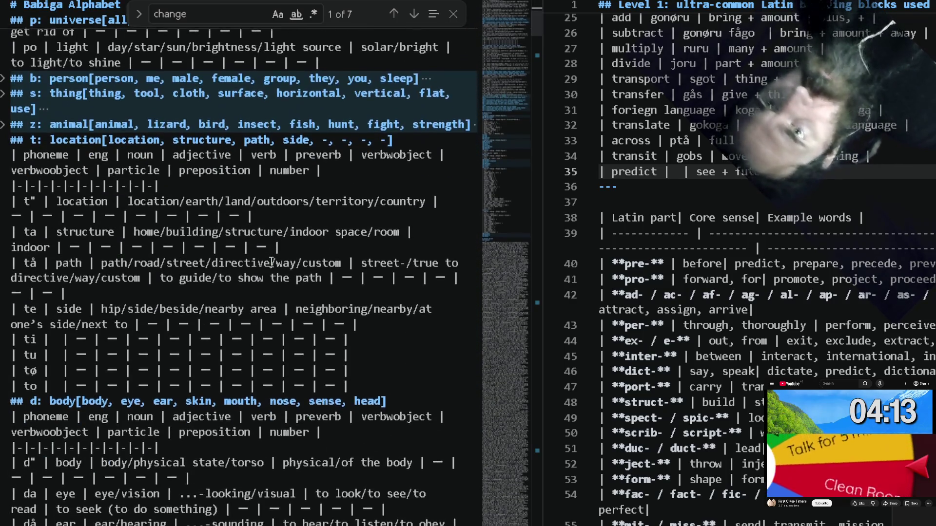
scroll(229, 300, "down", 2)
double_click(124, 316)
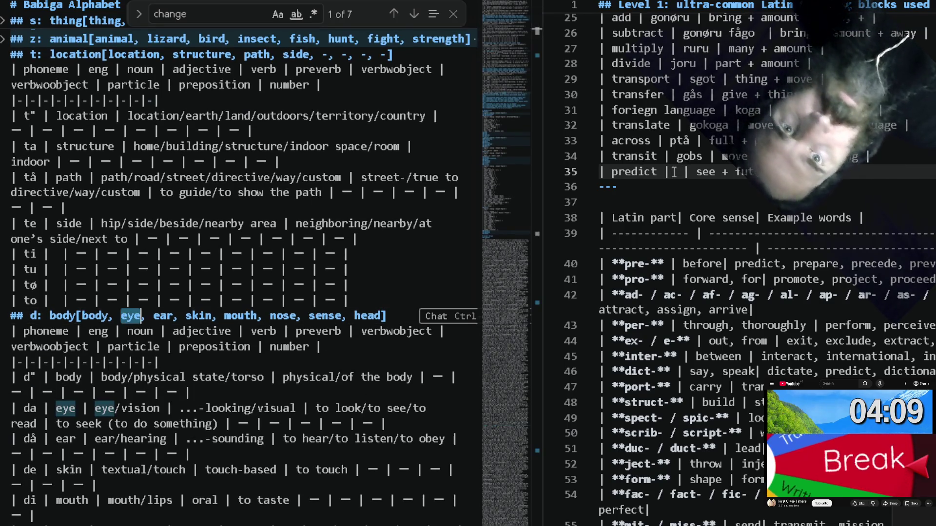
type("da")
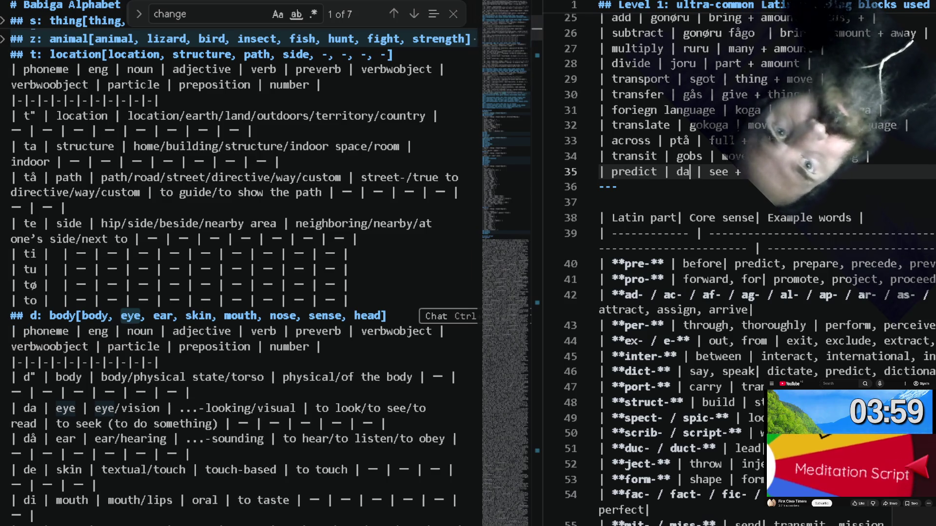
left_click(720, 173)
type("futur")
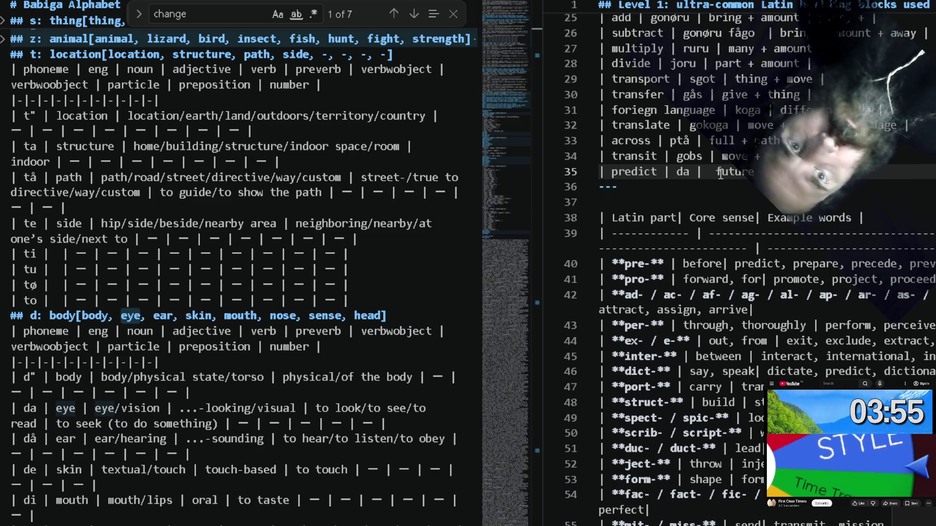
left_click(240, 390)
key("ctrl+f")
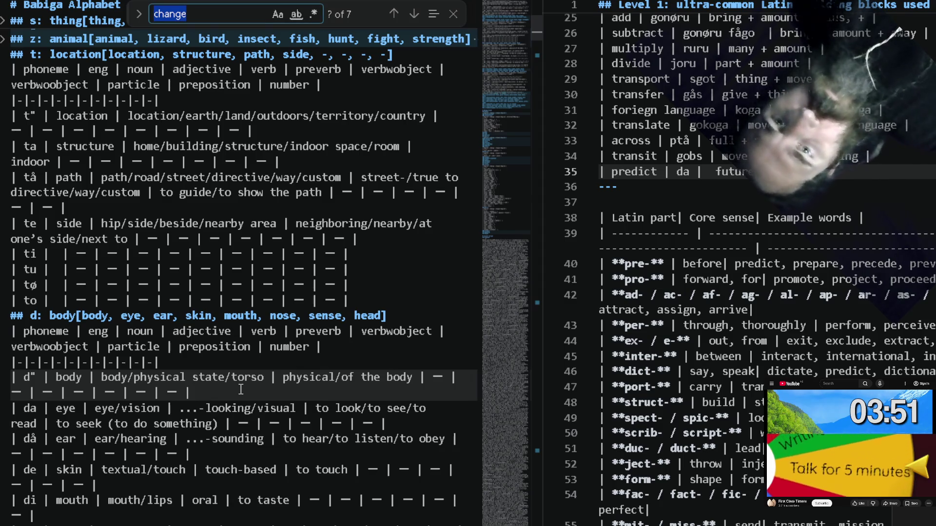
type("future")
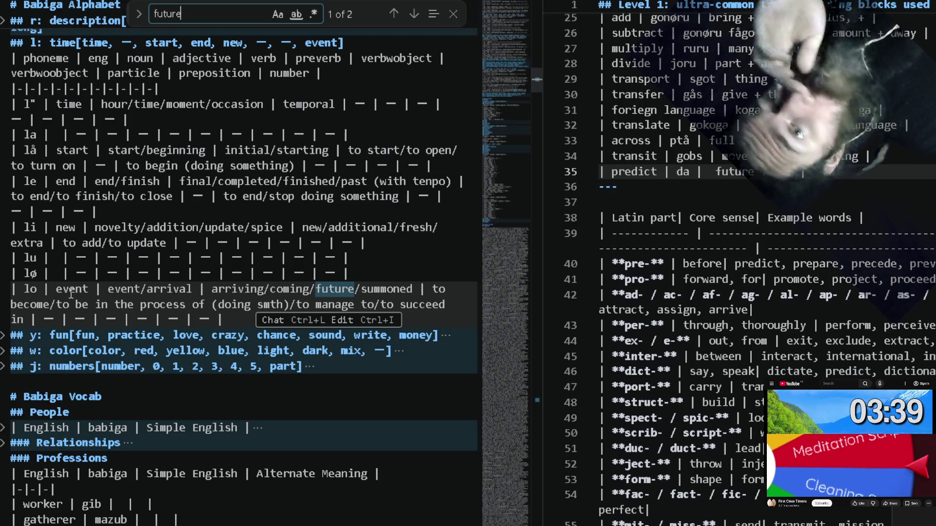
Search 'come' to find gofego (move + towards) and start a row below predict.
double_click(195, 14)
type("co")
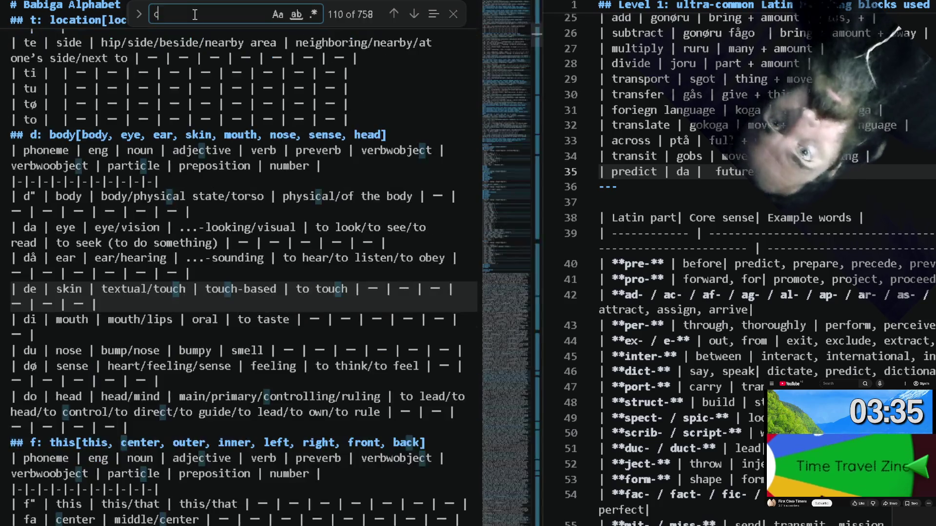
type("ming")
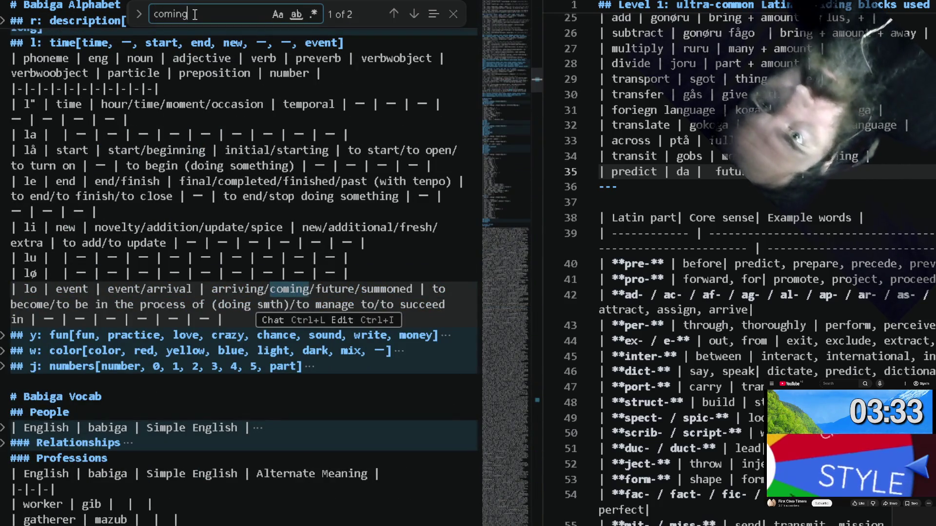
key("BackSpace")
key("BackSpace")
key("BackSpace")
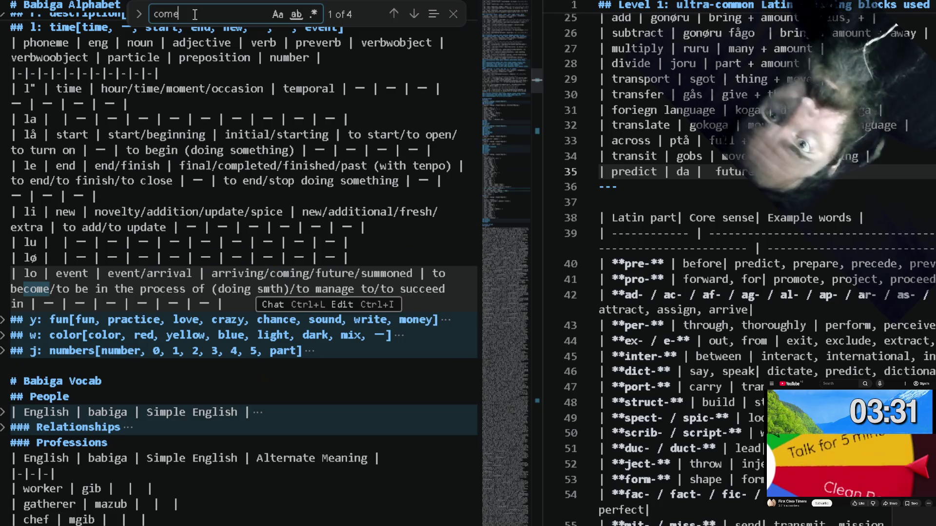
type("e")
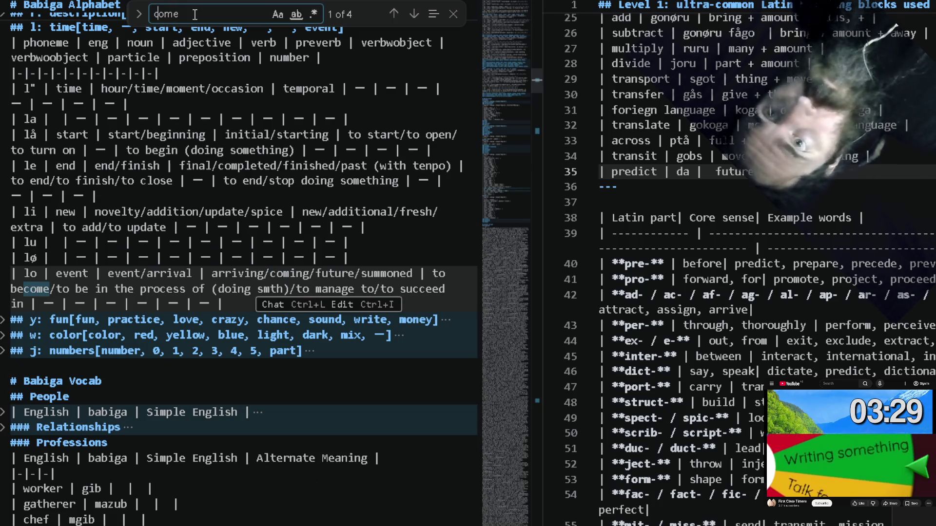
type("to")
key("BackSpace")
key("BackSpace")
key("Return")
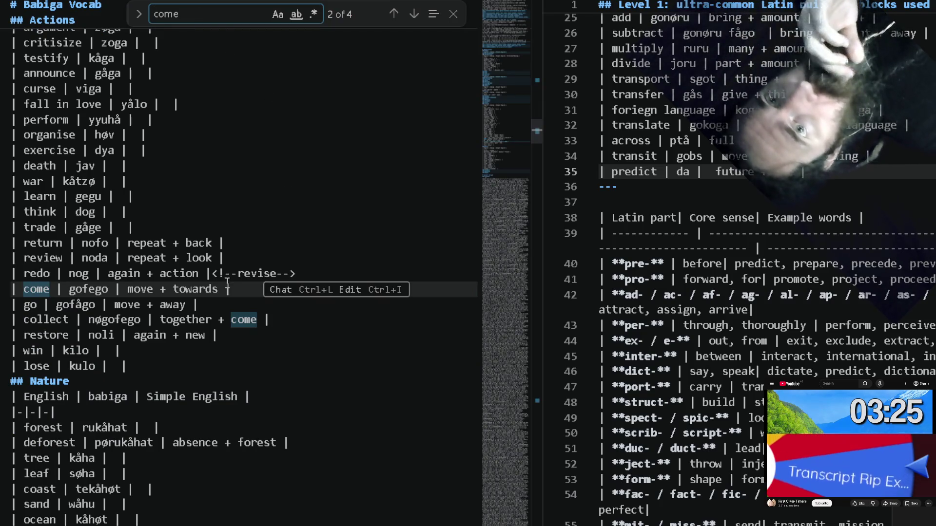
left_click(238, 292)
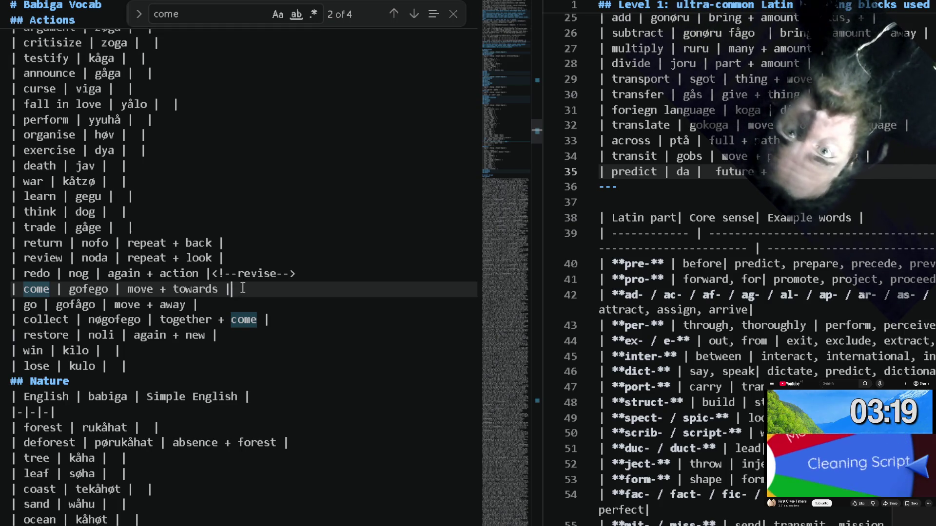
double_click(95, 289)
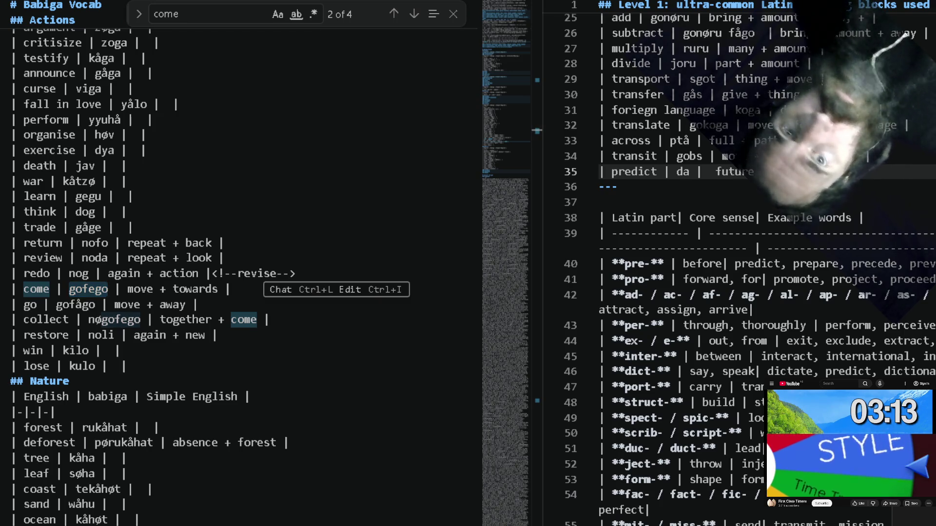
key("Return")
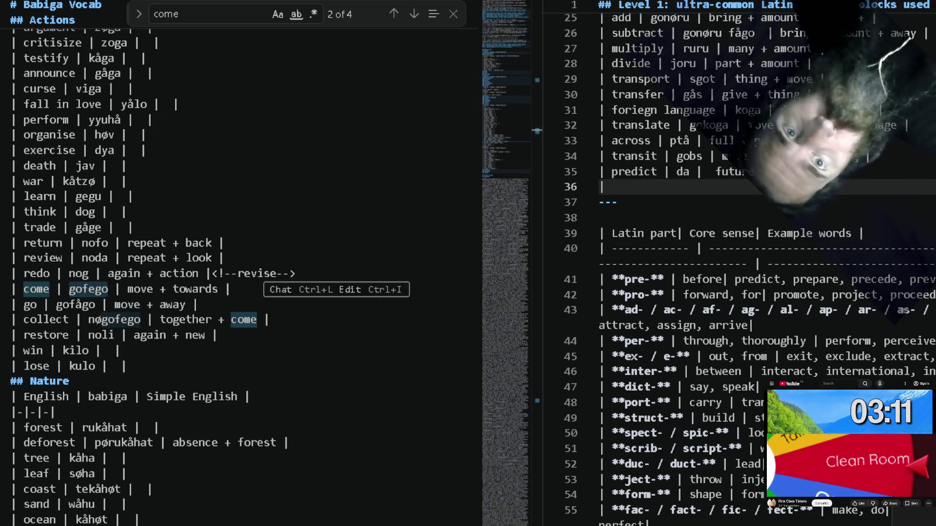
type("future")
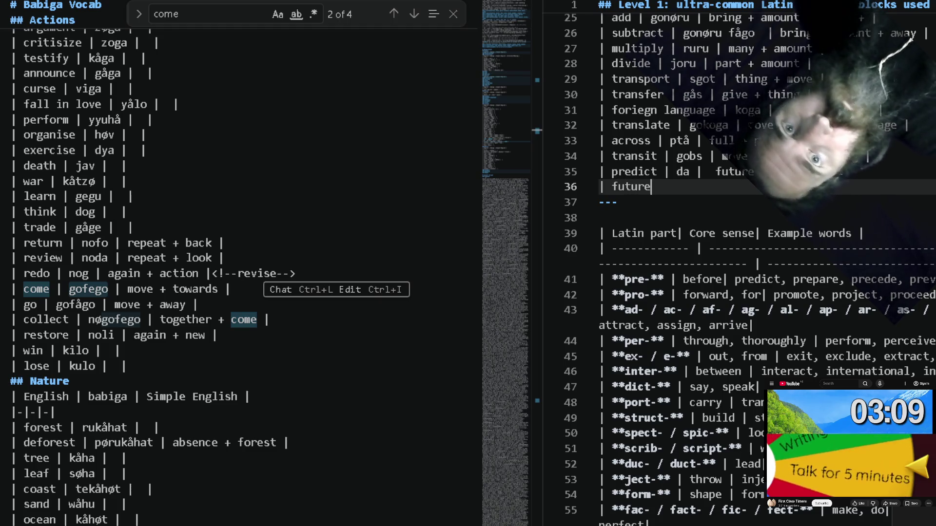
type(" |")
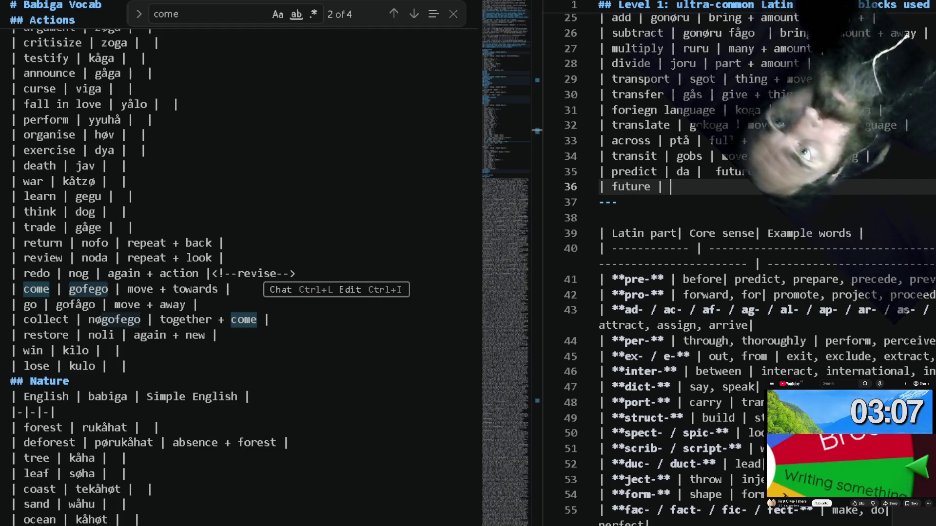
type("gofego |")
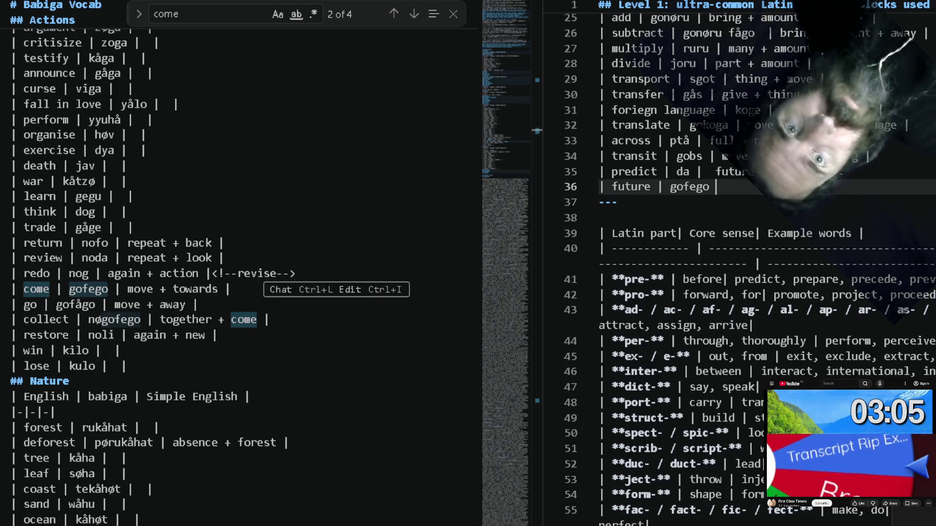
type(" |")
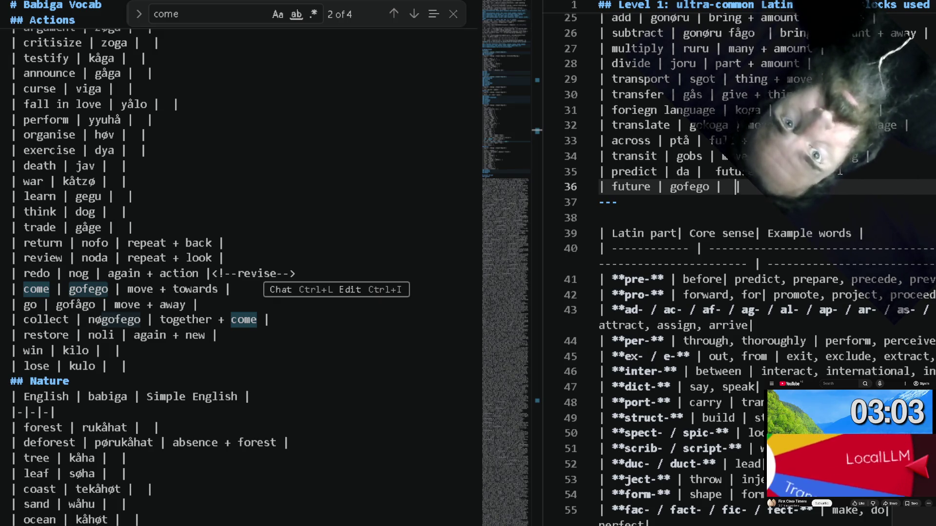
key("BackSpace")
type("come |")
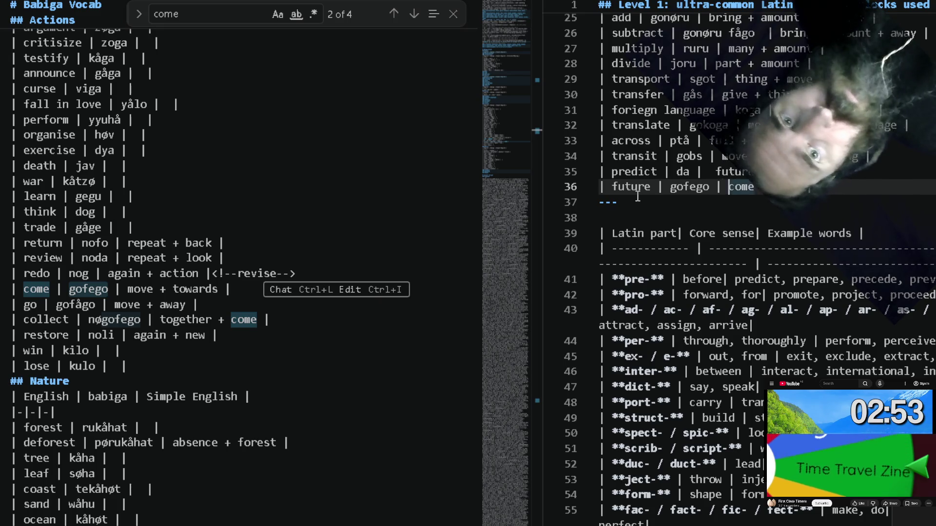
Write the future row as gofegol meaning come + time and start another row.
key("Left")
key("Left")
key("Left")
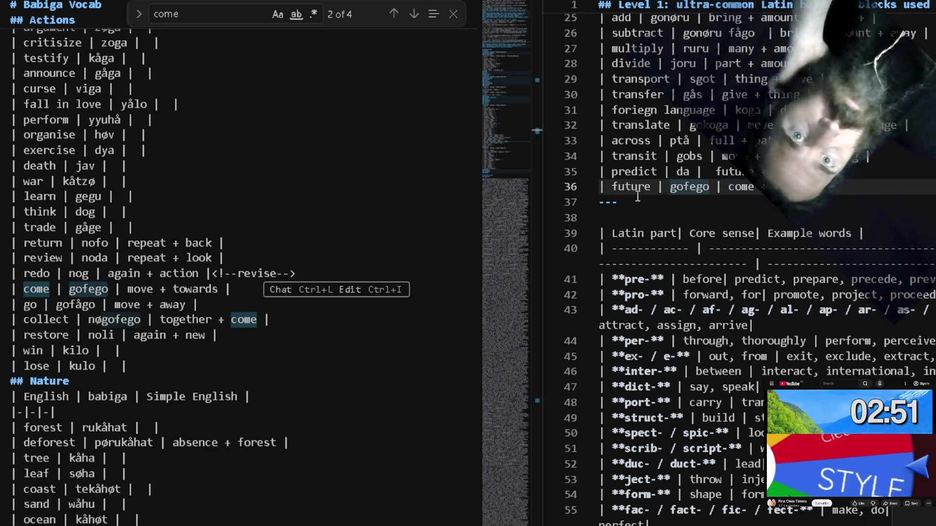
type("l")
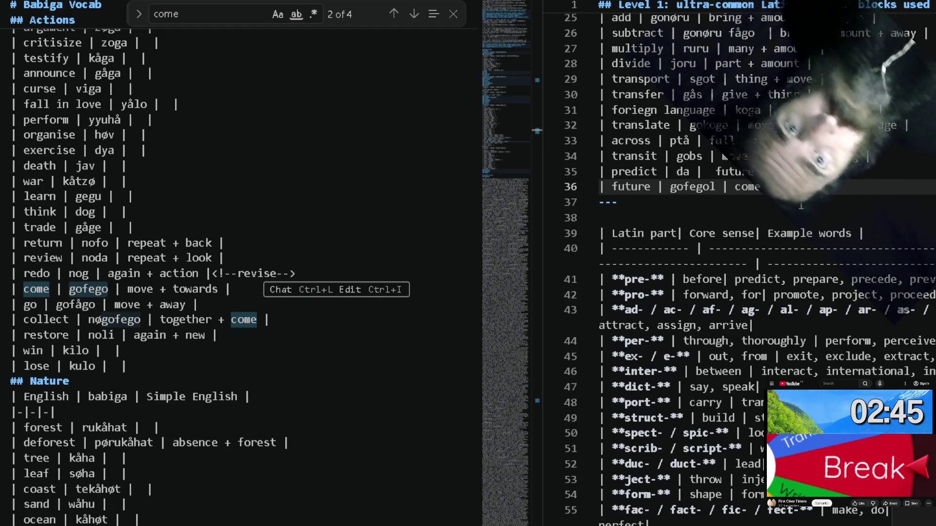
key("Return")
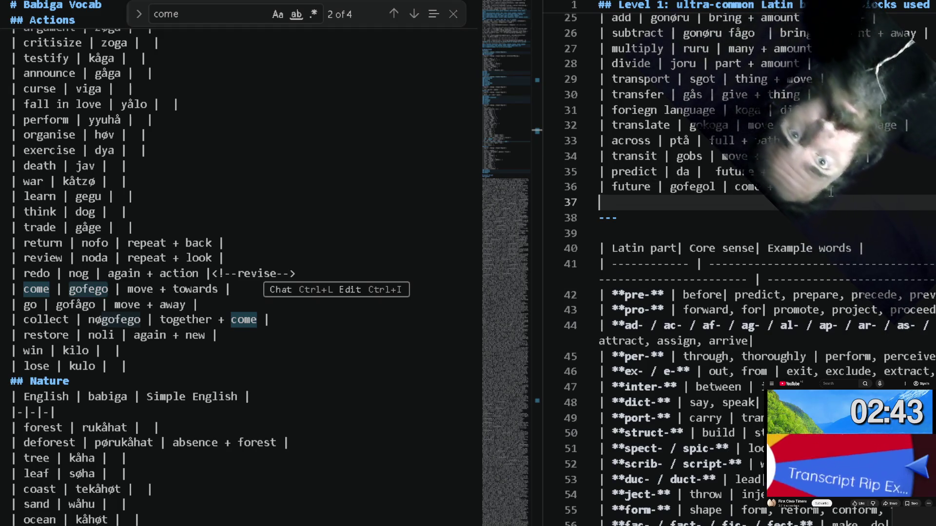
type("||")
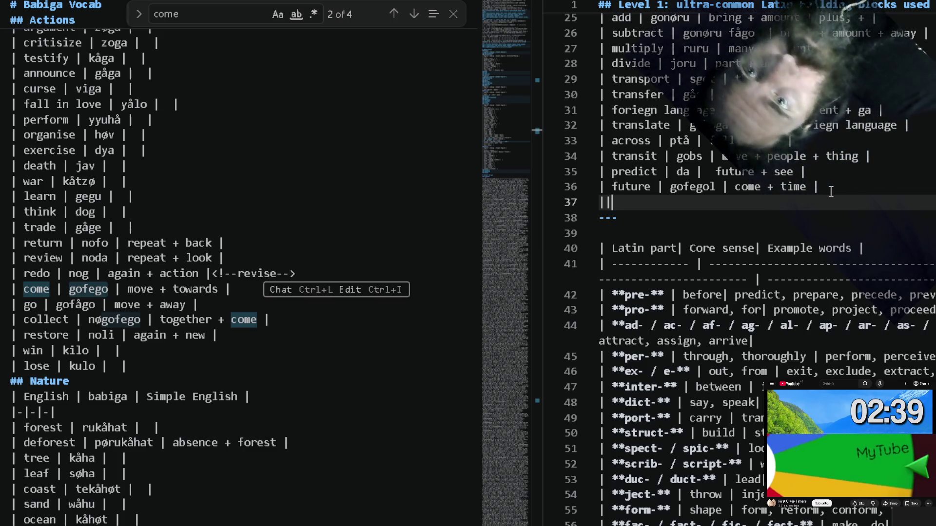
type(" p")
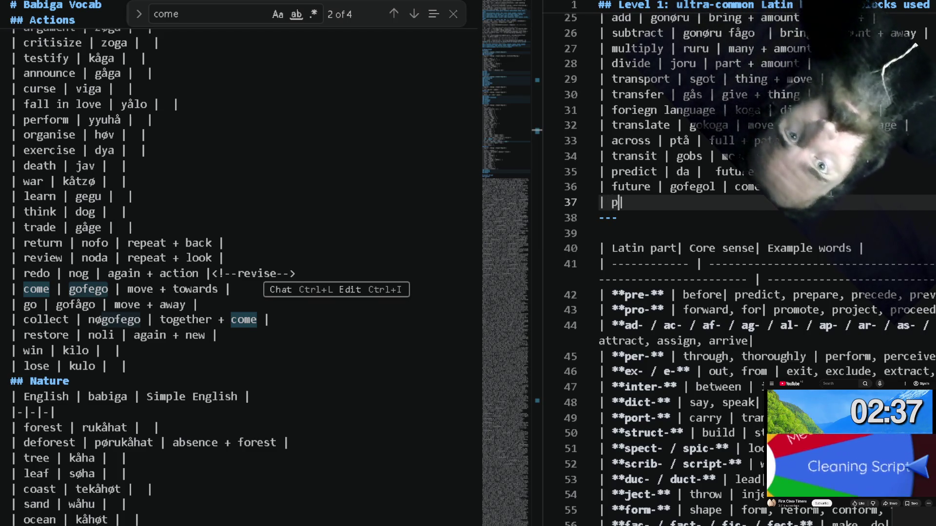
type("ast |")
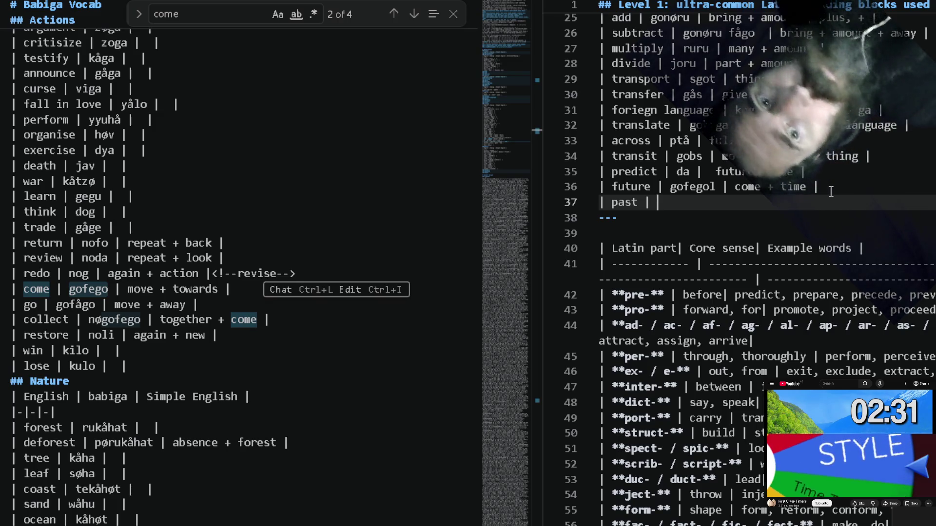
type("l")
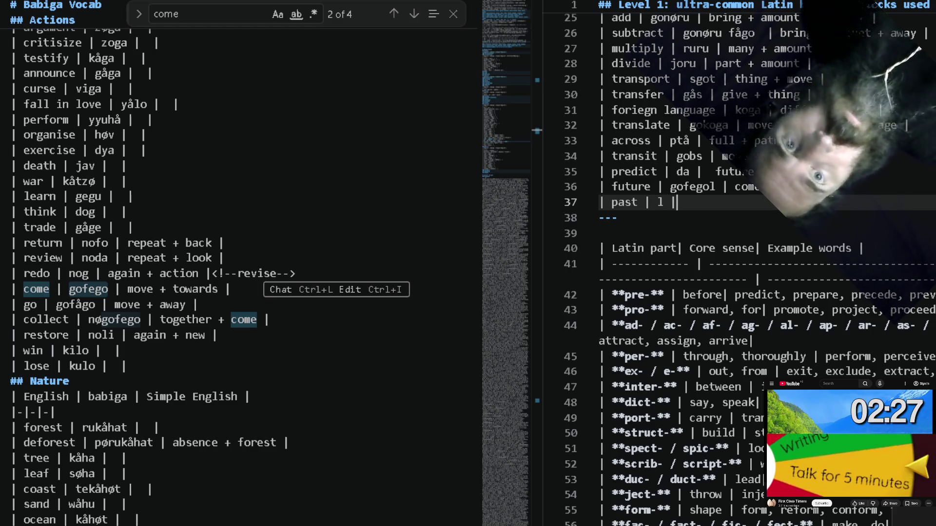
type(" | l")
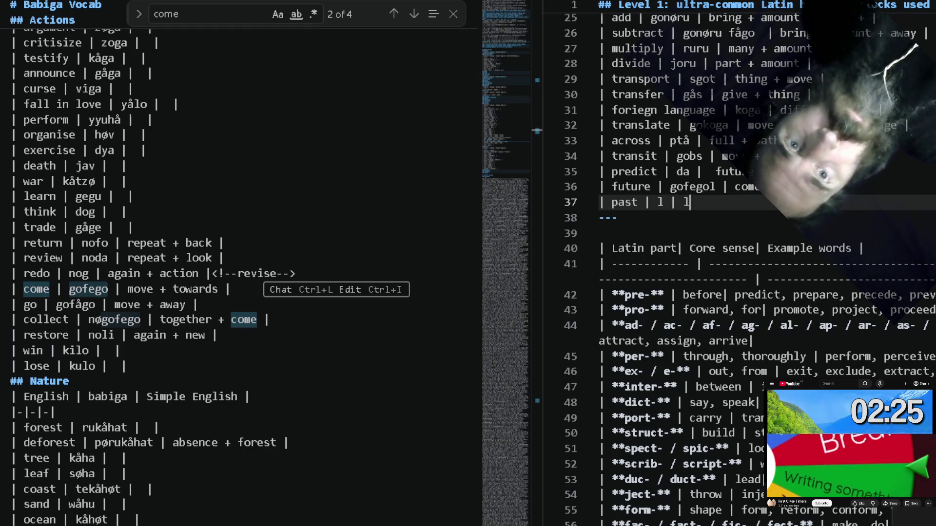
type(" |")
Write the past row as '| past | l | + time |' and begin searching 'past' in the alphabet.
key("Left")
key("Left")
key("BackSpace")
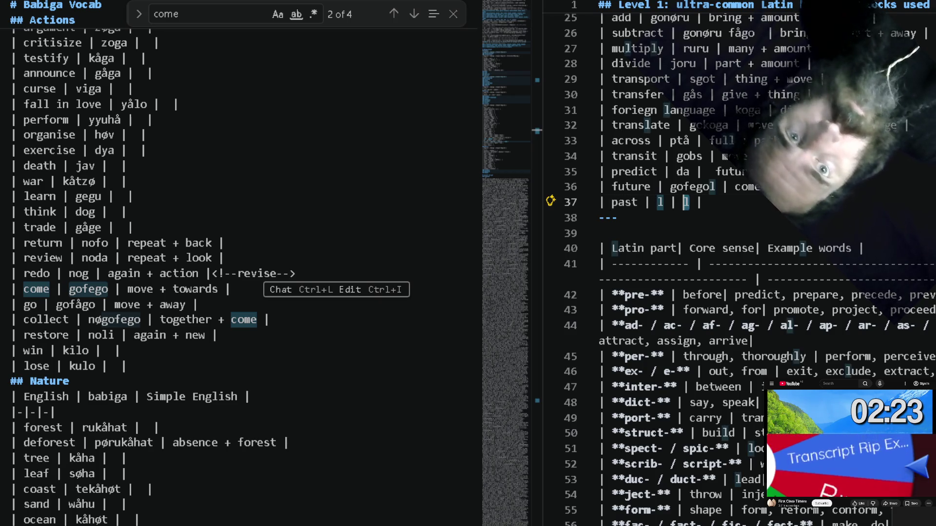
type("+ time")
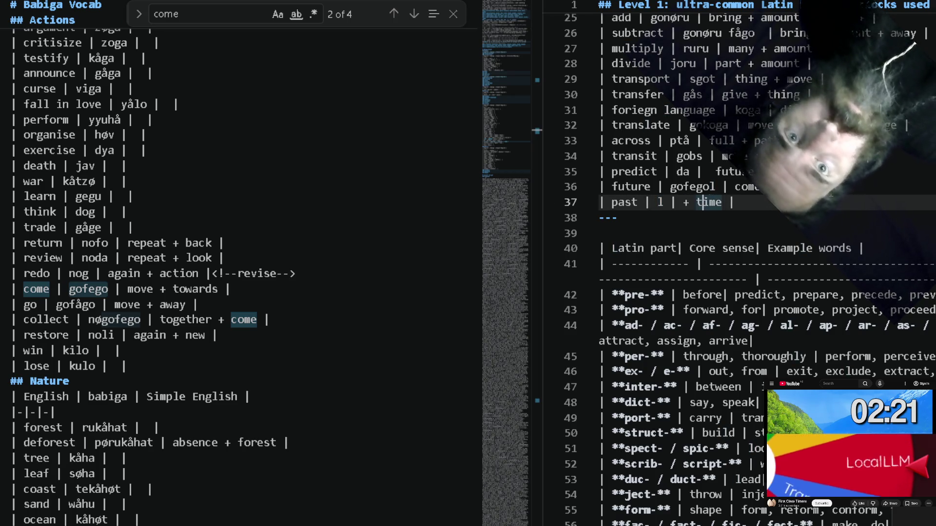
key("Left")
key("Left")
key("Left")
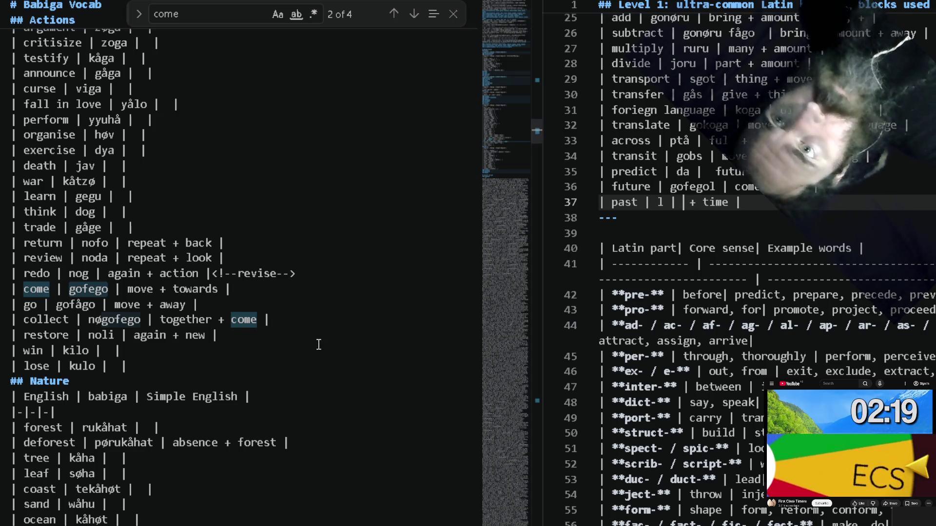
left_click(320, 346)
key("ctrl+f")
type("pa")
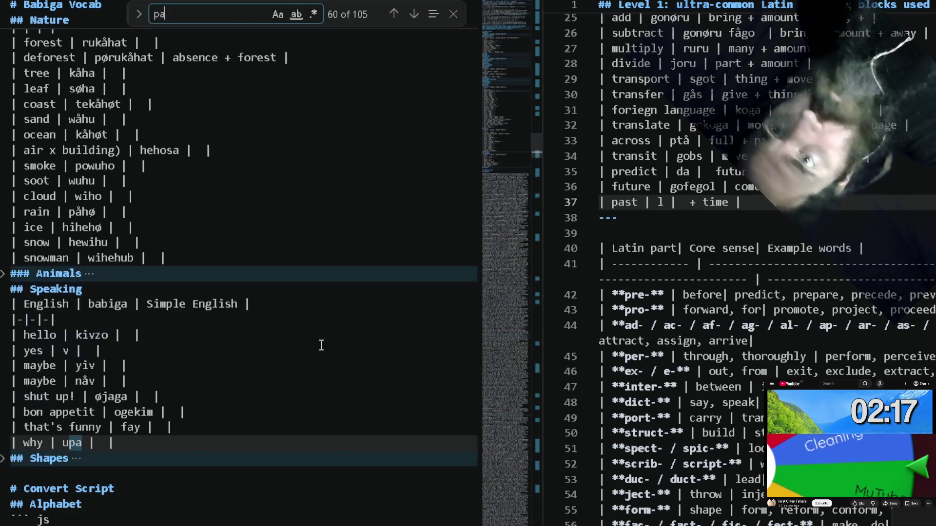
type("st")
Find le (end) in the alphabet and make the past row read lel, end + time.
key("Return")
key("Return")
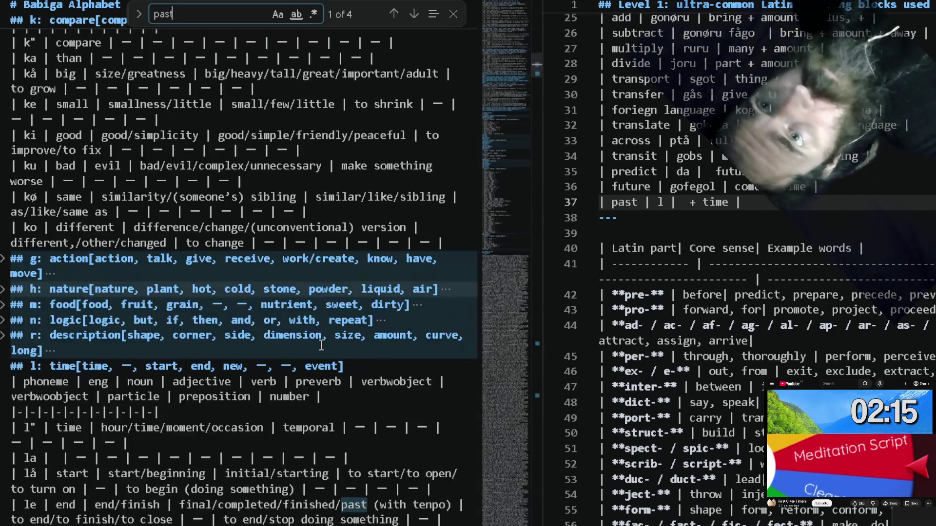
key("Return")
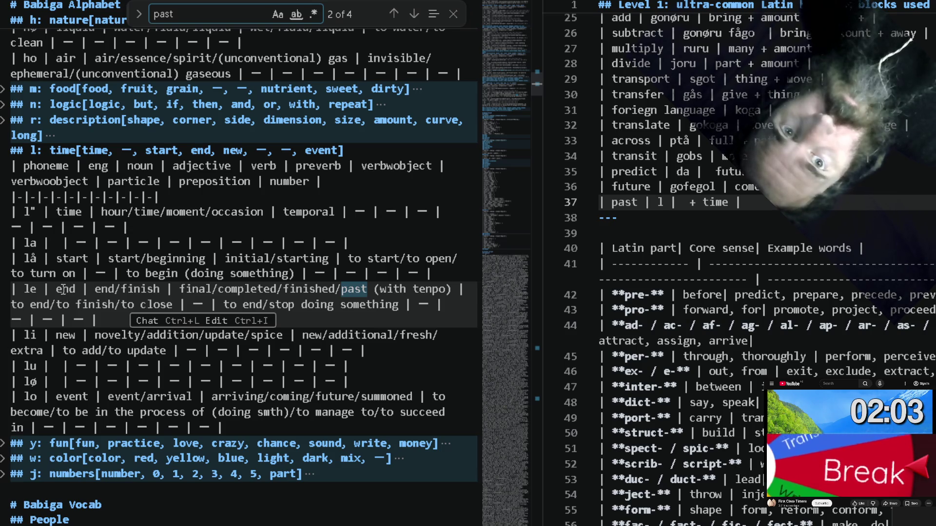
left_click(64, 290)
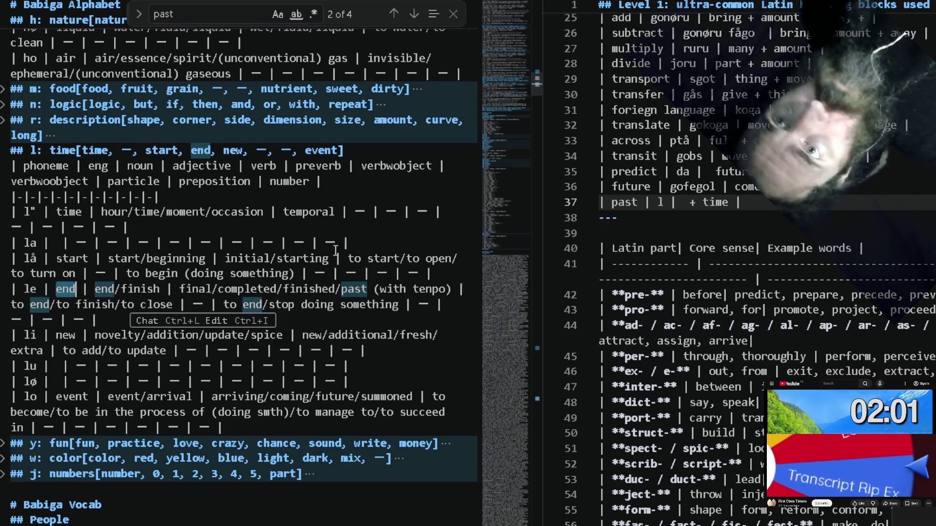
left_click(658, 202)
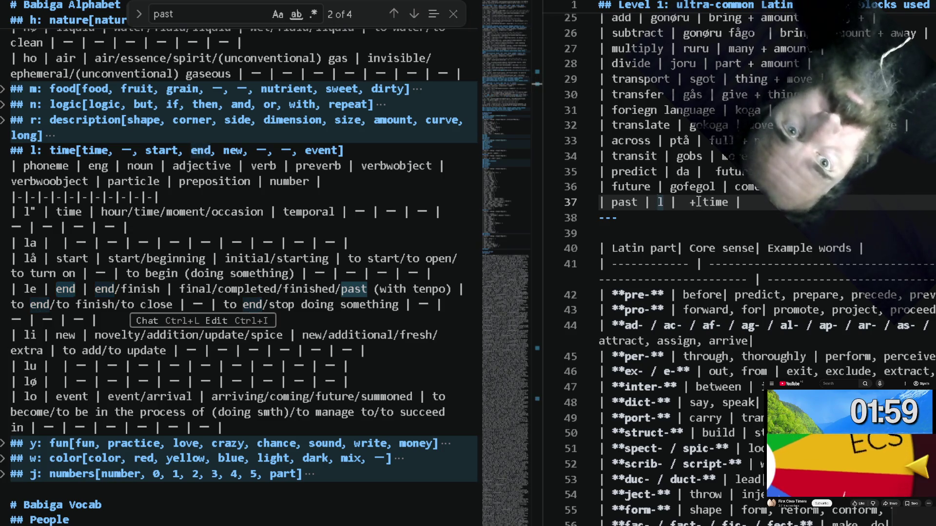
type("end")
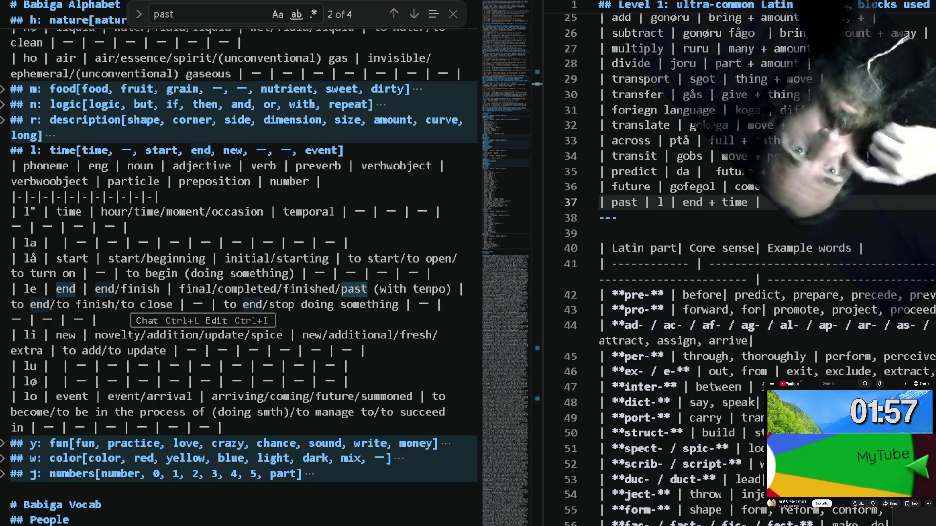
double_click(29, 289)
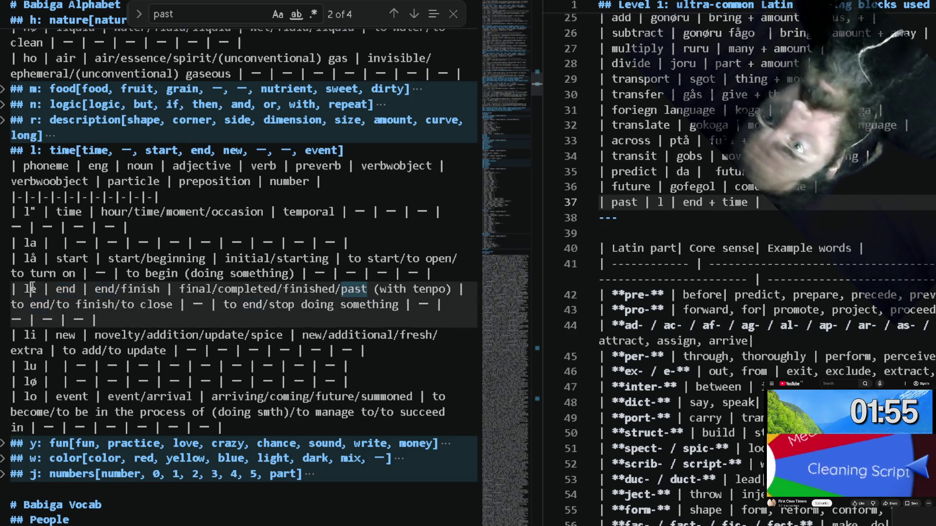
left_click(660, 203)
type("e")
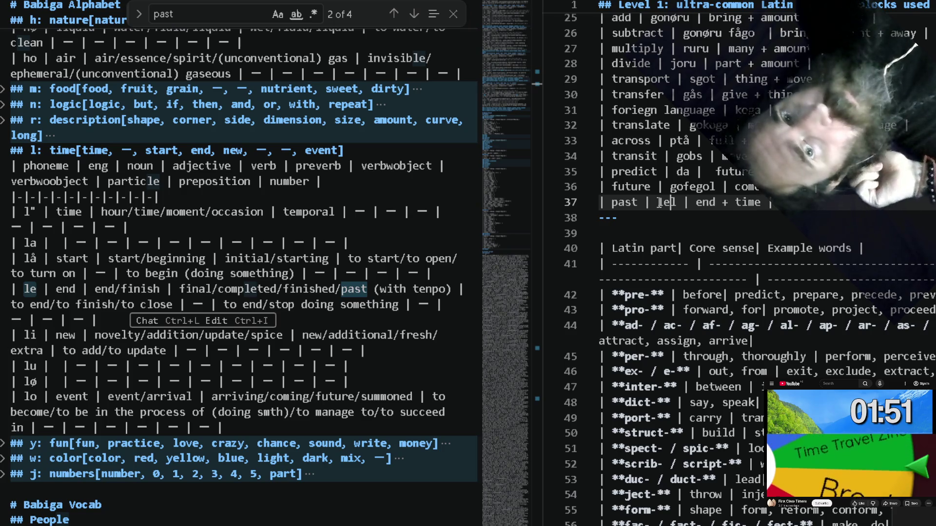
key("Right")
key("Right")
key("Right")
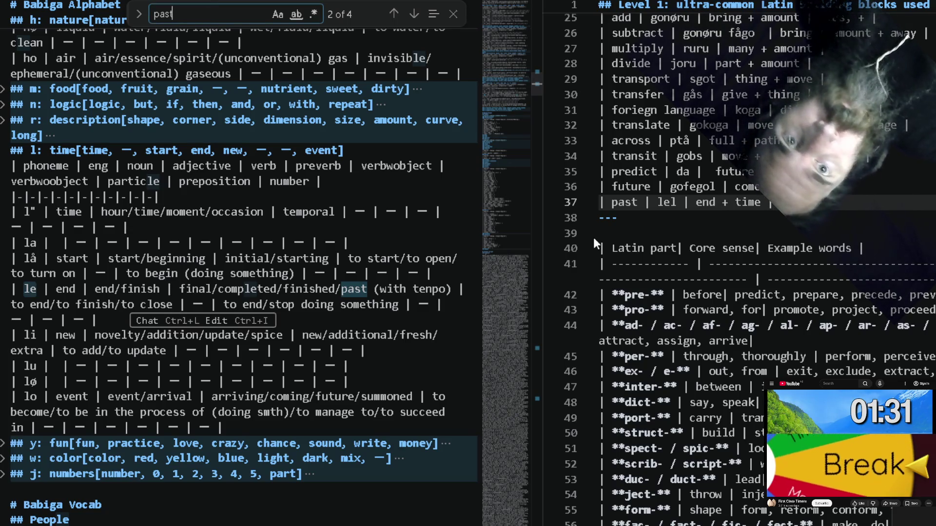
left_click(695, 209)
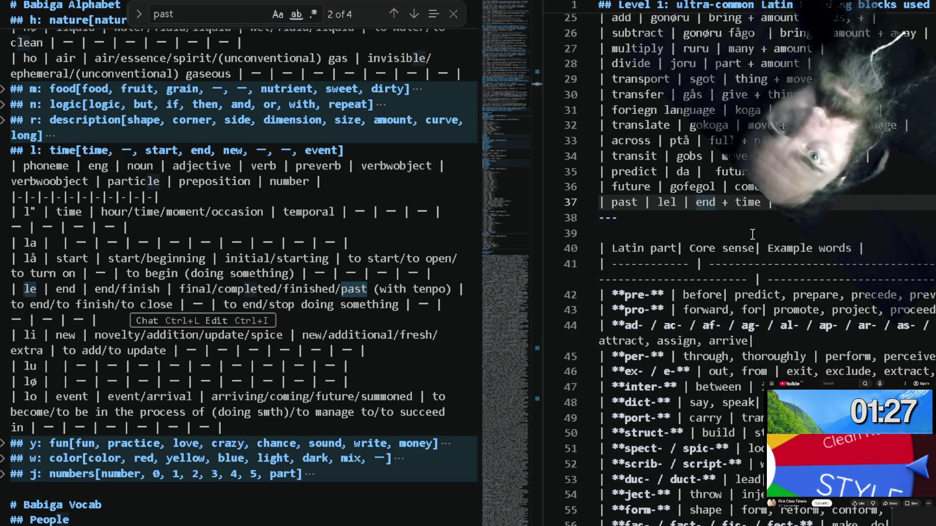
scroll(382, 354, "down", 1)
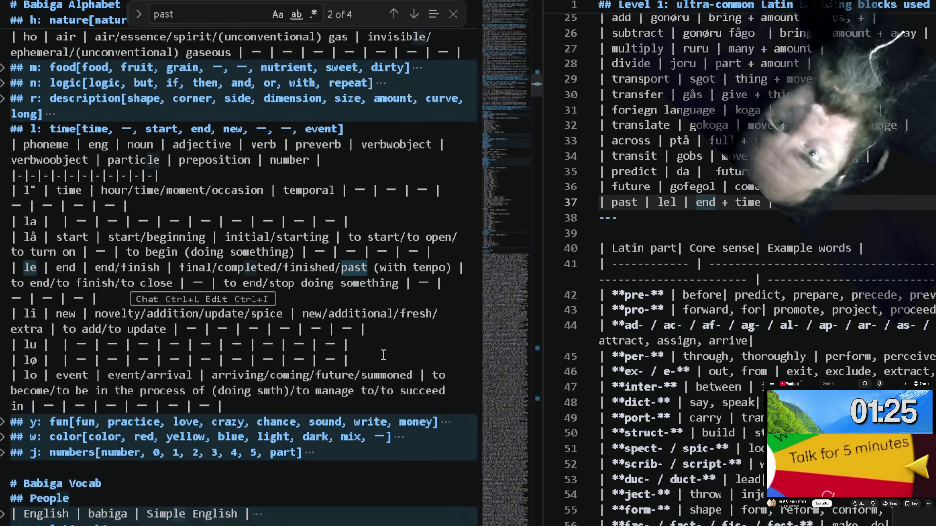
Change the past meaning to gone + time and search 'absence' to find the pø phoneme.
left_click(264, 13)
type("gone")
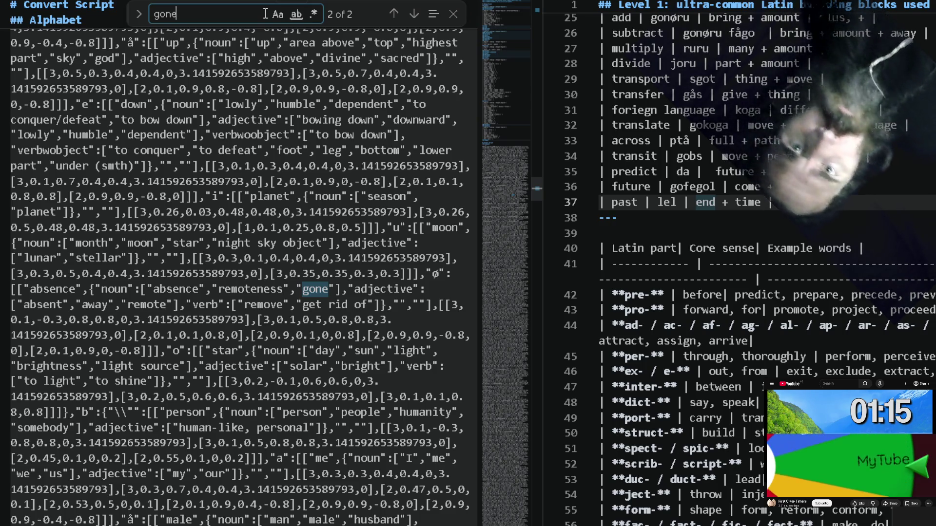
left_click(294, 281)
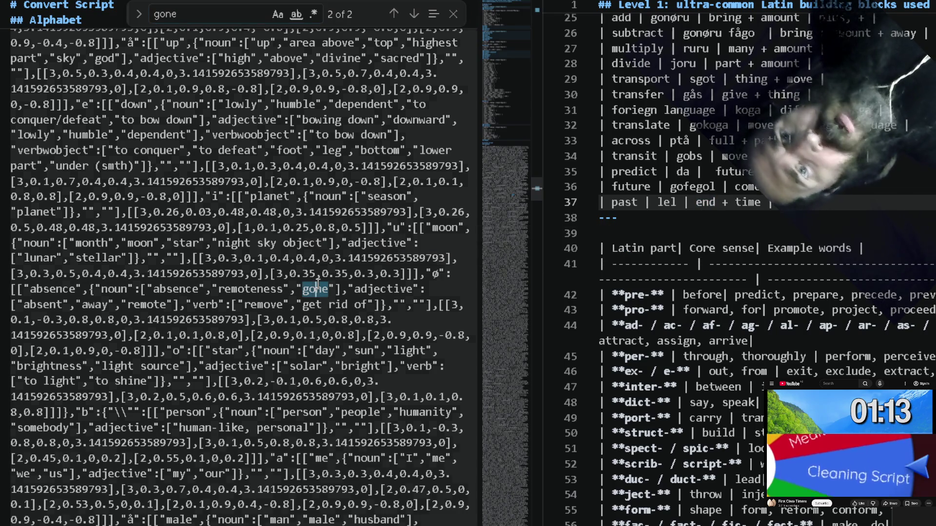
double_click(714, 205)
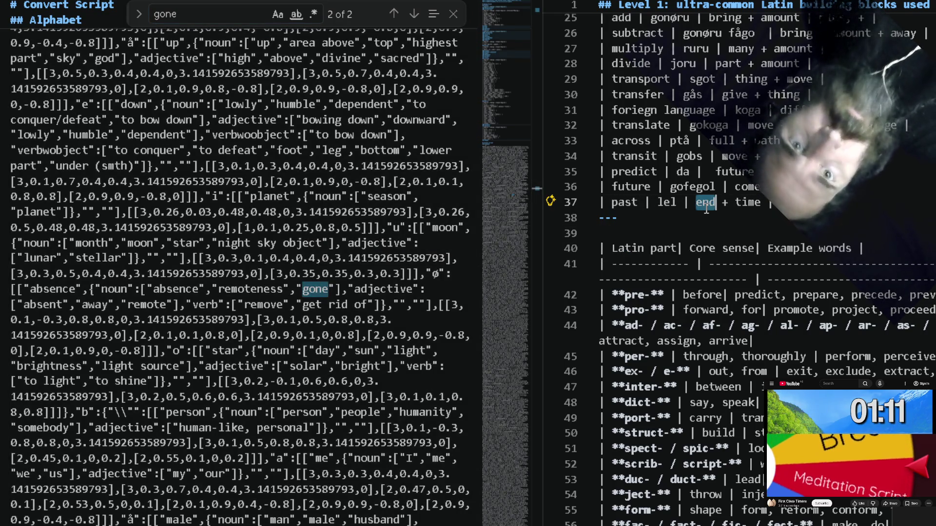
type("gone")
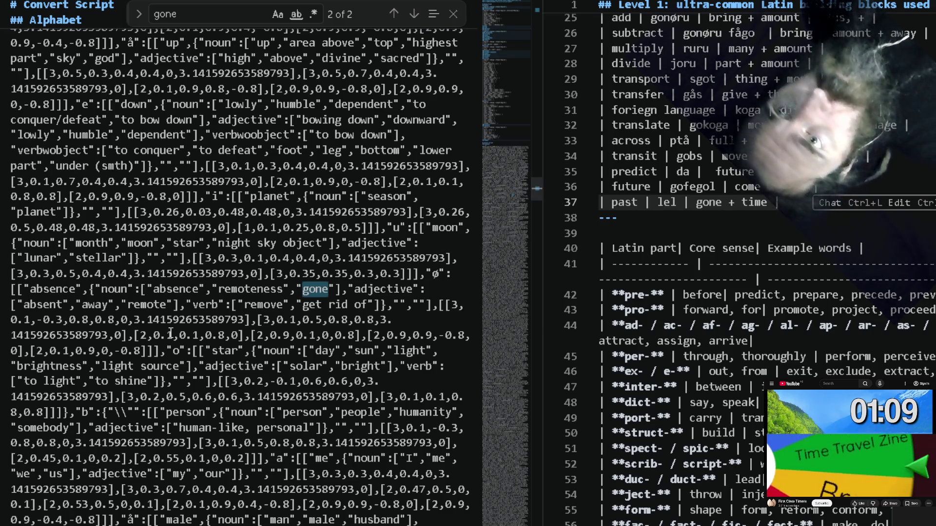
left_click(50, 288)
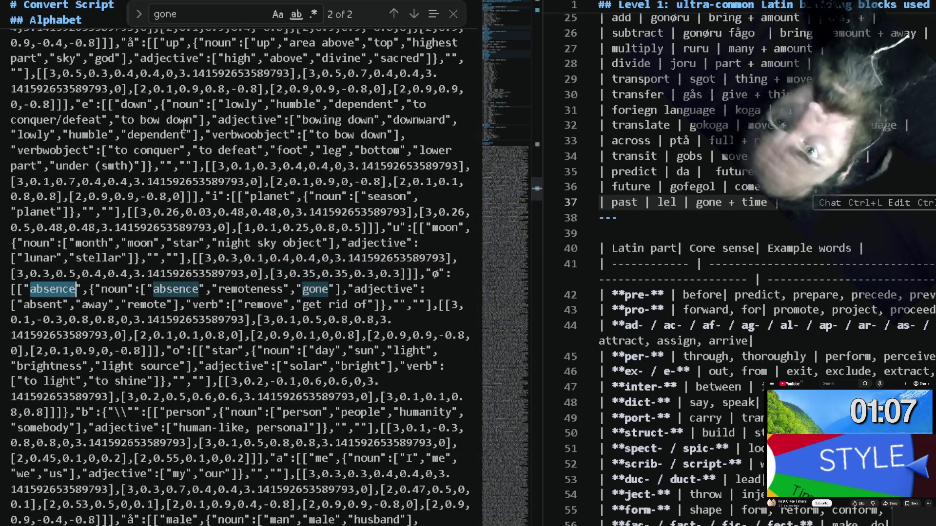
left_click(260, 9)
type("absence")
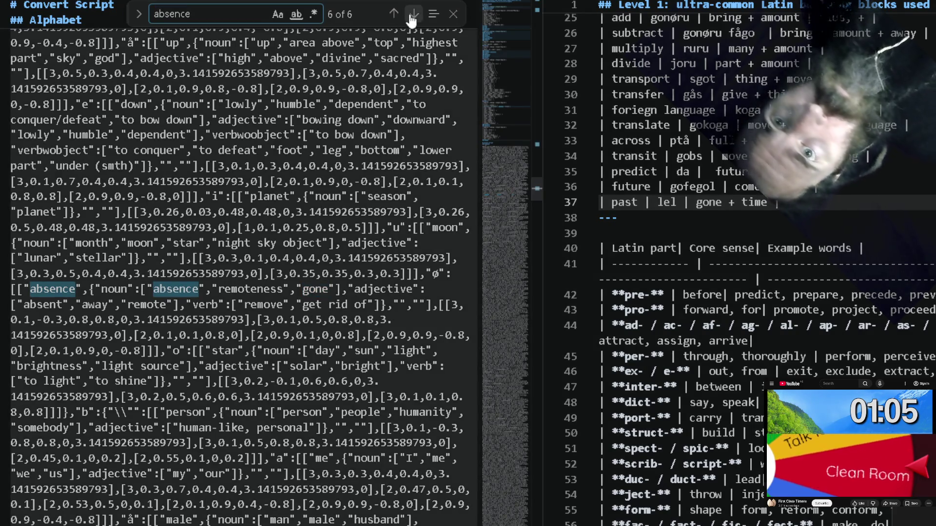
left_click(413, 14)
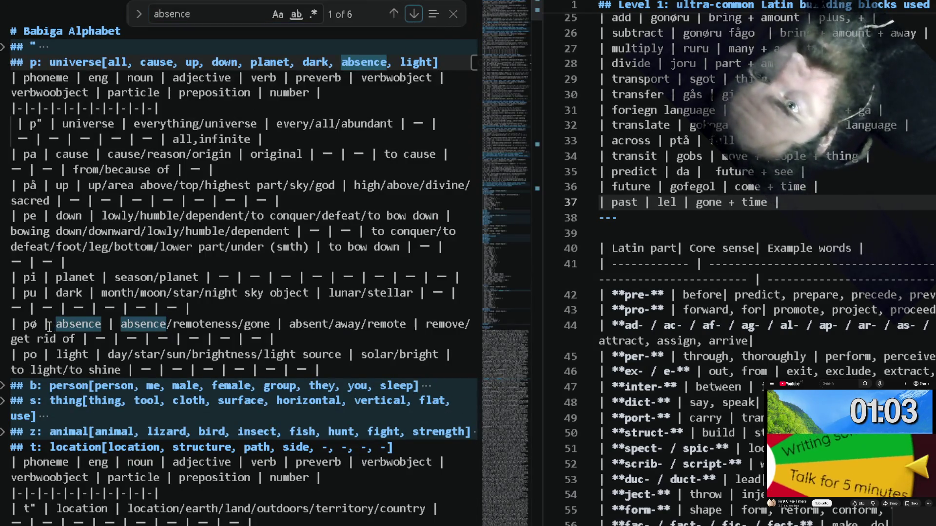
Make the past row's word pøl using the absence phoneme pø.
left_click(47, 323)
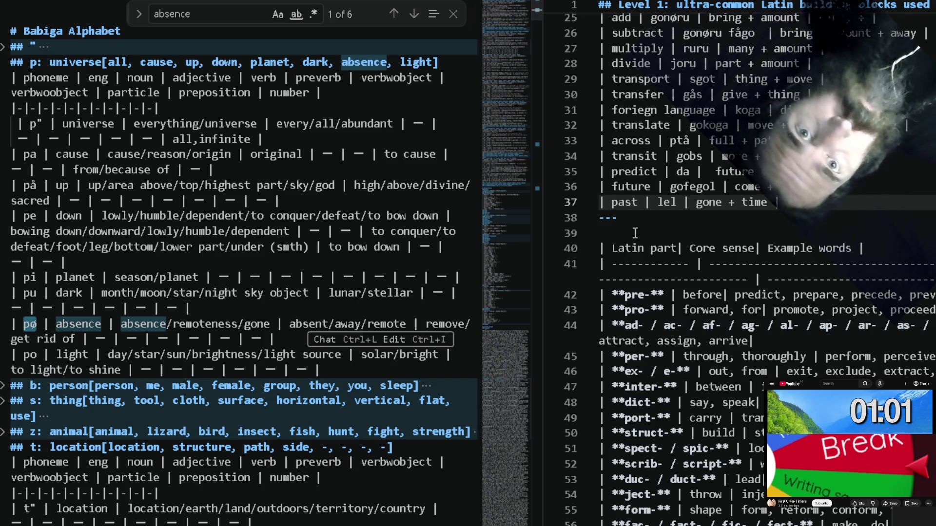
left_click(665, 202)
type("ø")
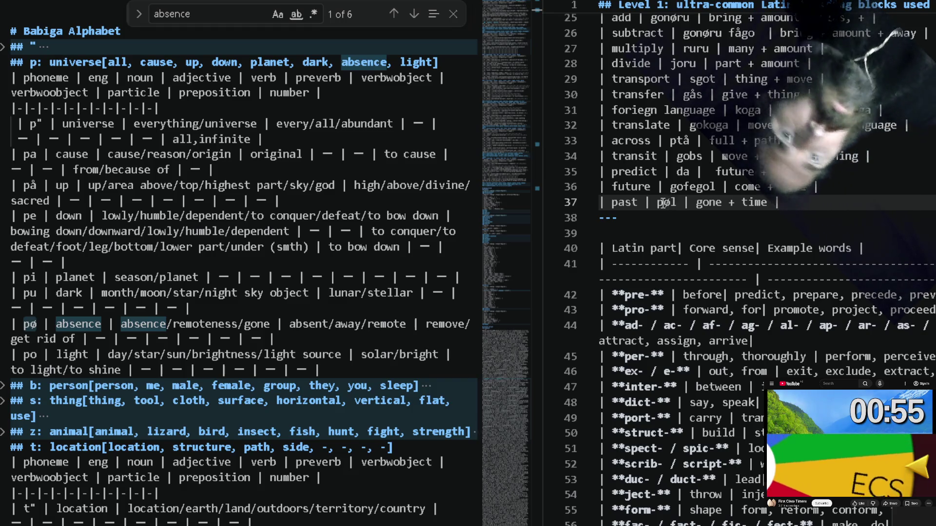
left_click(853, 185)
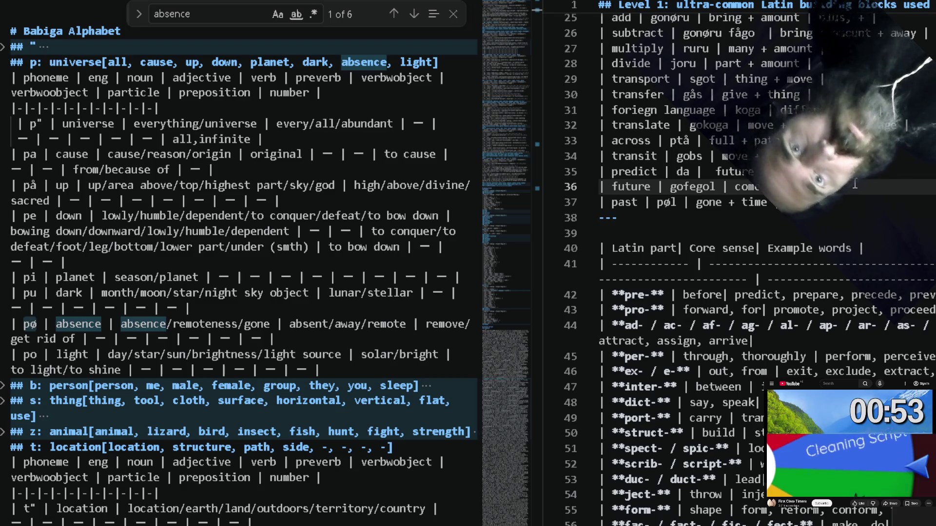
key("Down")
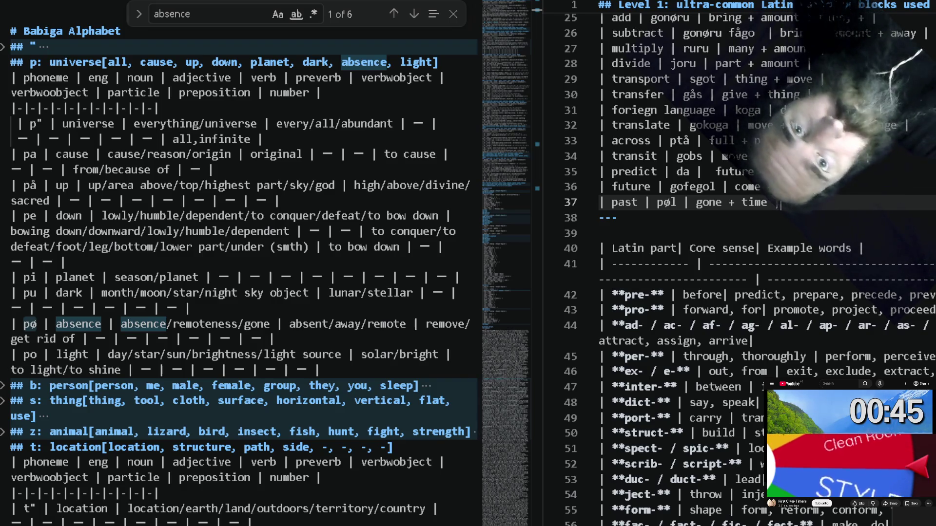
Copy gofegol from the future row and paste it before da in the predict row.
double_click(709, 186)
key("ctrl+c")
left_click(677, 171)
key("ctrl+v")
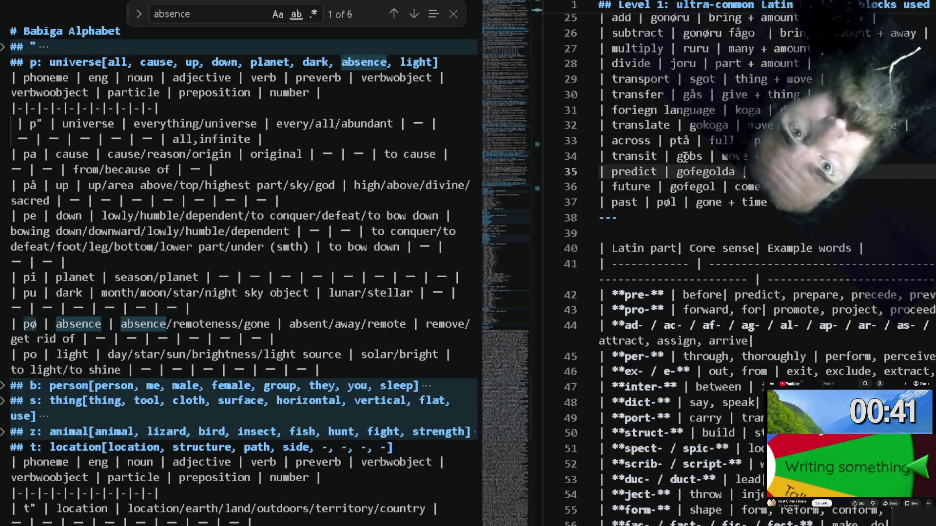
key("Left")
key("Left")
key("Left")
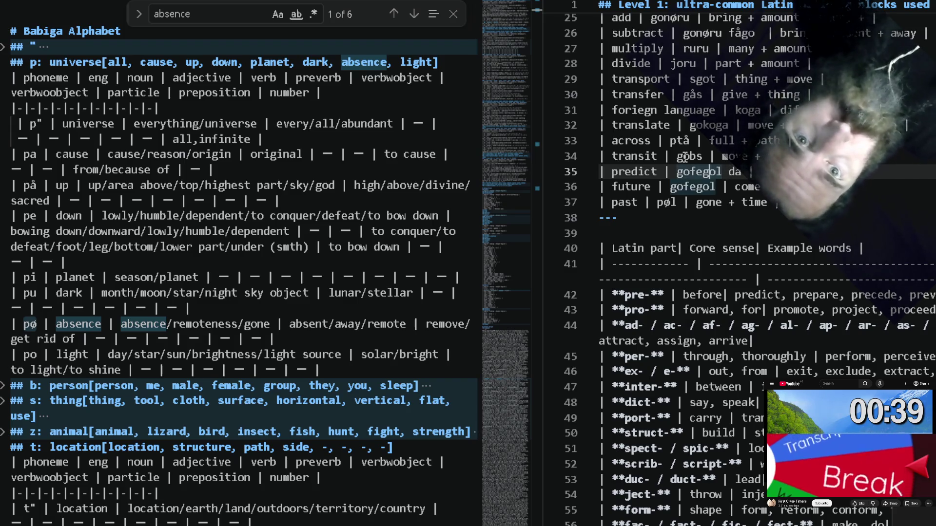
key("Left")
key("Right")
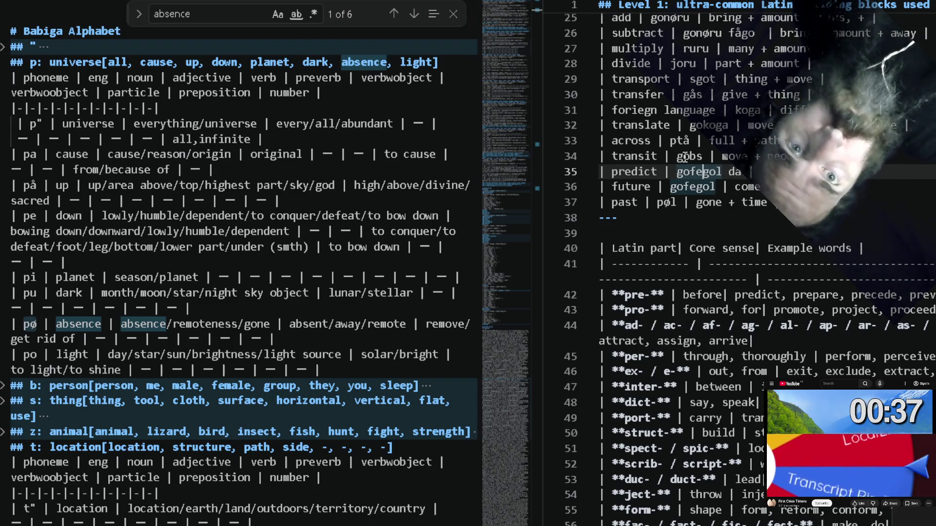
Move predict below past and insert a nostalgia row between them, tidying its dividers.
key("Left")
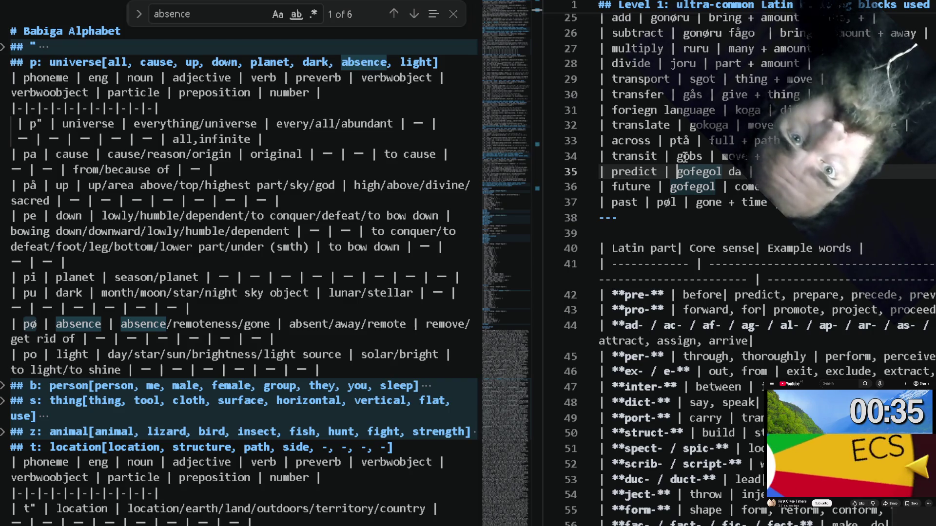
key("alt+Down")
key("alt+Down")
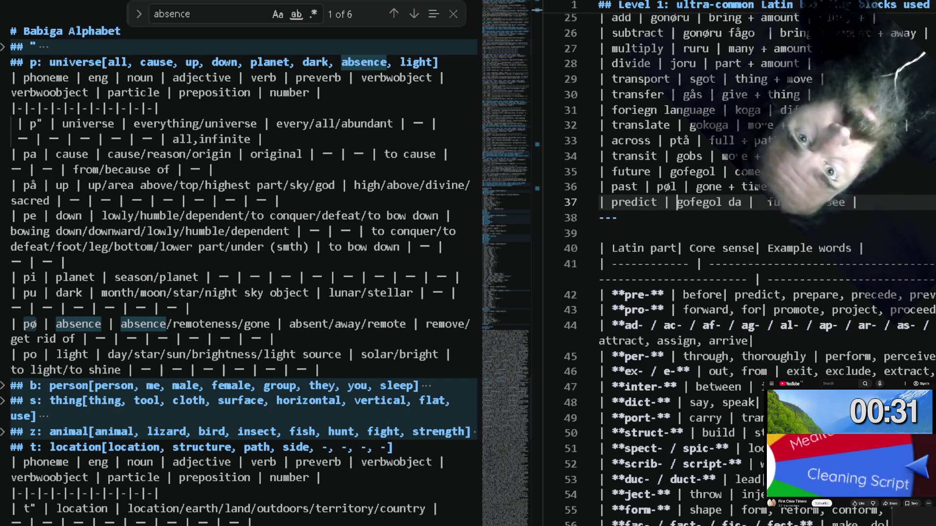
key("Home")
key("Return")
key("Up")
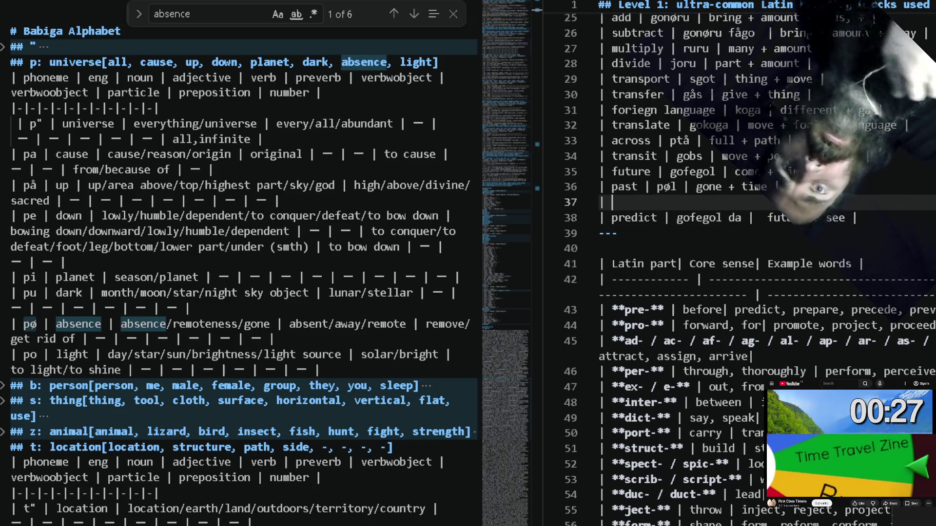
type("nos")
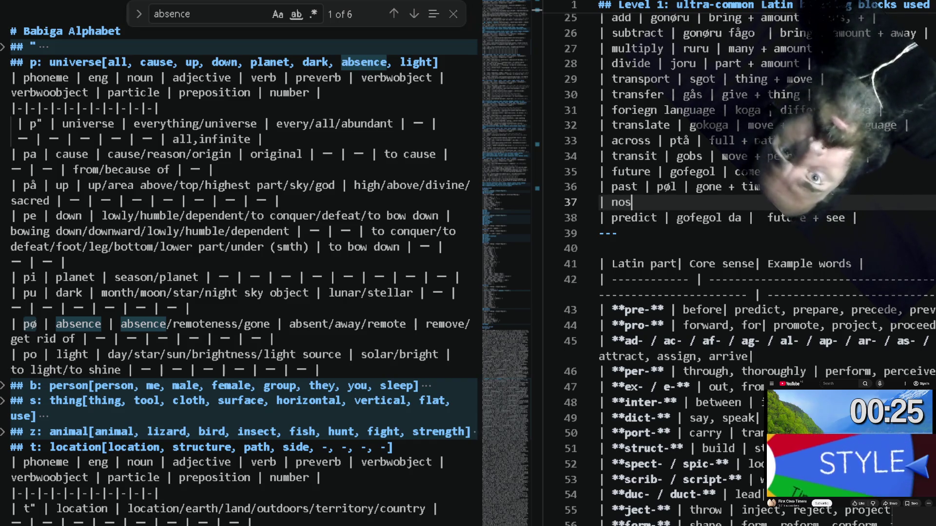
type("talgia")
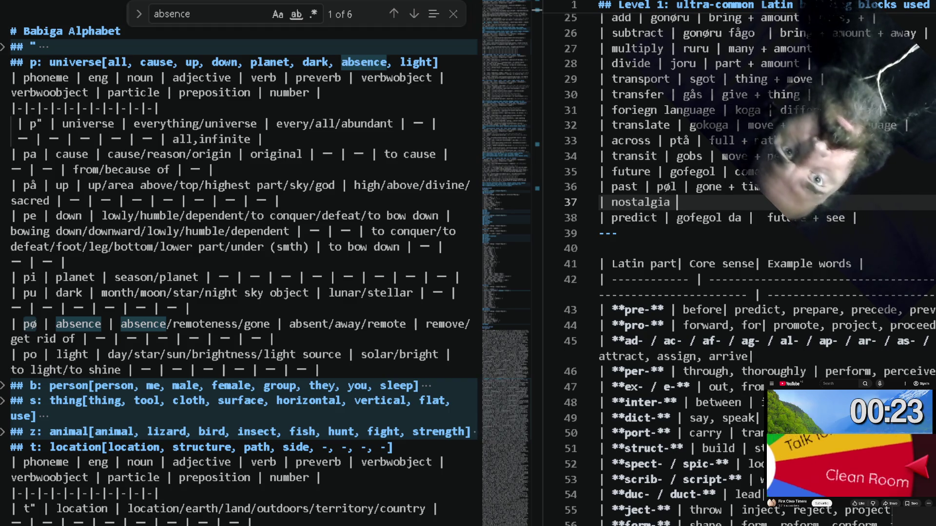
type(" |  |  |")
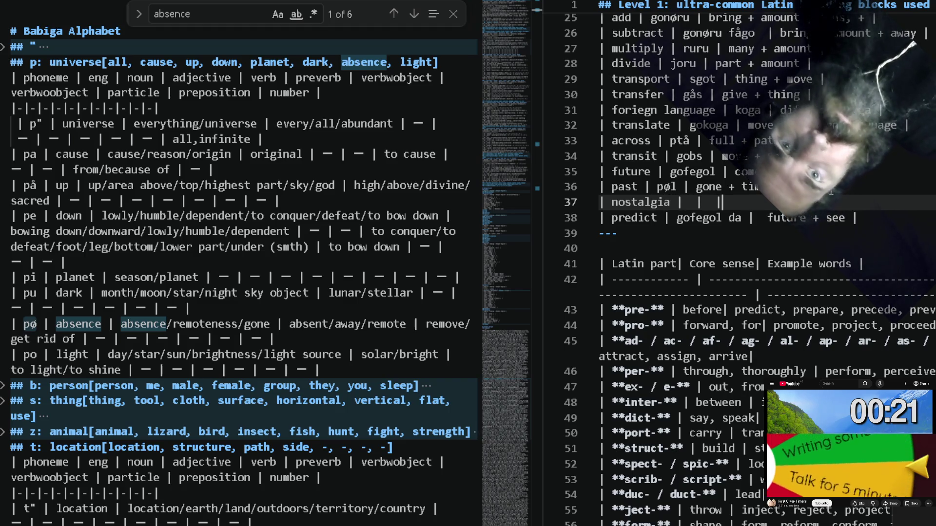
key("Down")
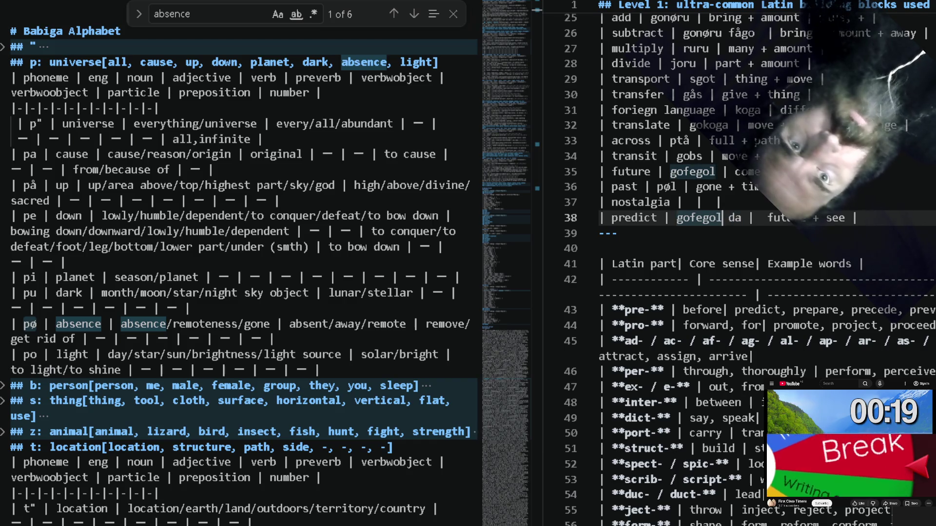
key("Up")
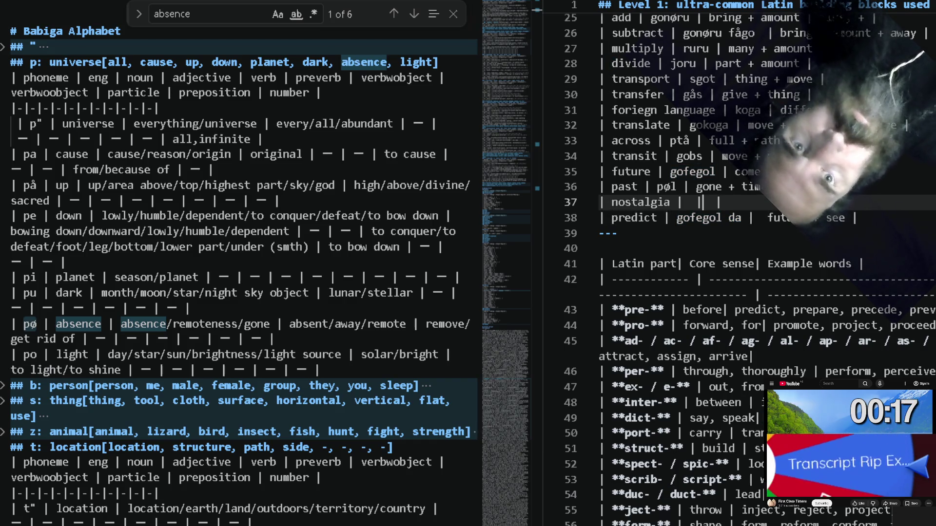
key("Left")
key("Left")
key("Down")
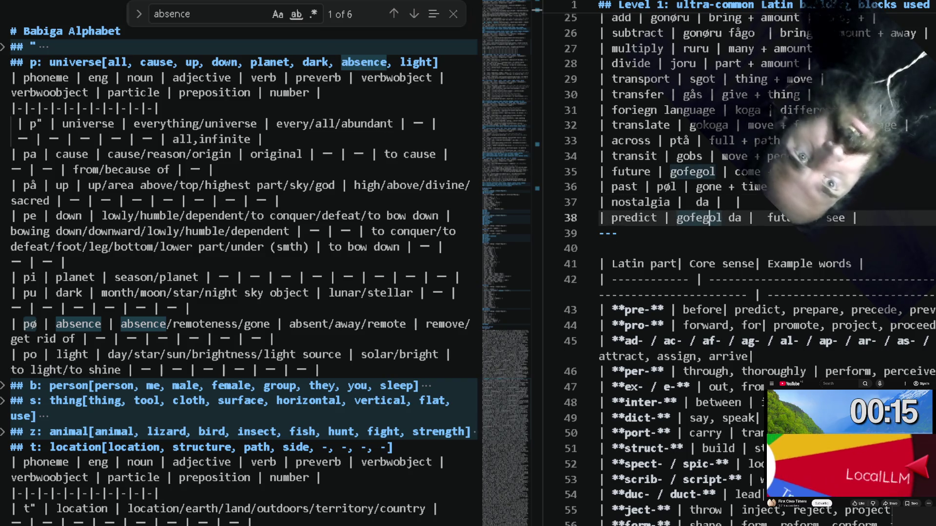
key("Up")
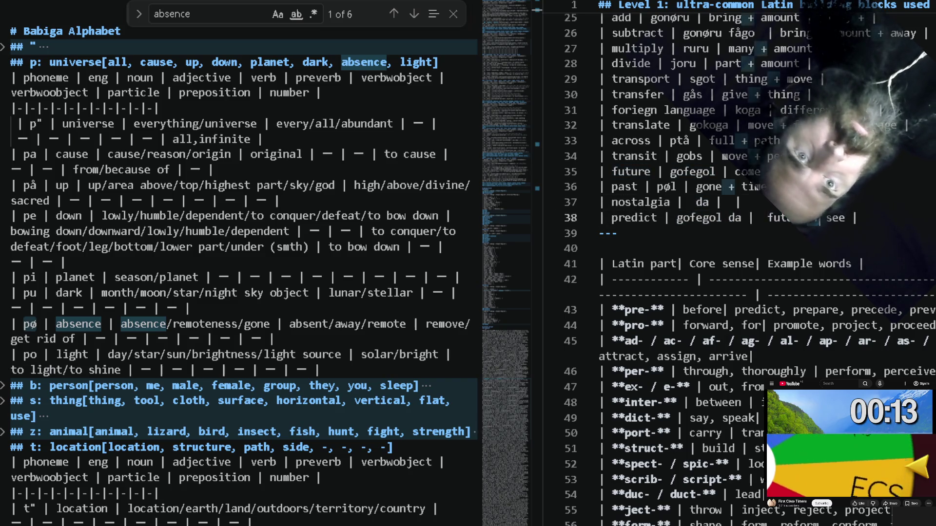
key("BackSpace")
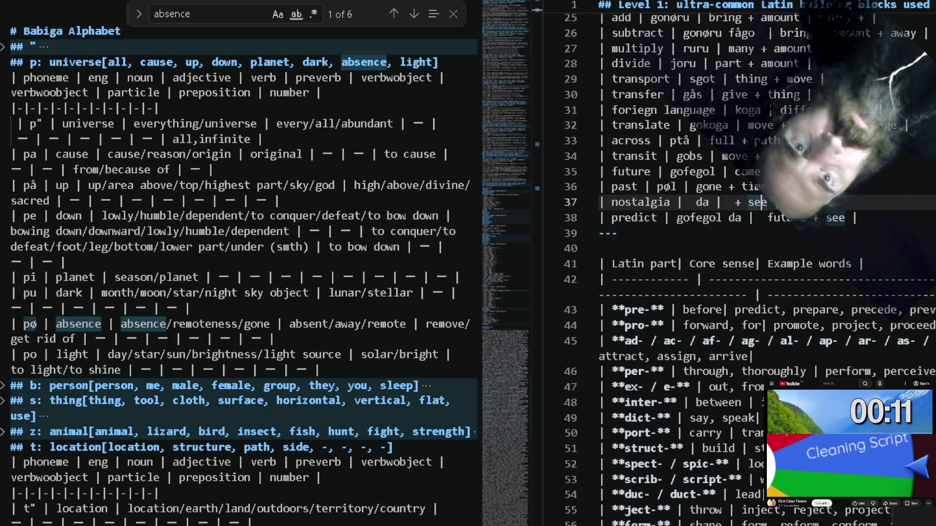
Spell the nostalgia word as pølda and set its meaning to past + see.
key("Up")
key("ctrl+Left")
key("ctrl+Left")
key("ctrl+Left")
key("ctrl+Left")
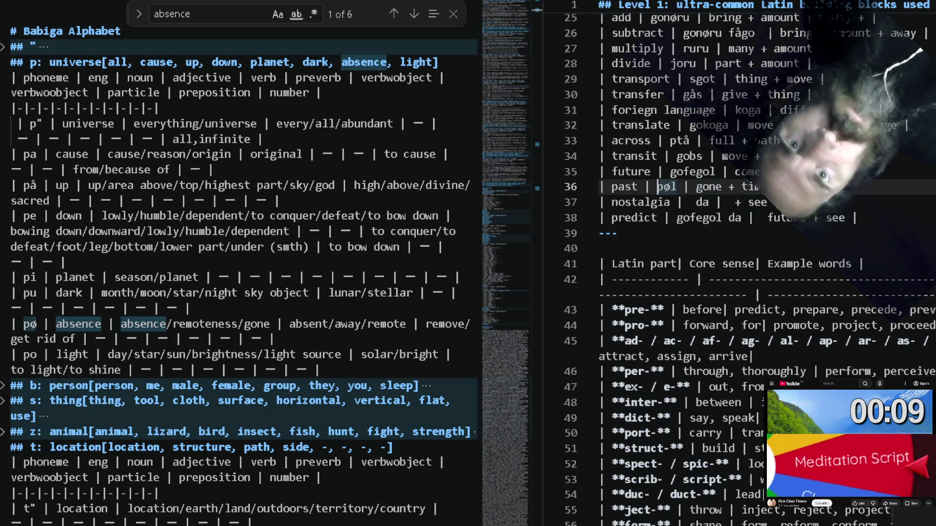
key("ctrl+Right")
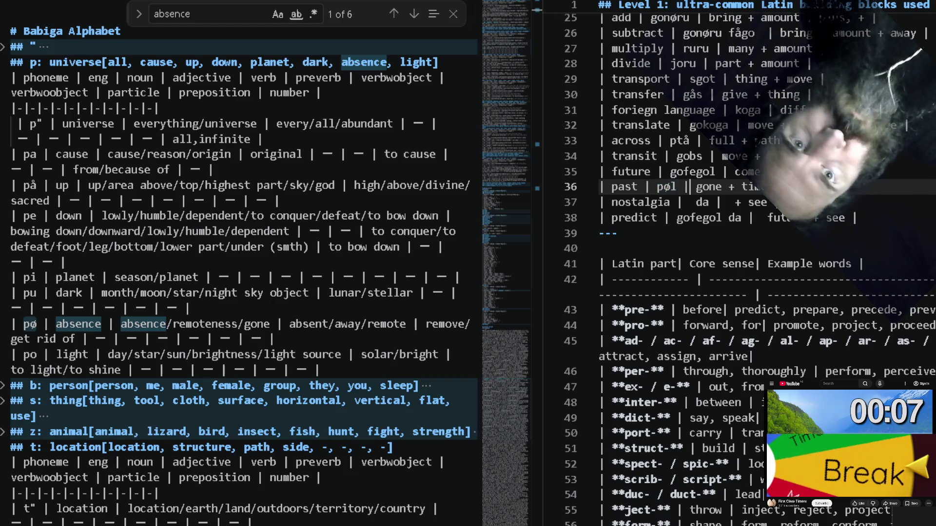
key("ctrl+Right")
key("ctrl+Right")
key("ctrl+Left")
key("ctrl+Left")
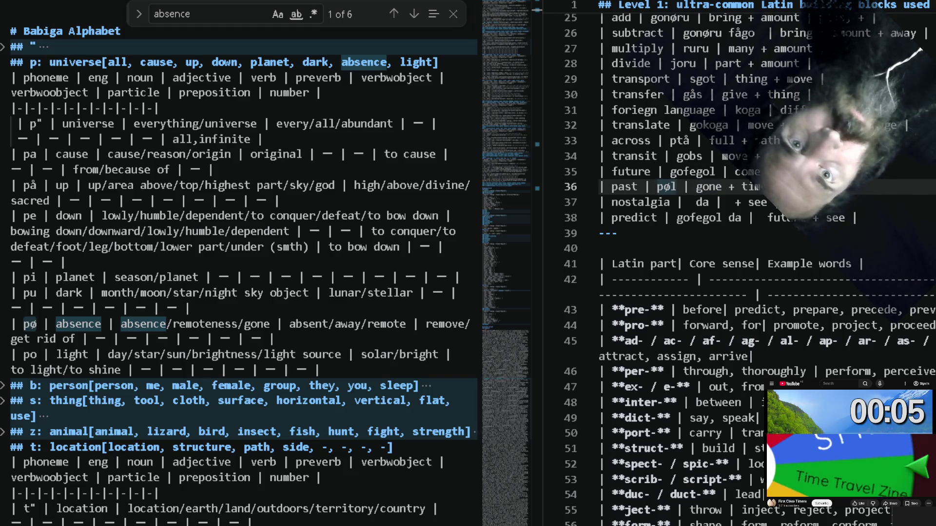
key("Down")
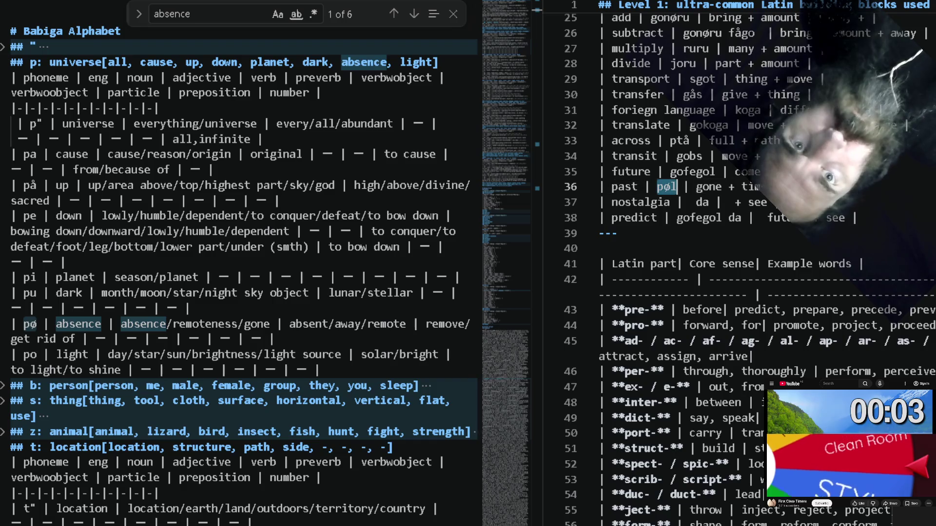
key("Right")
key("Right")
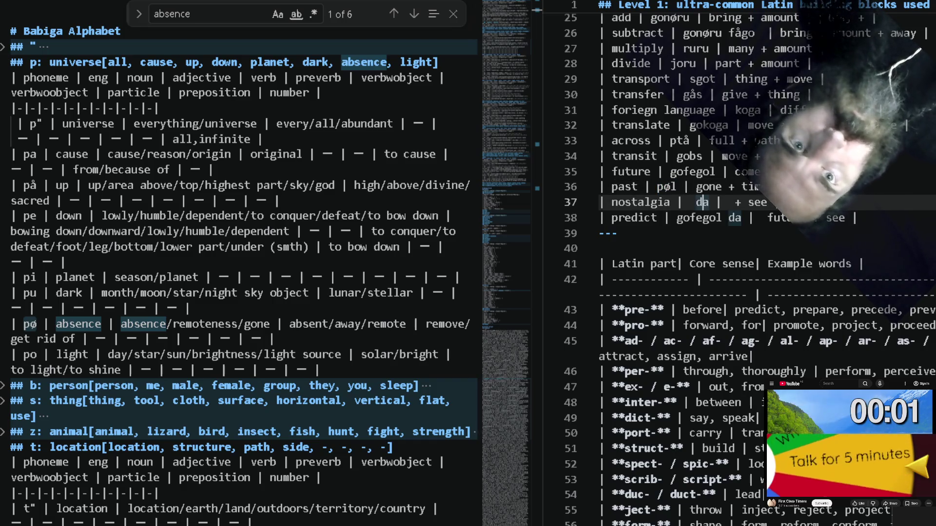
type("pøl")
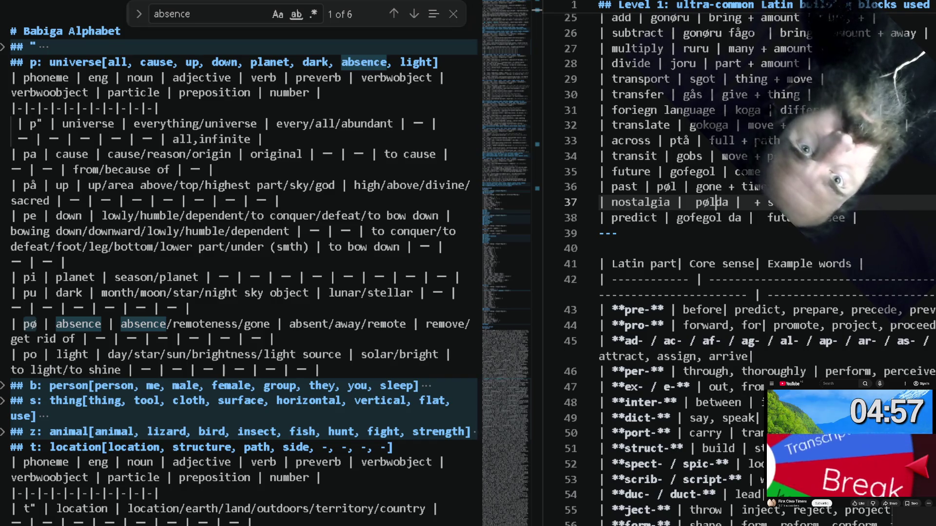
key("Down")
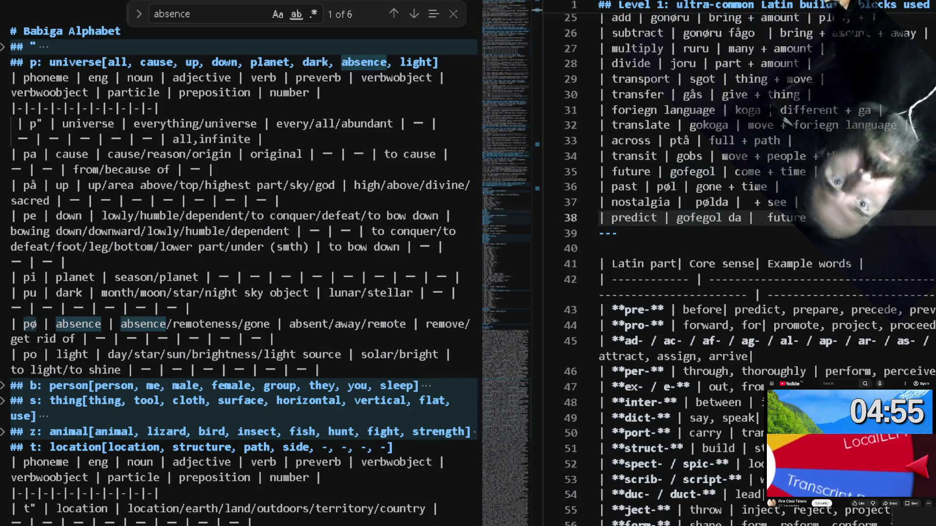
key("Up")
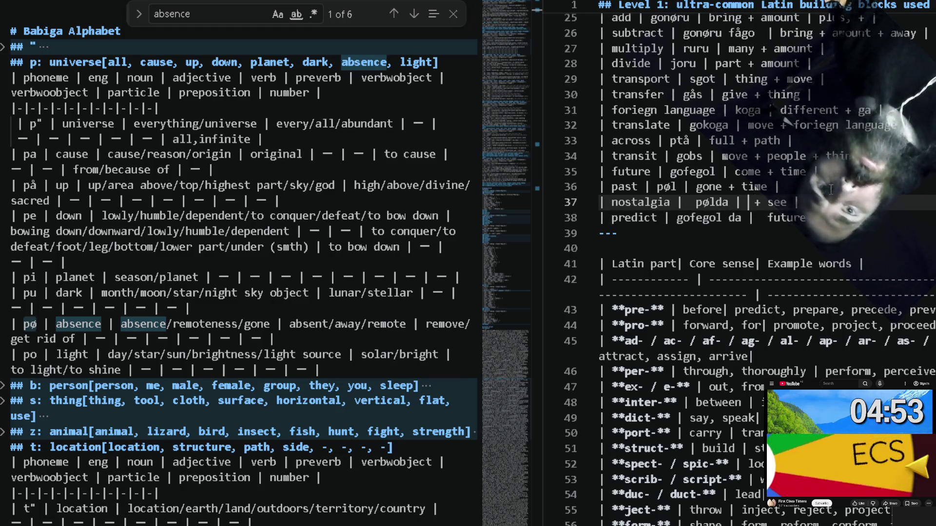
key("Up")
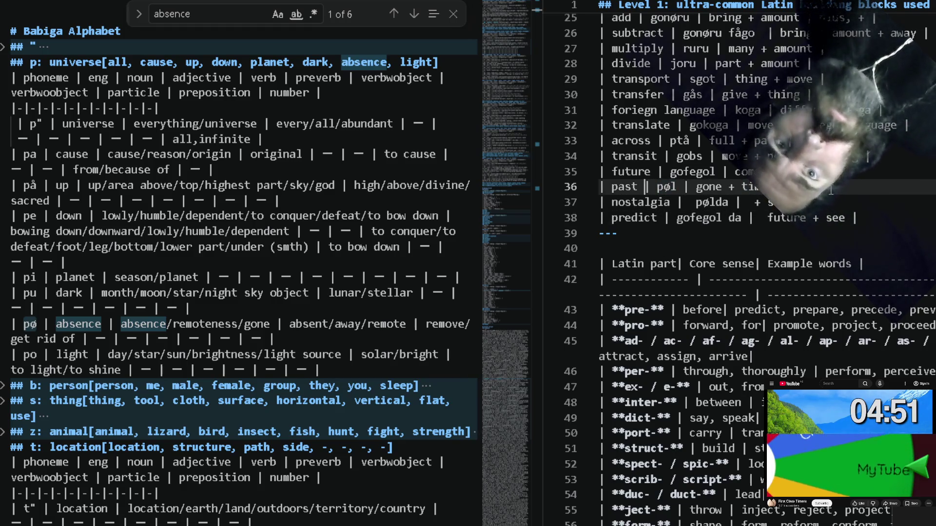
key("Down")
key("ctrl+Right")
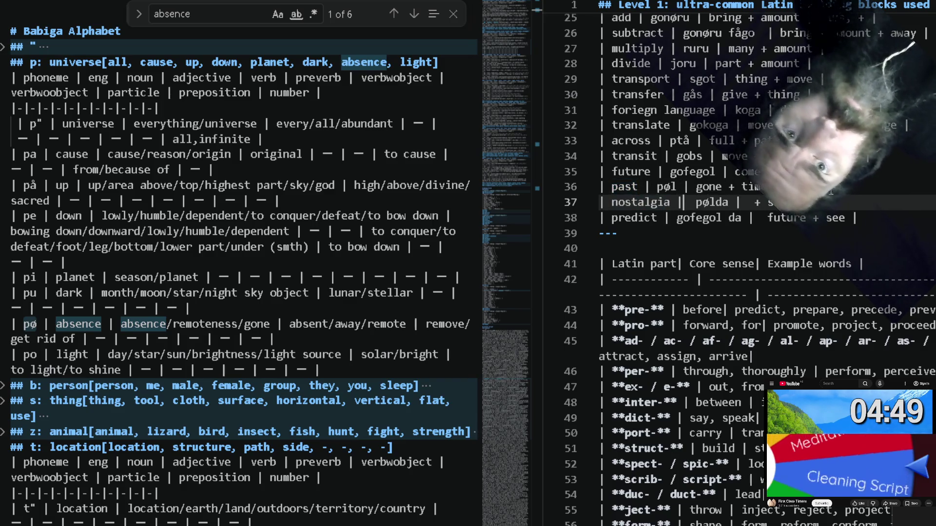
key("ctrl+Right")
key("ctrl+Right")
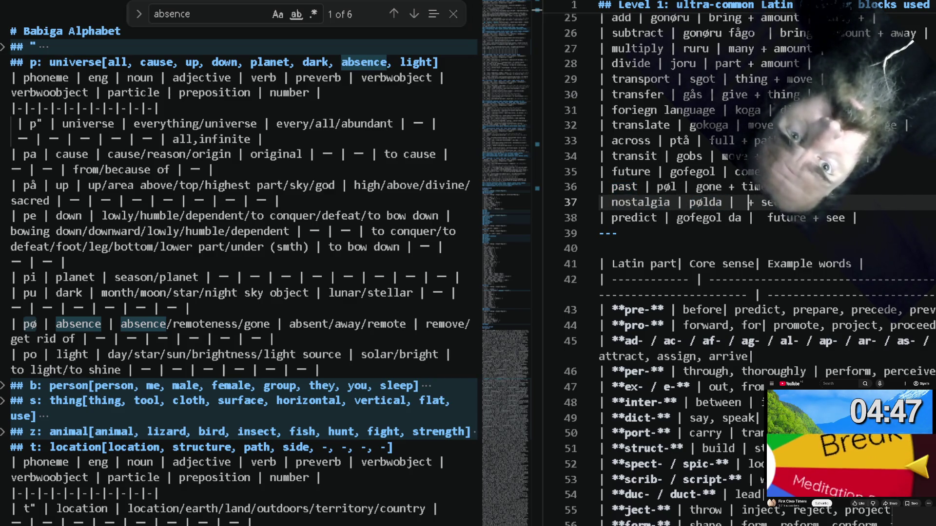
key("Left")
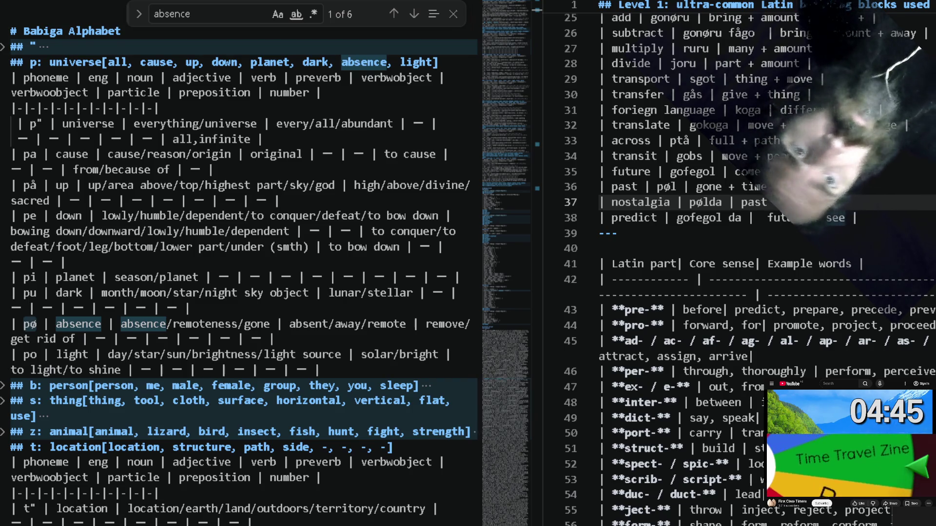
double_click(797, 202)
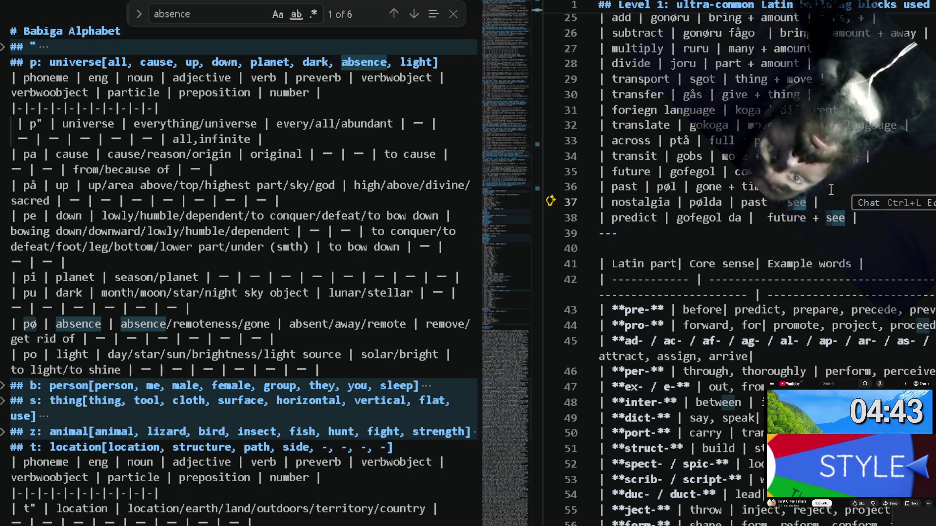
type("sgith")
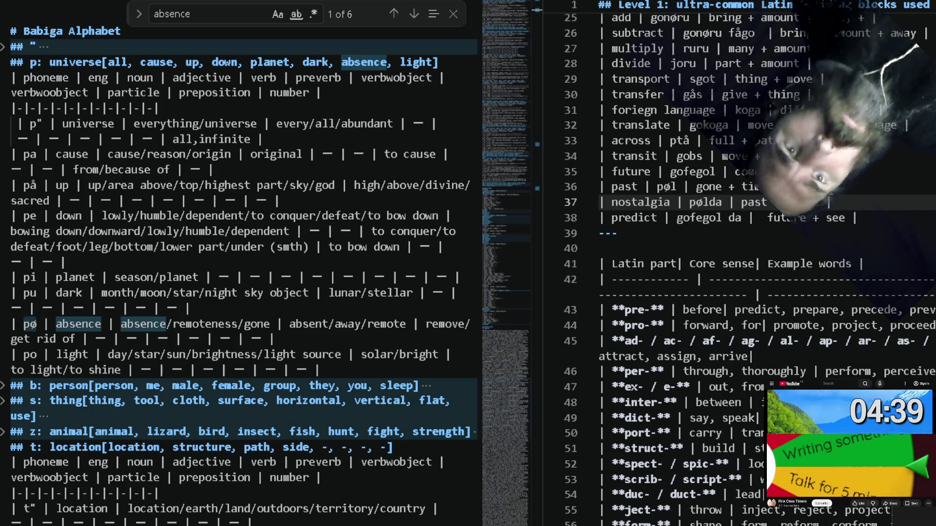
Replace 'see' with 'sight(eye)' in the predict and nostalgia rows and add a blank line below the table.
double_click(835, 218)
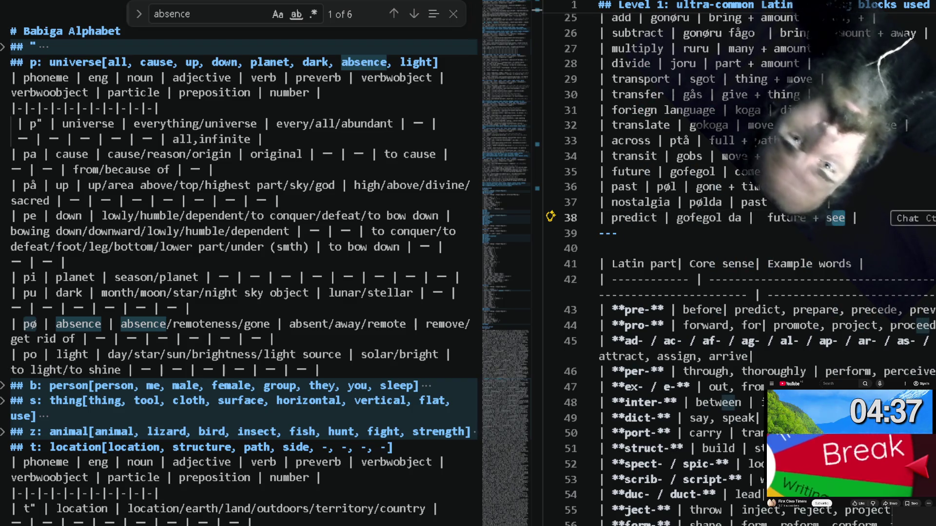
type("sight(eye")
left_click(815, 202)
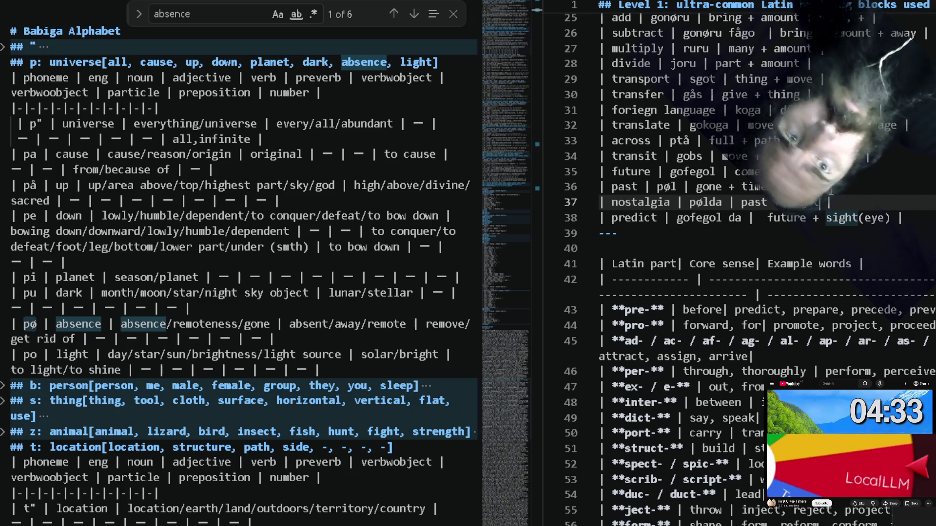
type("(p")
type("ye")
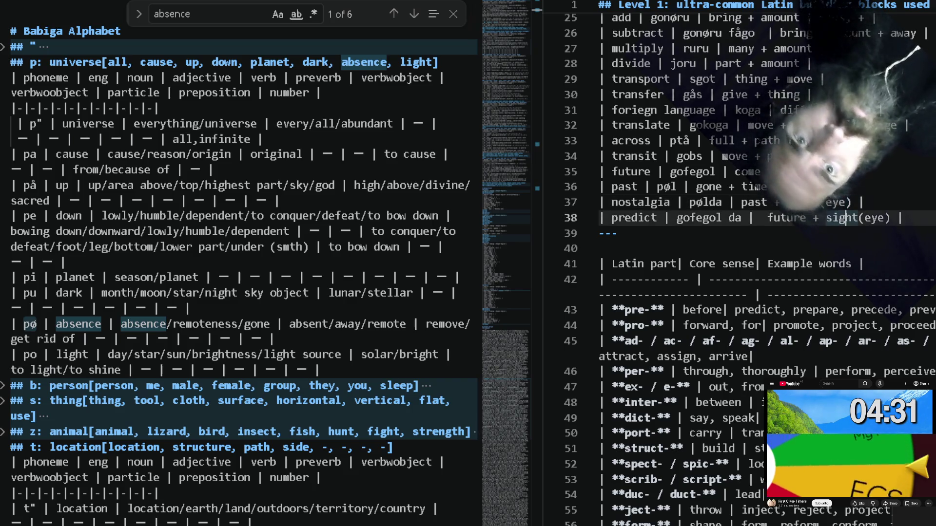
key("Down")
key("Down")
key("Return")
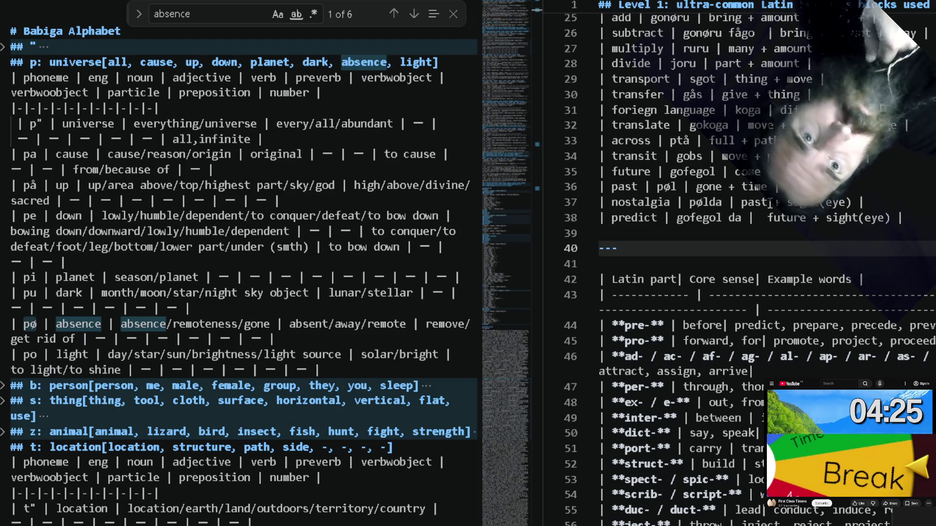
Add a '| prepare |' row below predict and begin a new Find in the alphabet file.
key("Up")
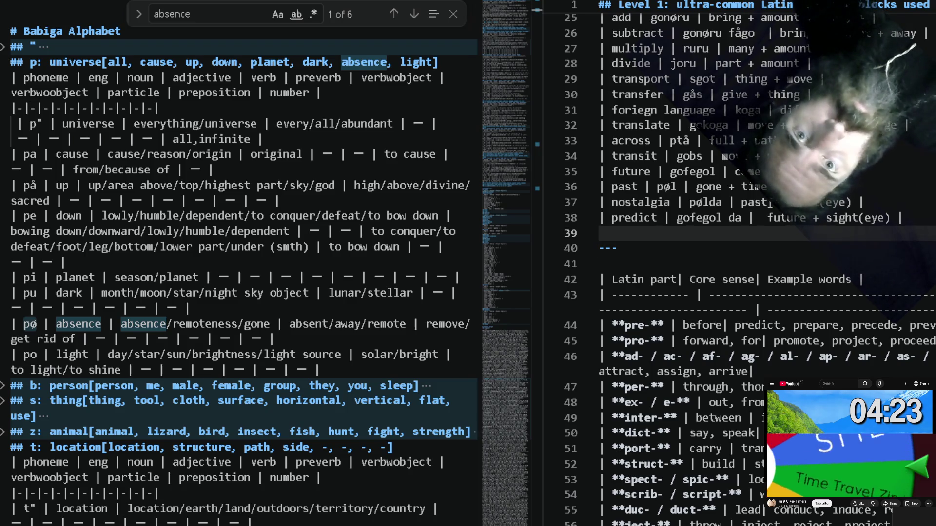
type("| prepare")
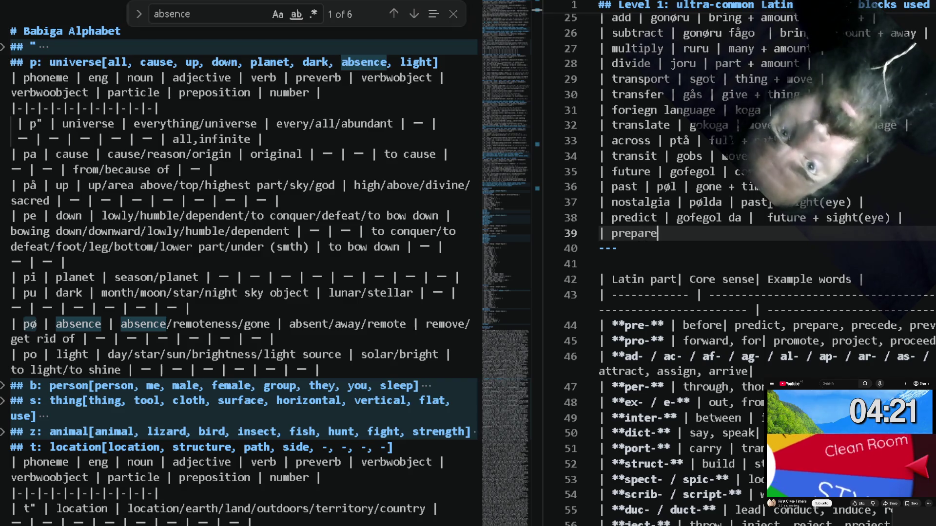
type(" |")
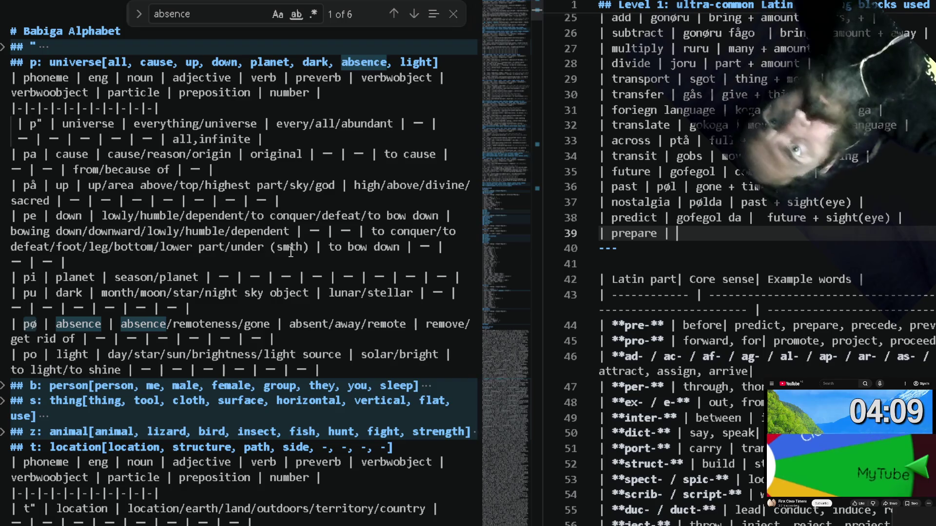
left_click(291, 251)
key("ctrl+f")
type("re")
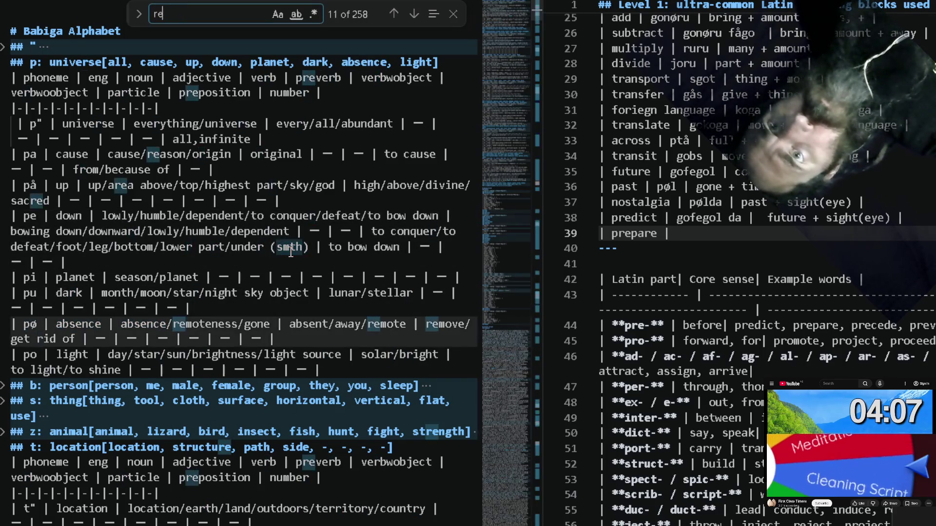
type("ady")
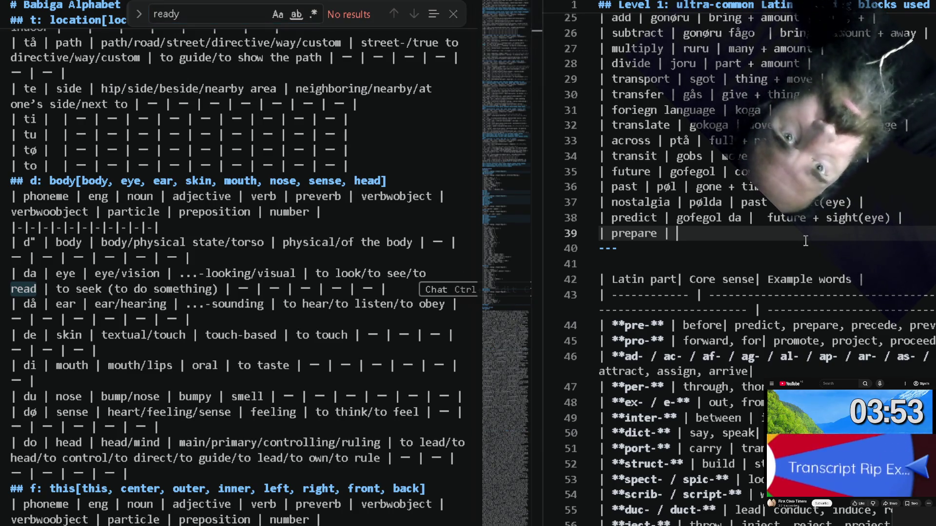
type("| |")
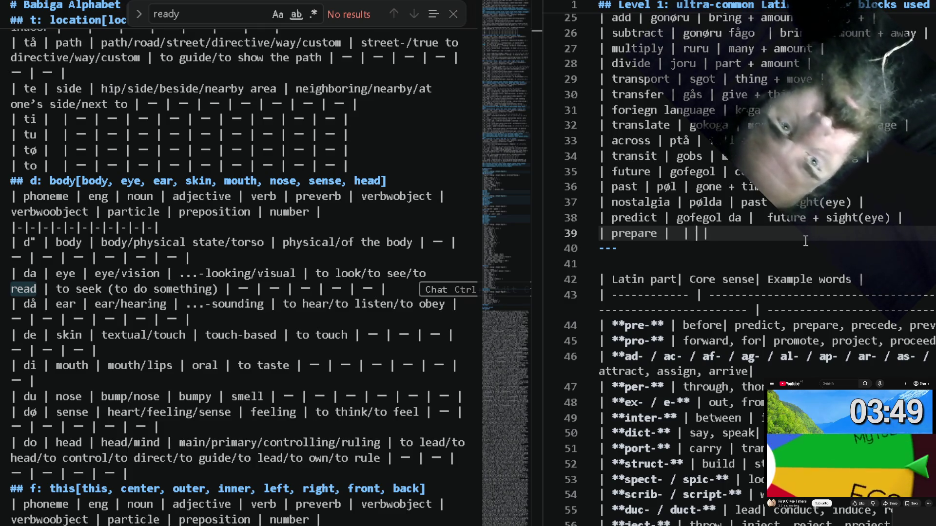
type("+ a ")
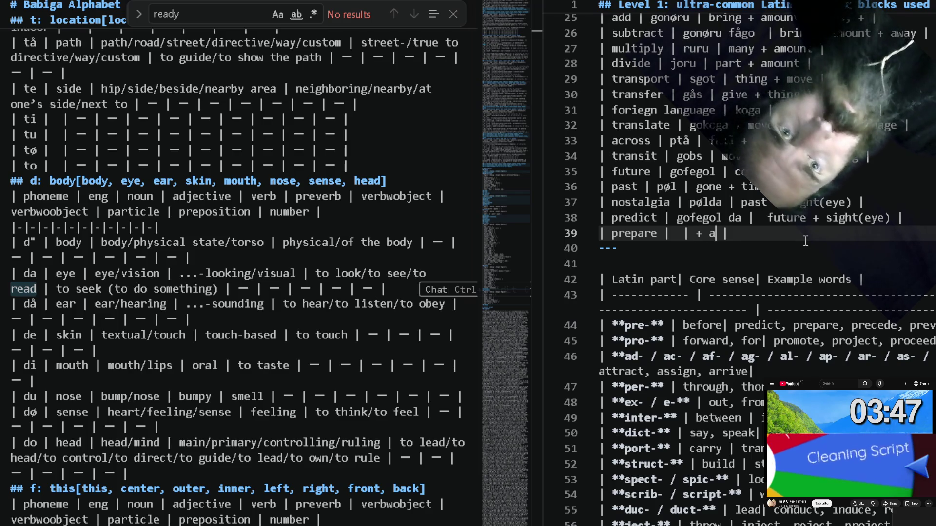
type("ction")
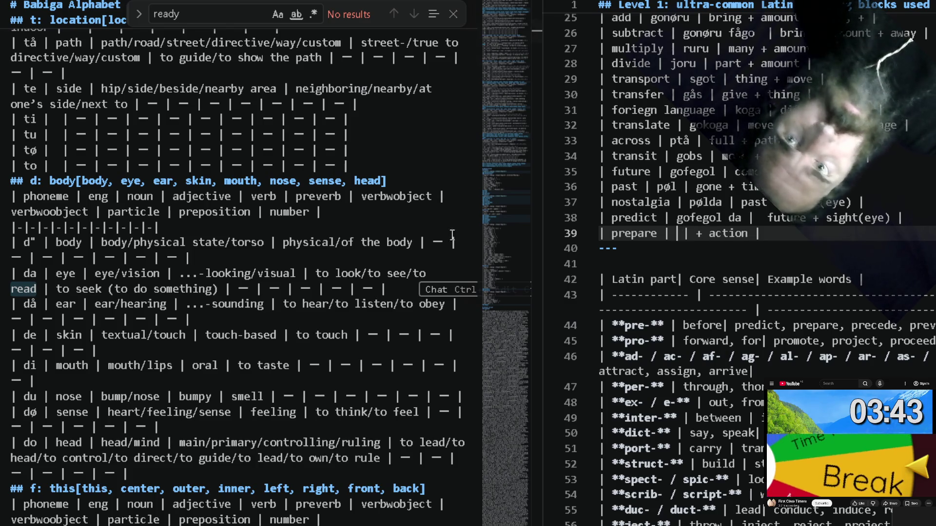
Look up 'action' in the alphabet file and give prepare the word g with meaning '+ action'.
key("ctrl+f")
type("action")
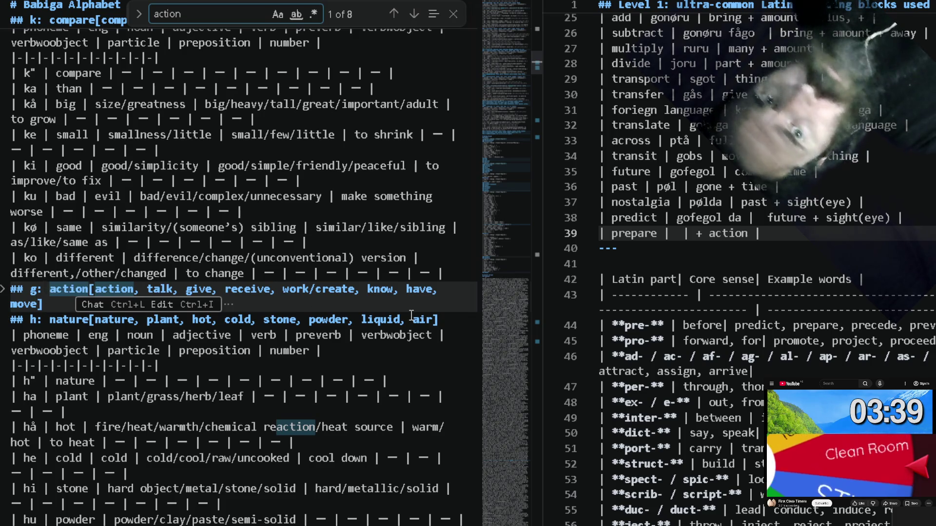
type("g")
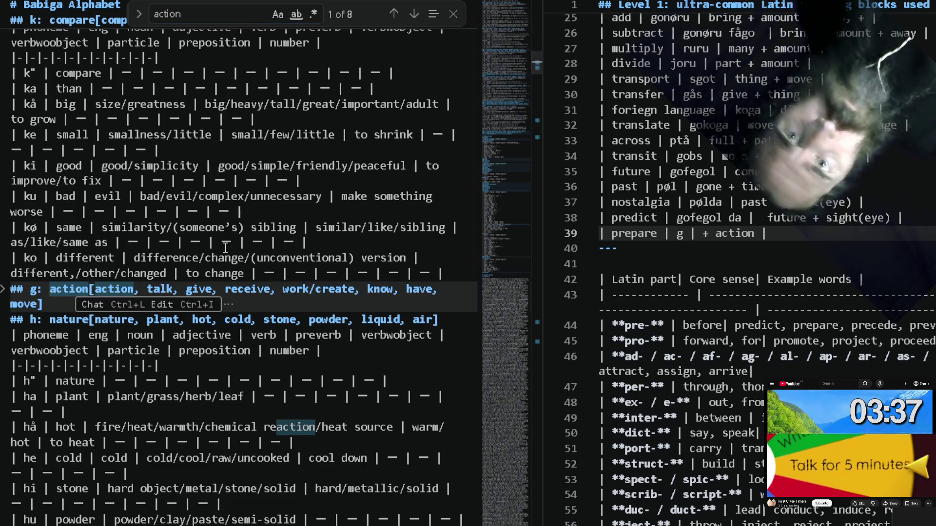
left_click(306, 263)
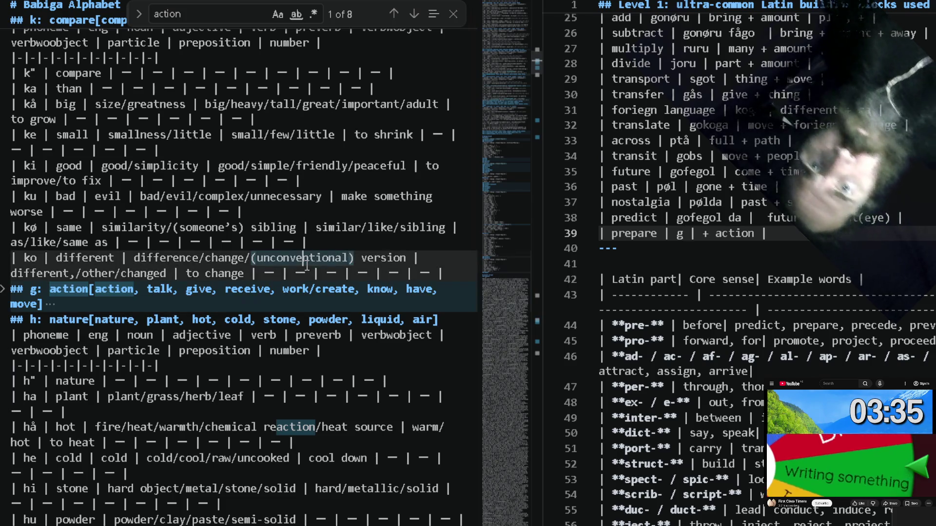
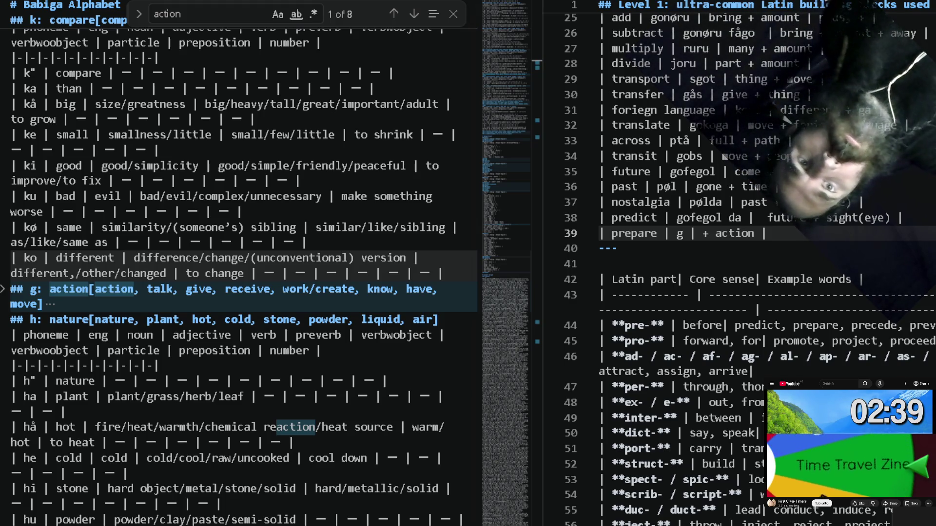
Search the right notes and review the predict, translate and foreign entries.
key("ctrl+f")
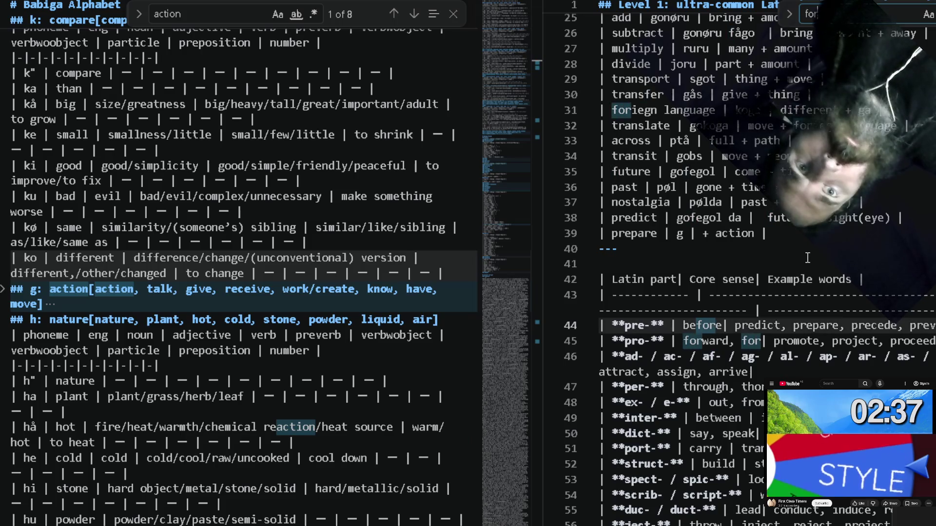
type("foris")
key("BackSpace")
key("BackSpace")
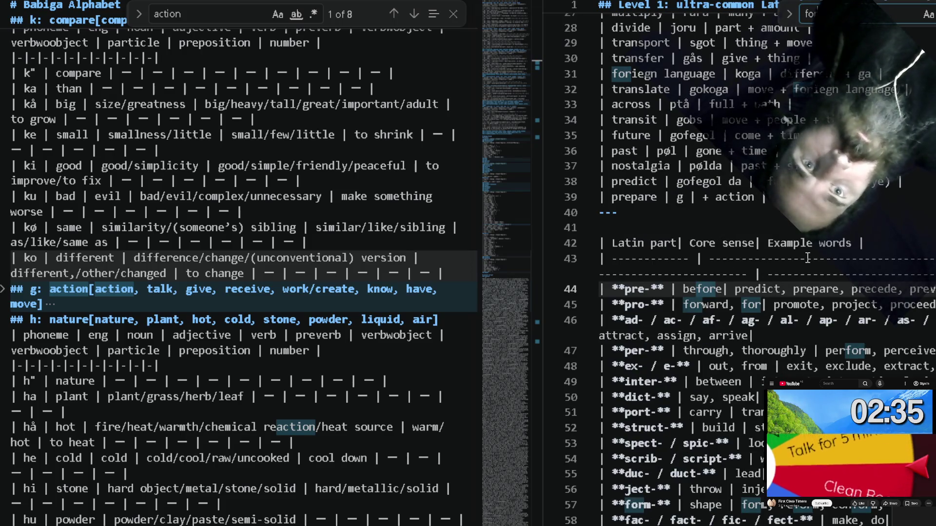
left_click(884, 181)
left_click(828, 90)
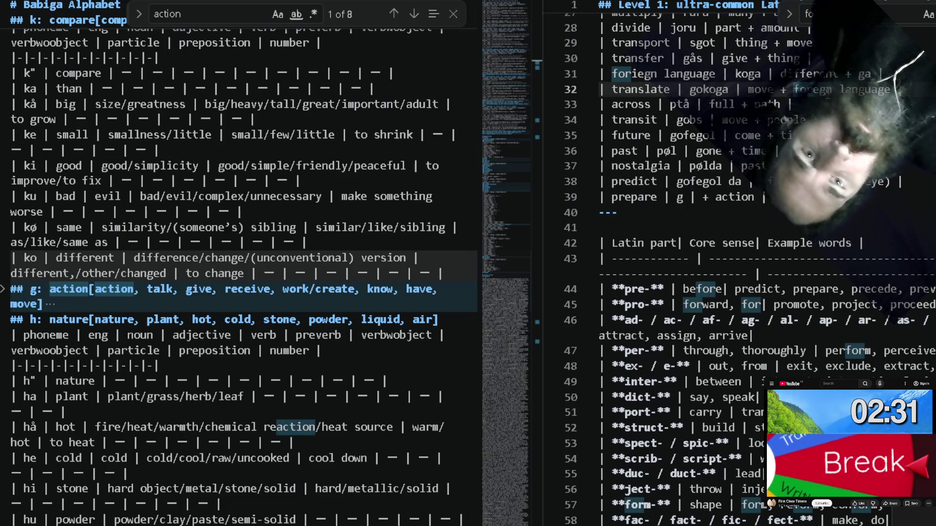
left_click(638, 73)
scroll(638, 74, "up", 1)
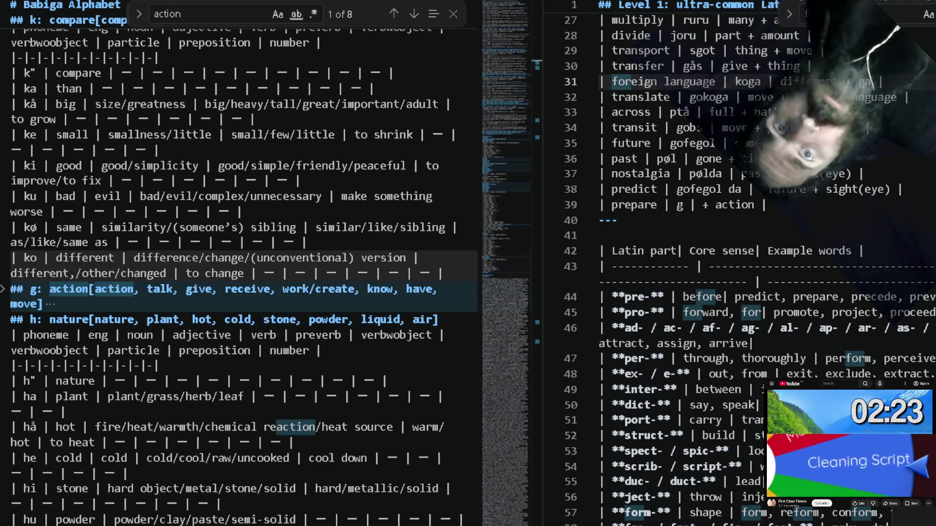
Insert an empty line above the divider, under the prepare row, and begin searching for 'before'.
left_click(820, 236)
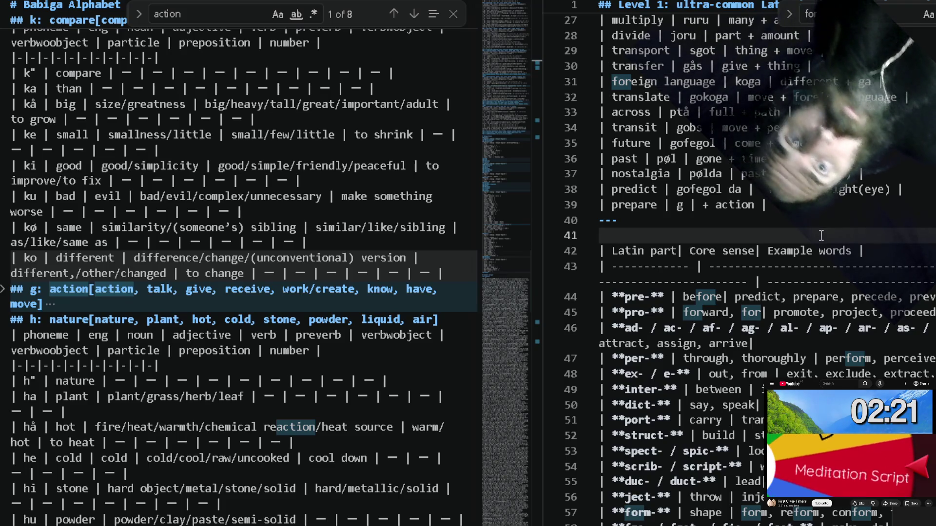
key("Return")
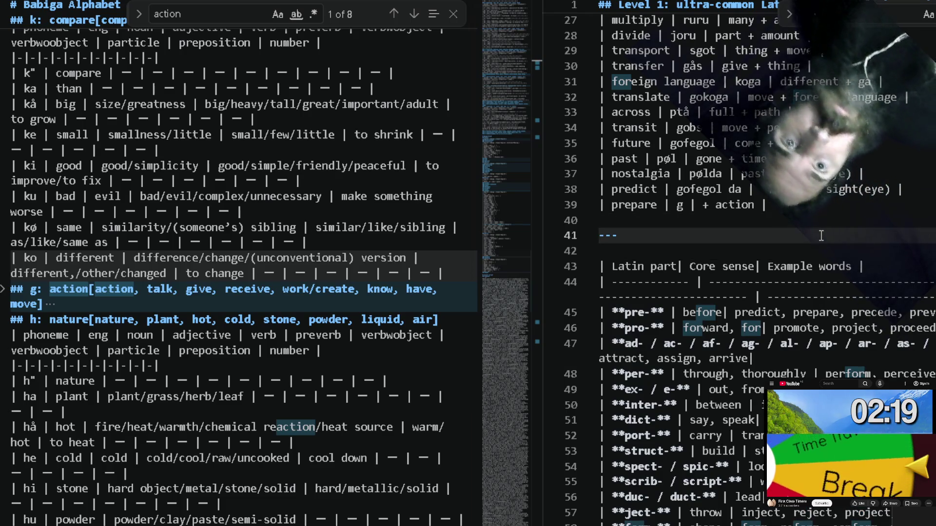
left_click(823, 208)
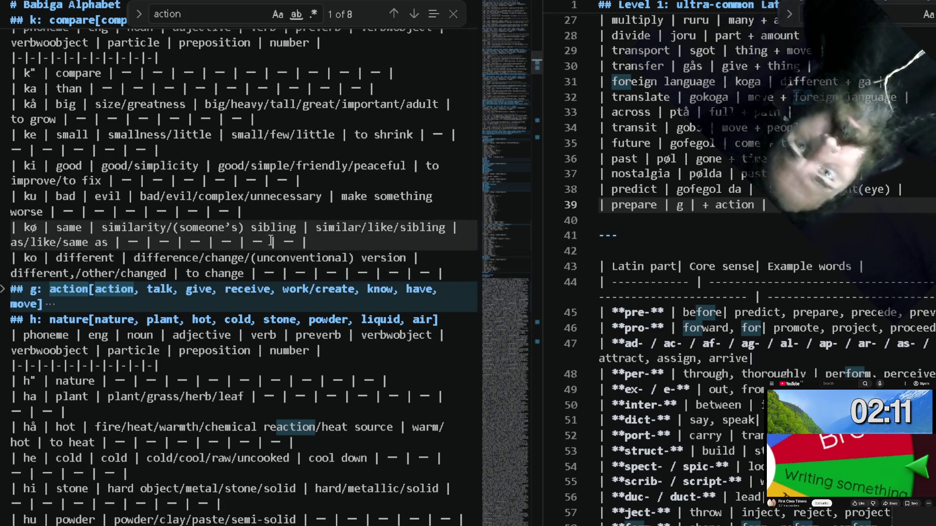
key("ctrl+f")
type("before")
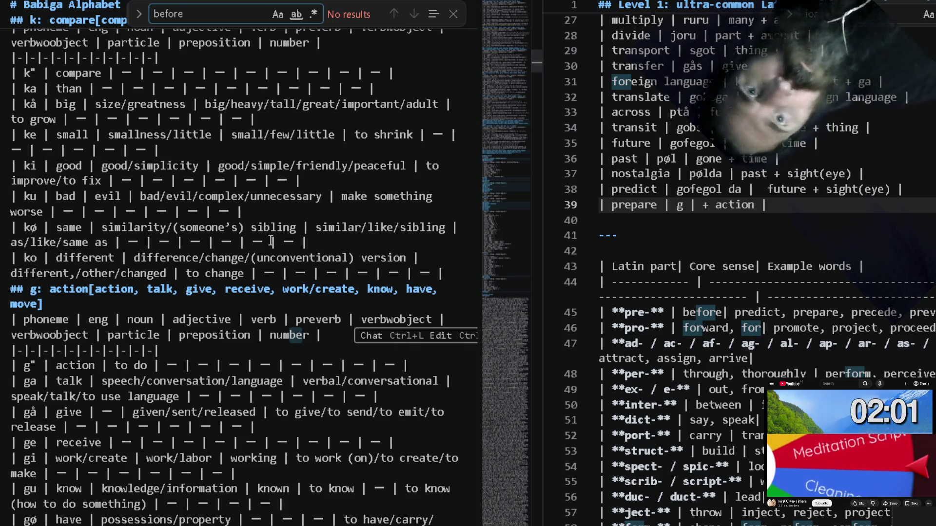
Start a 'before | |' row above the divider and search the left notes for 'after', checking the afternoon match.
left_click(665, 234)
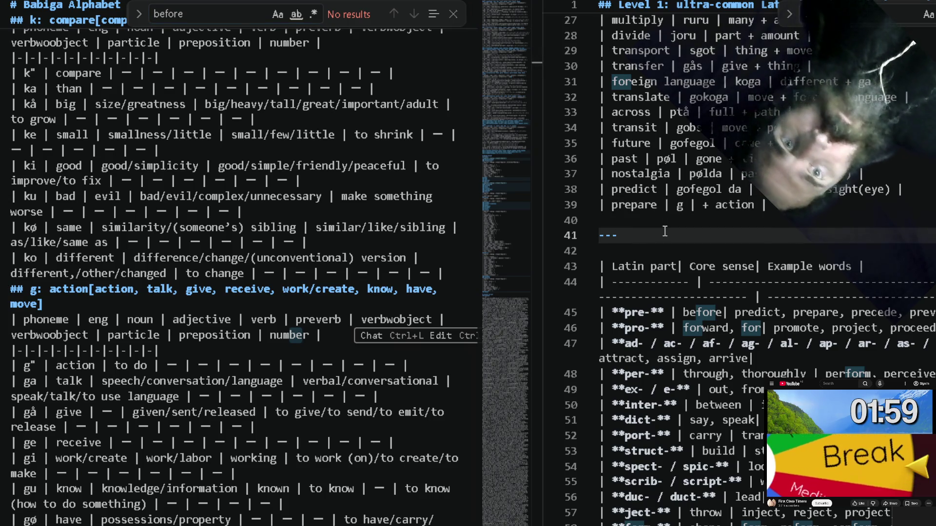
key("Up")
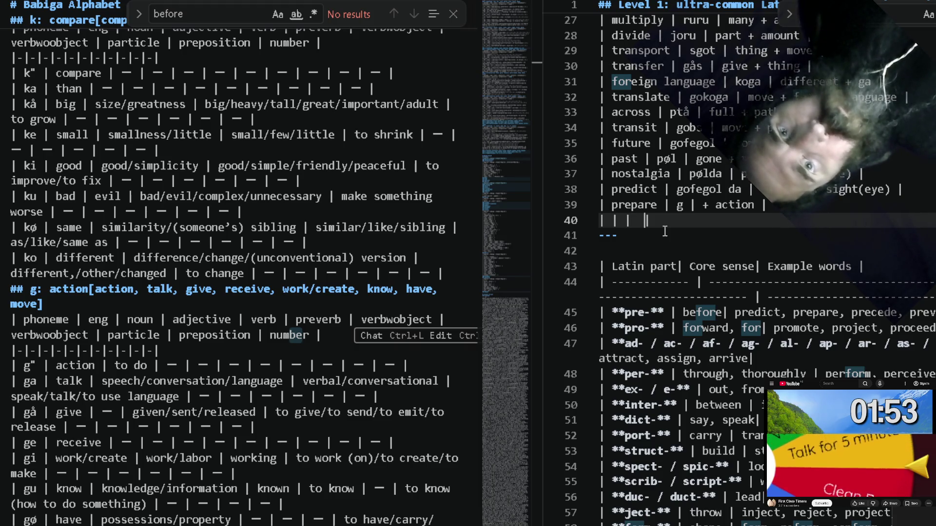
type("bef")
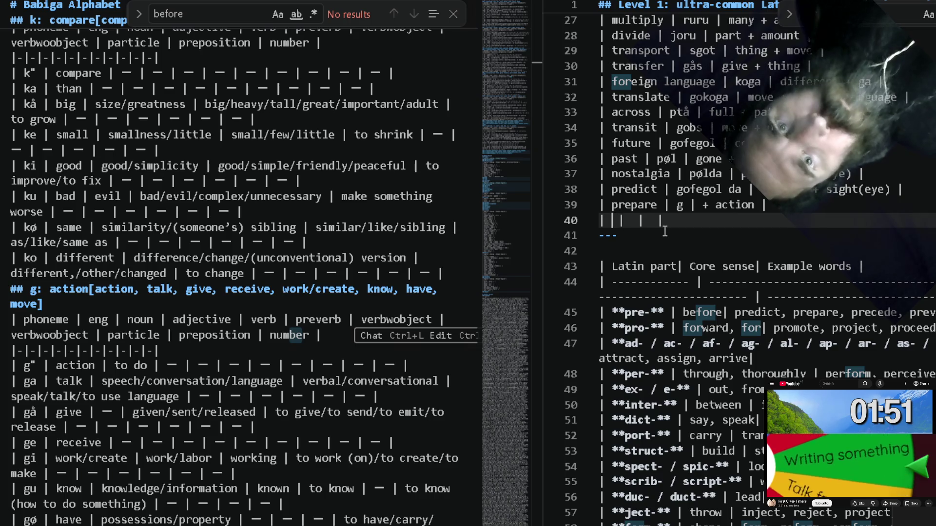
type("ore")
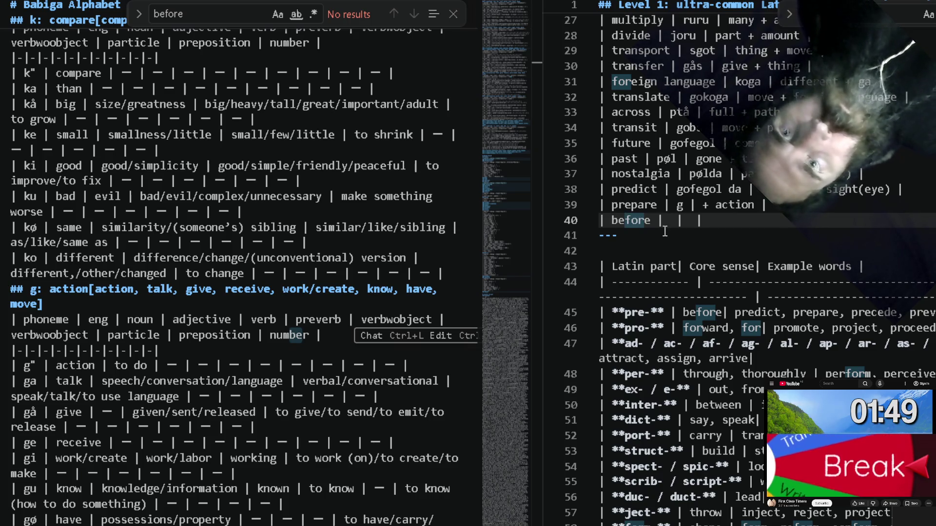
left_click(252, 209)
key("ctrl+f")
type("af")
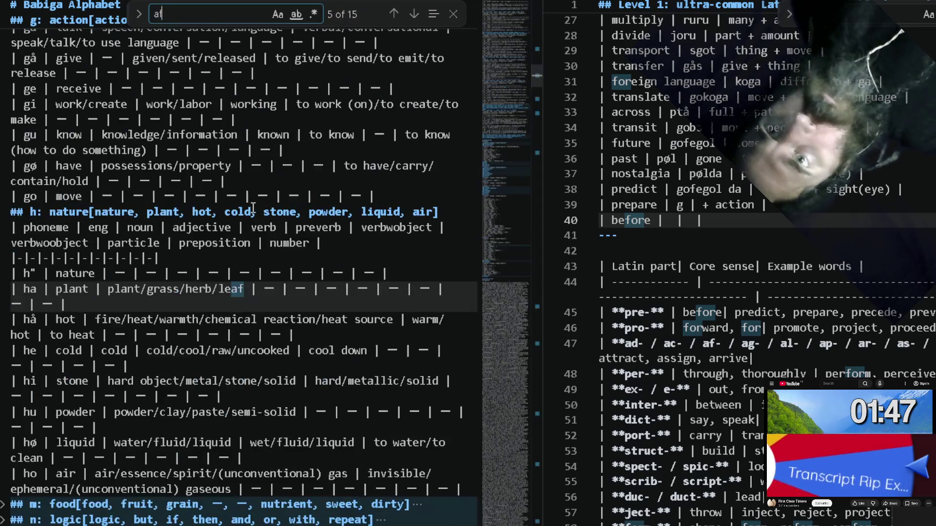
type("ter")
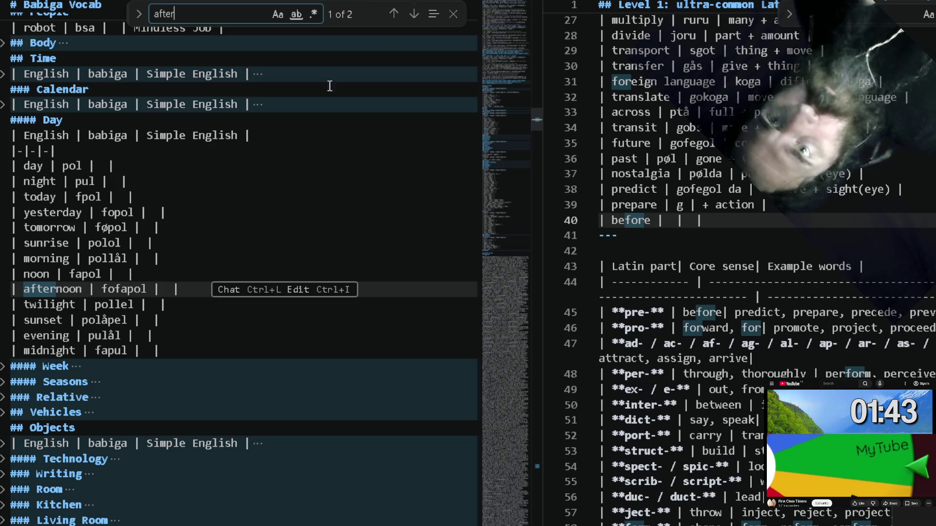
double_click(134, 289)
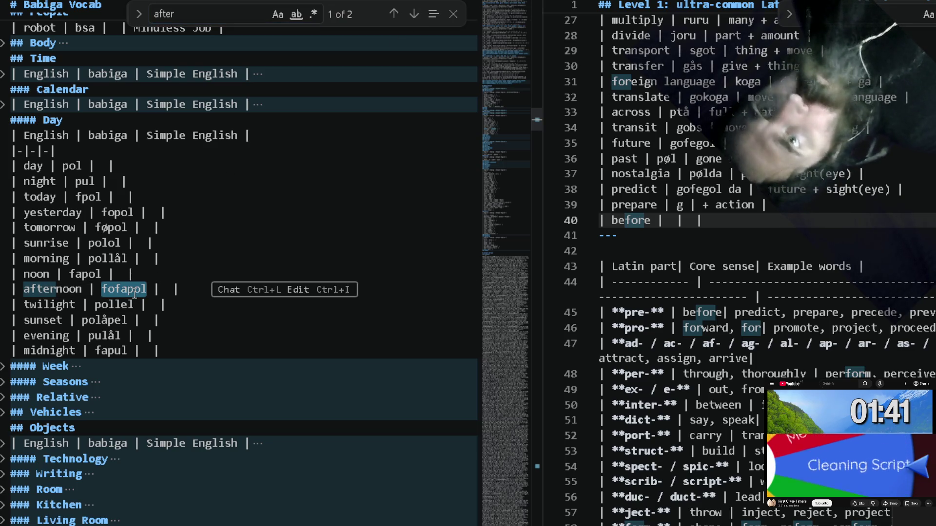
left_click(414, 14)
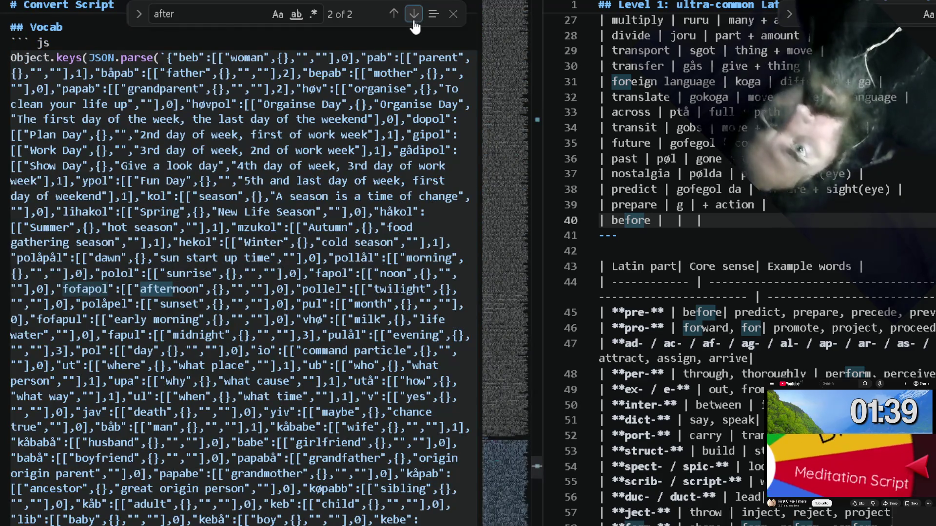
left_click(412, 20)
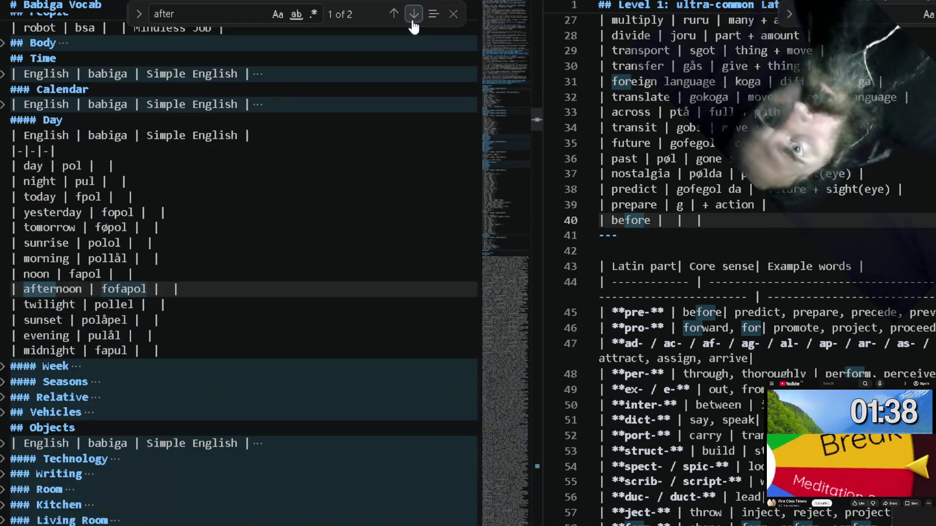
Fold all headings in the left notes down to the three top-level sections.
left_click(180, 149)
scroll(181, 149, "up", 3)
scroll(183, 135, "up", 10)
scroll(186, 120, "up", 5)
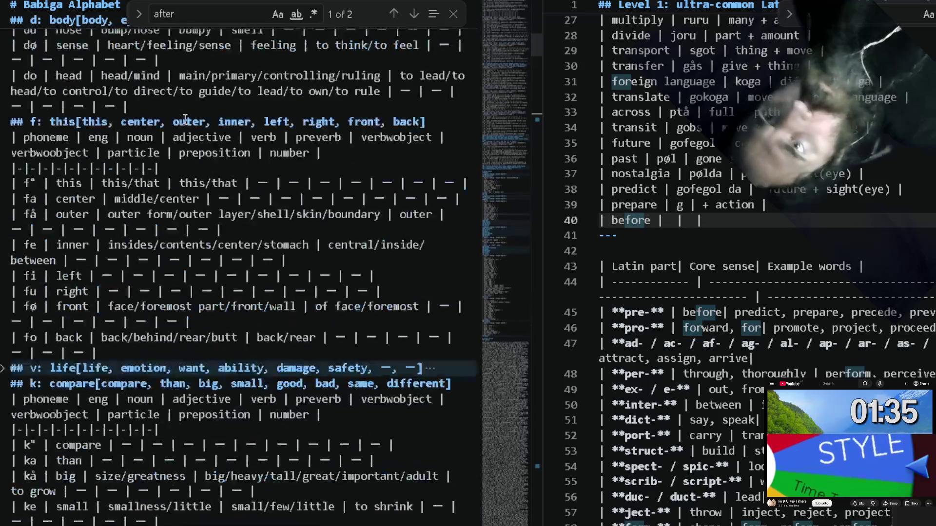
scroll(186, 120, "up", 5)
key("ctrl+a")
key("ctrl+k")
key("ctrl+0")
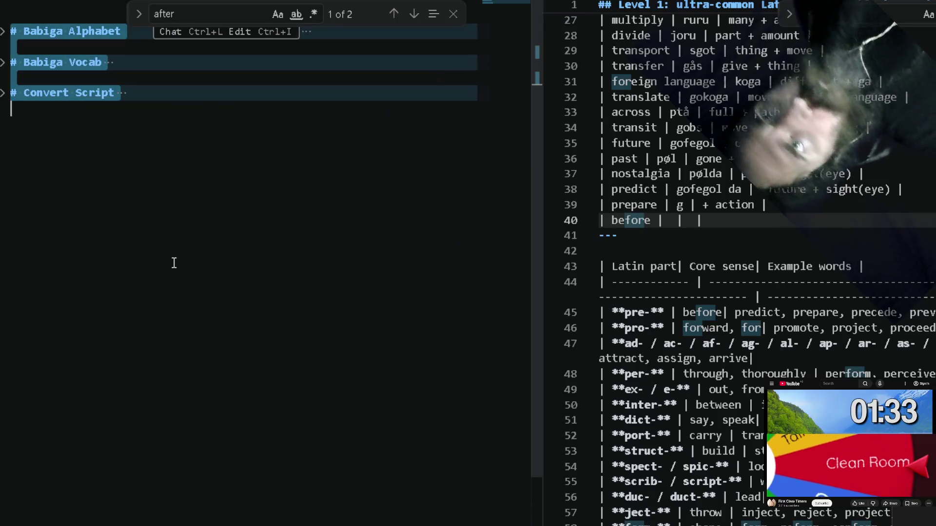
Expand the Babiga Alphabet's 'f: this' table and compare front (fø), back (fo) and center (fa).
left_click(4, 31)
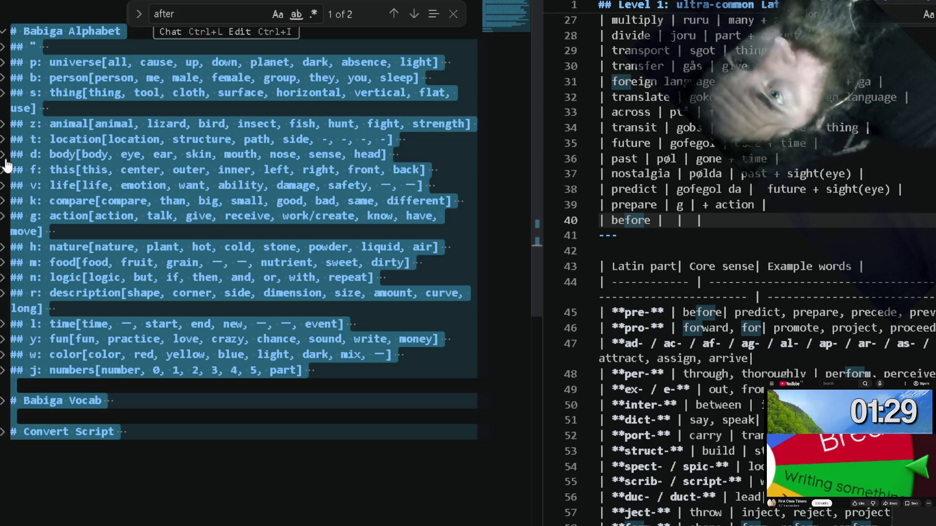
left_click(4, 170)
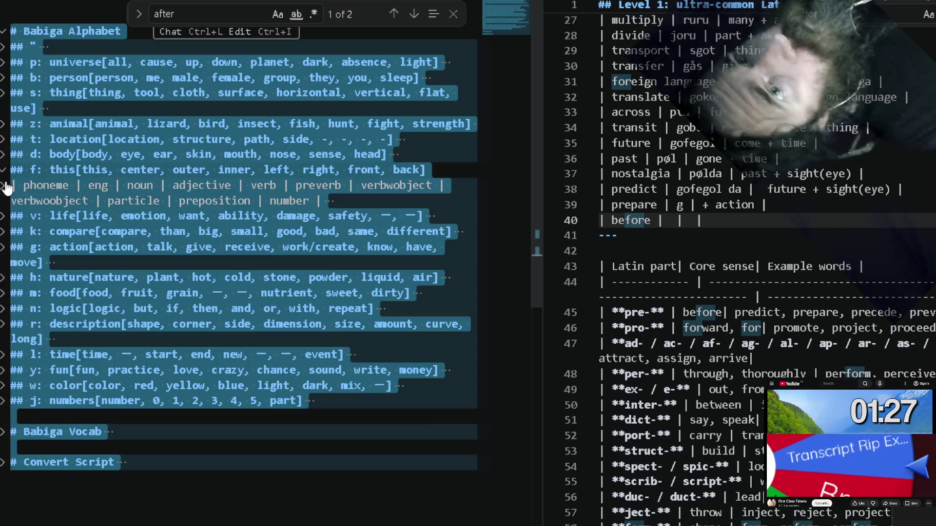
left_click(5, 186)
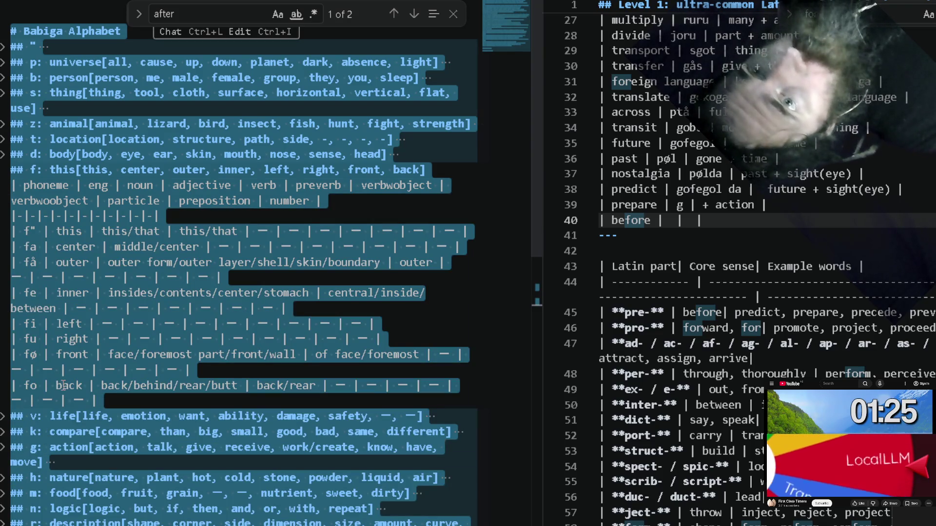
left_click(67, 384)
double_click(72, 355)
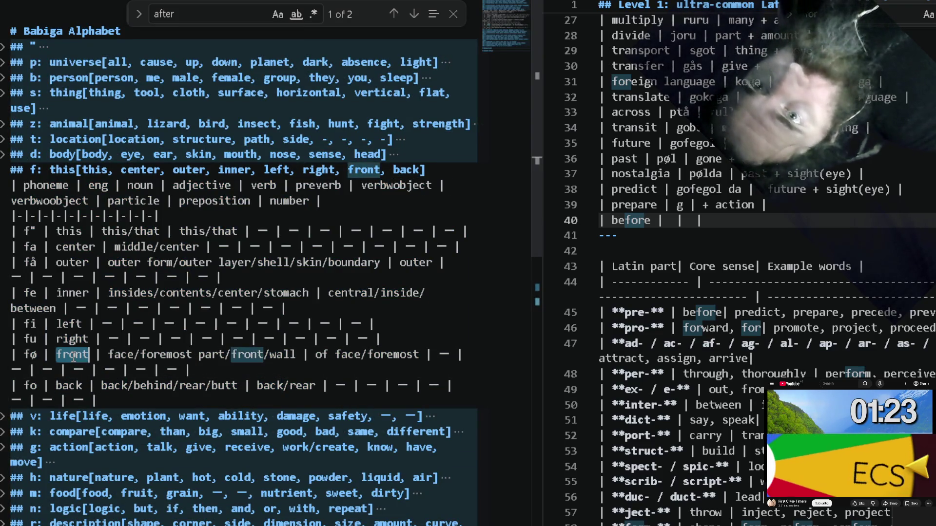
left_click(79, 385)
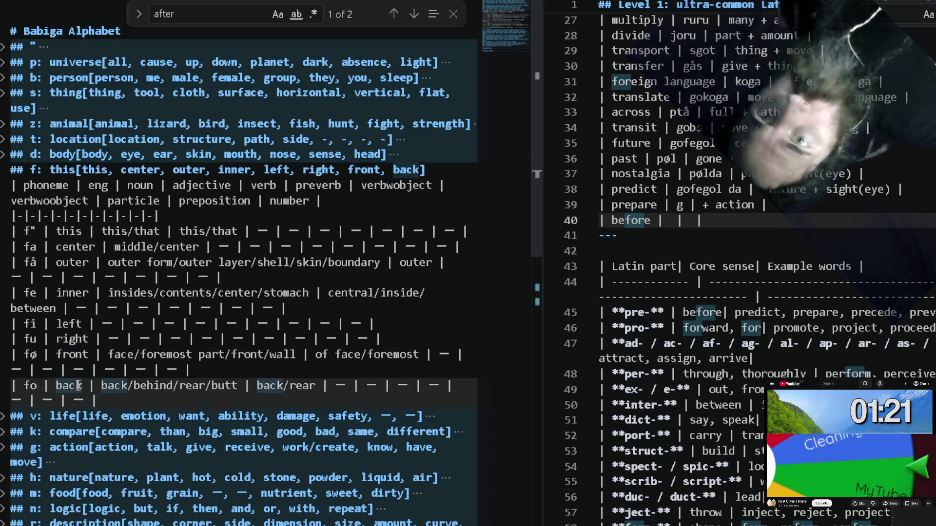
double_click(73, 354)
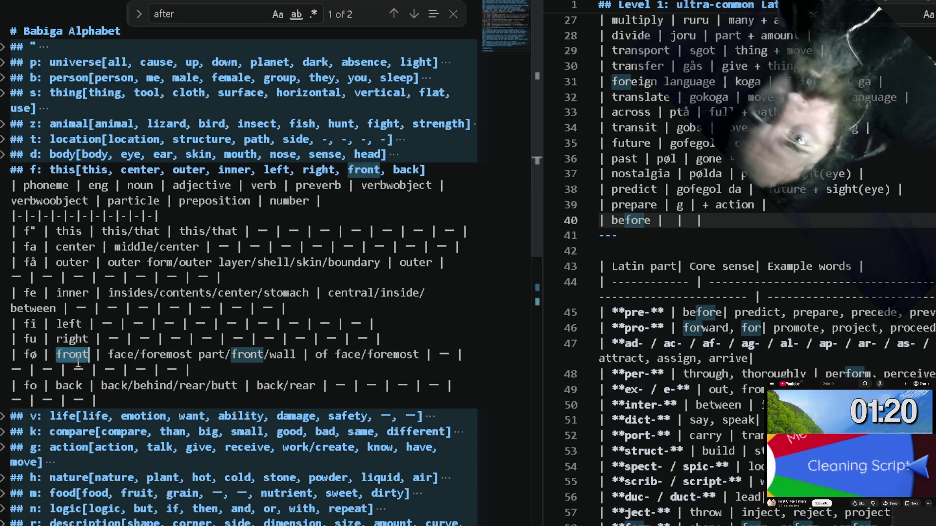
double_click(70, 386)
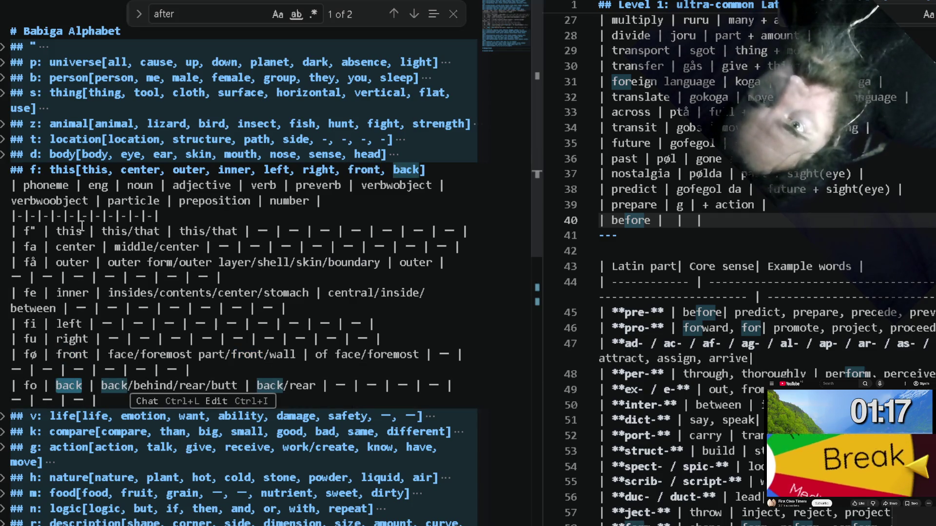
double_click(75, 247)
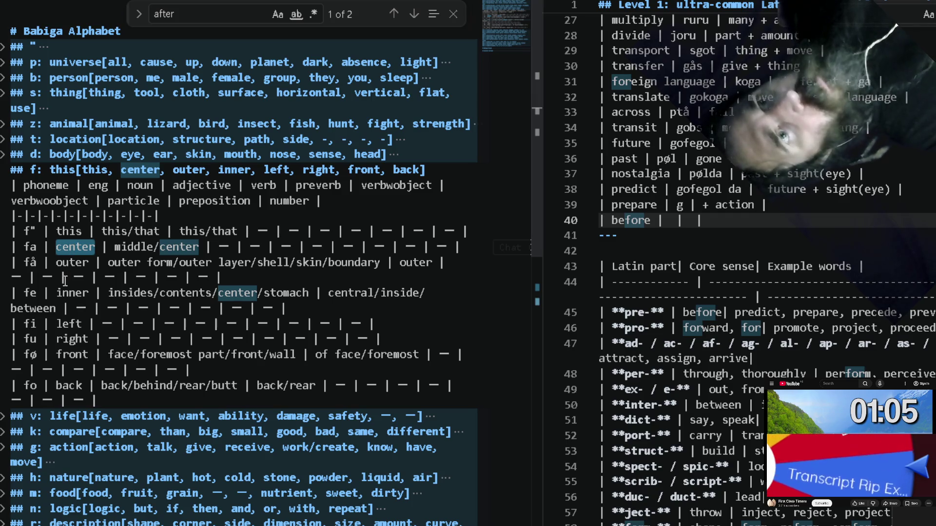
Select the letter fø and jump to the 'after' match in the Day table showing afternoon.
key("ctrl+f")
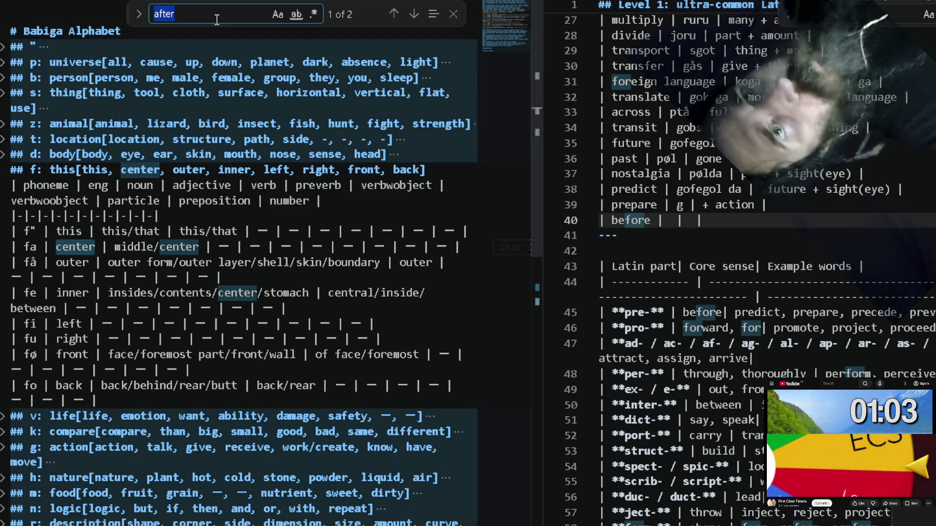
left_click(750, 236)
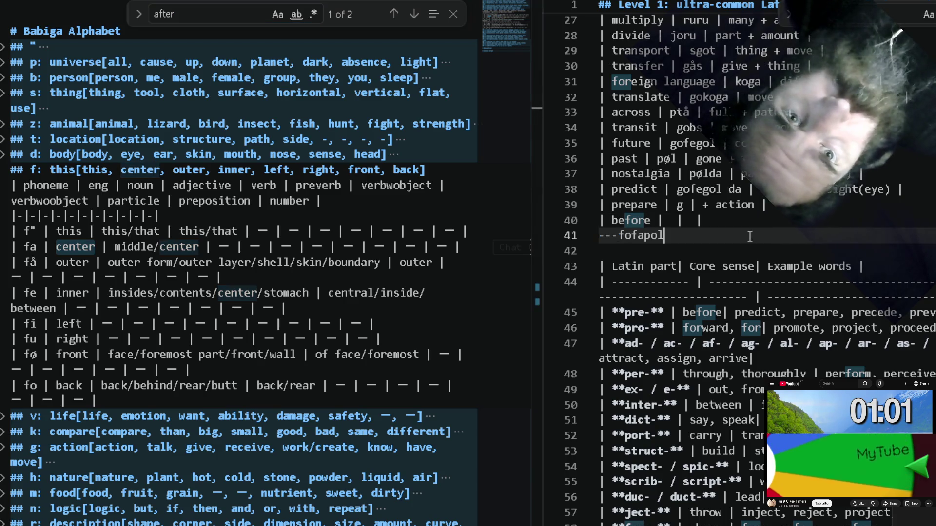
left_click(34, 354)
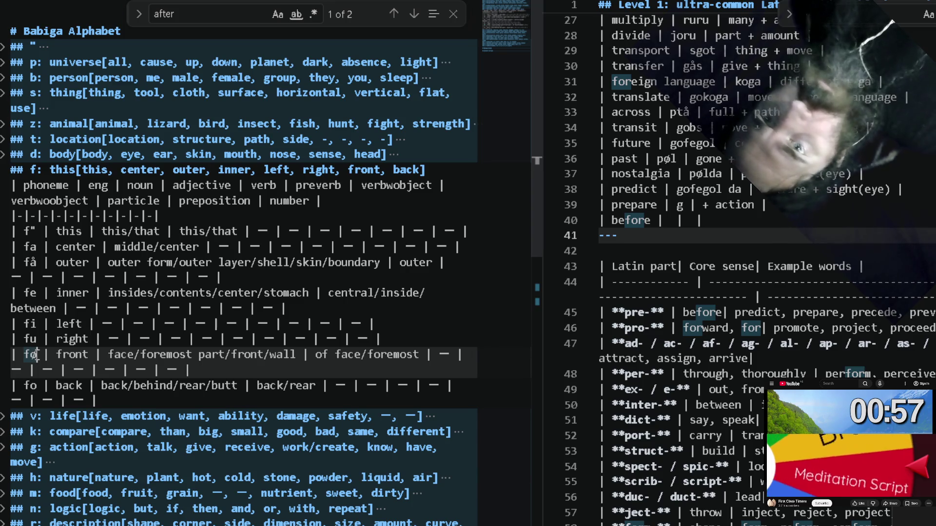
double_click(34, 354)
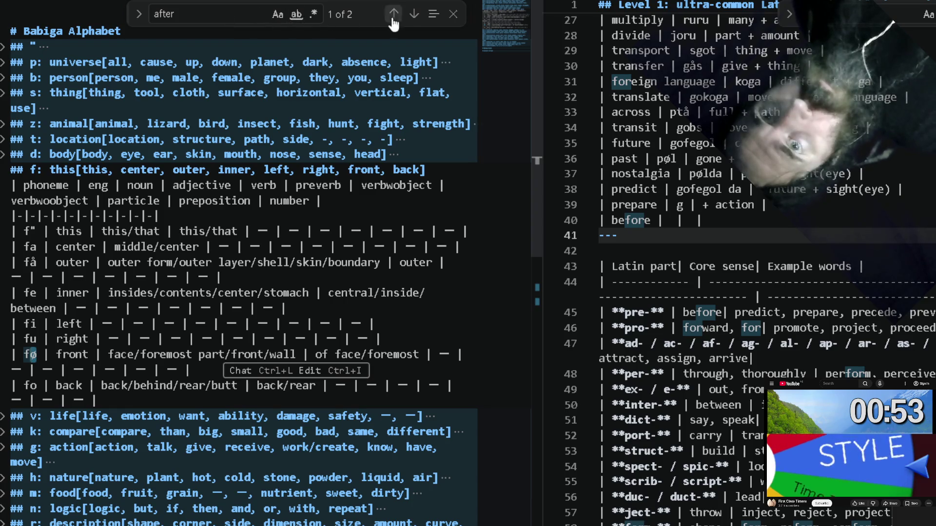
left_click(414, 15)
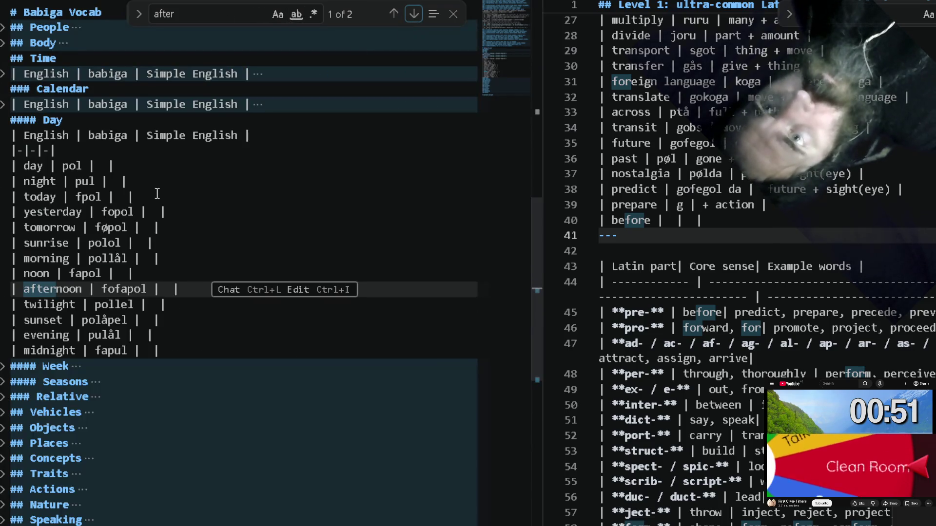
Try changing føfapol's ø to o, undo it, and inspect the word's ending.
left_click(108, 289)
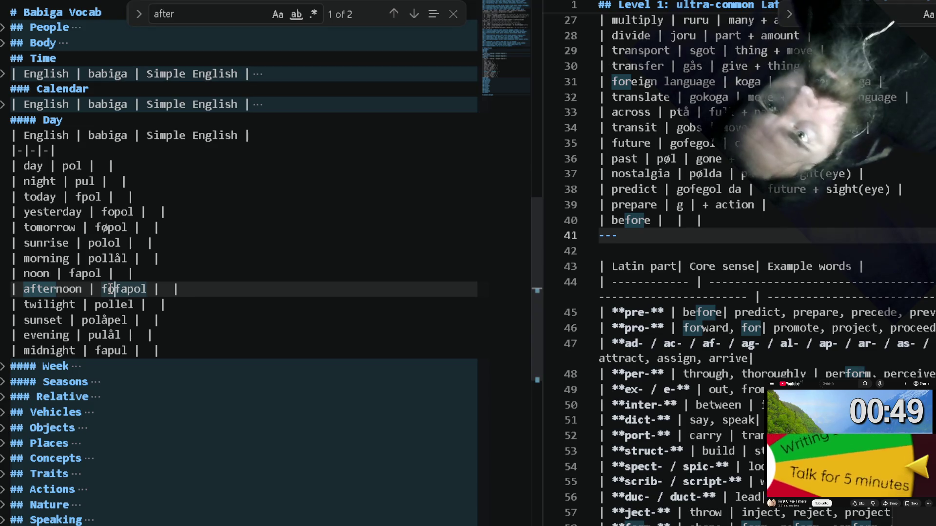
key("BackSpace")
type("o")
key("shift+Left")
key("shift+Left")
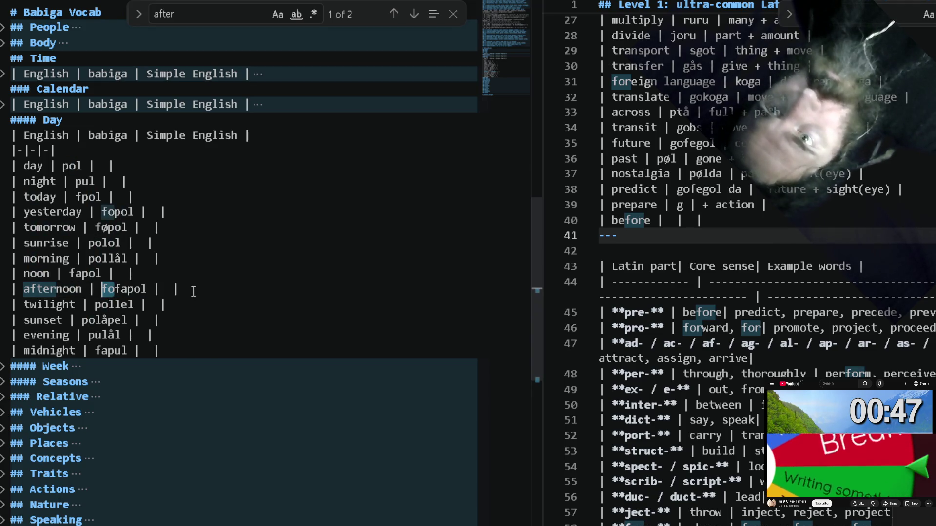
key("ctrl+z")
key("ctrl+z")
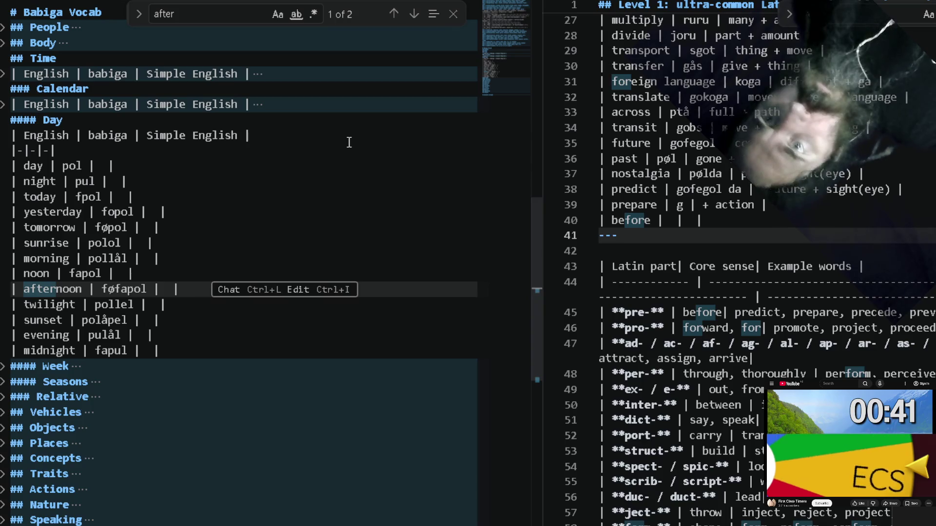
key("Right")
key("Right")
key("Right")
key("Right")
key("shift+Left")
key("shift+Left")
key("shift+Left")
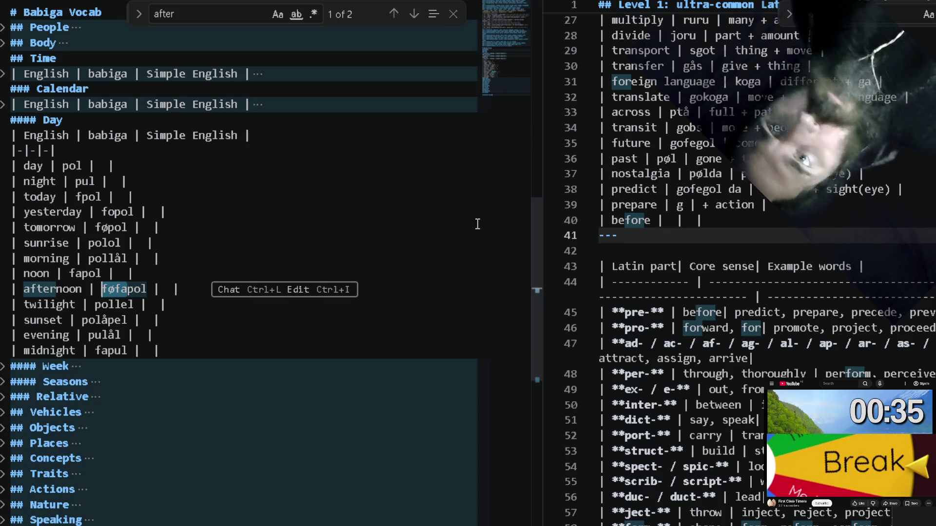
Gloss afternoon as 'after', add an 'after | føfa' row below before, and search for 'fø'.
left_click(788, 221)
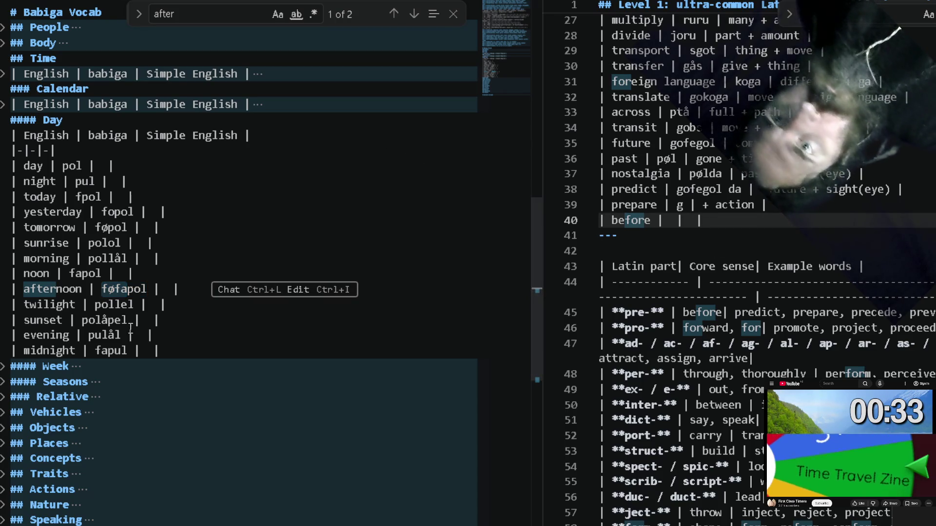
left_click(166, 290)
type("aft")
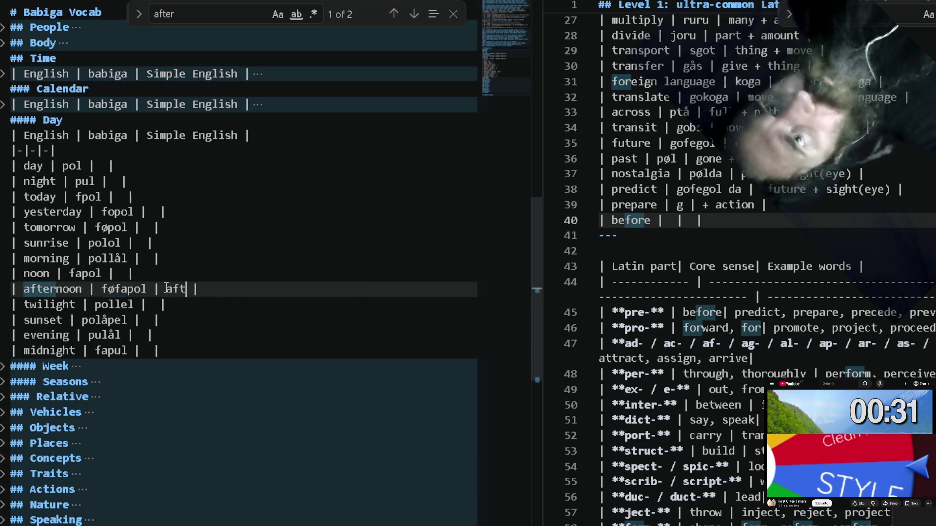
type("er")
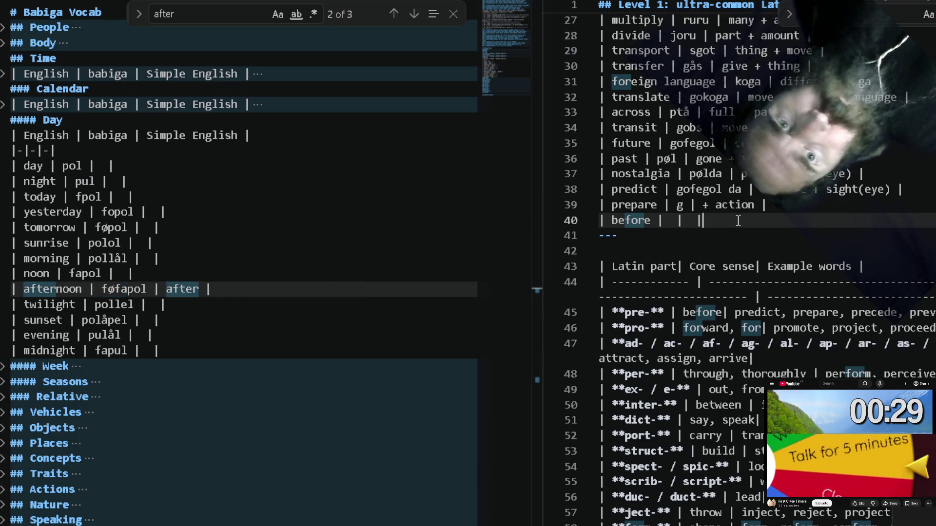
key("Return")
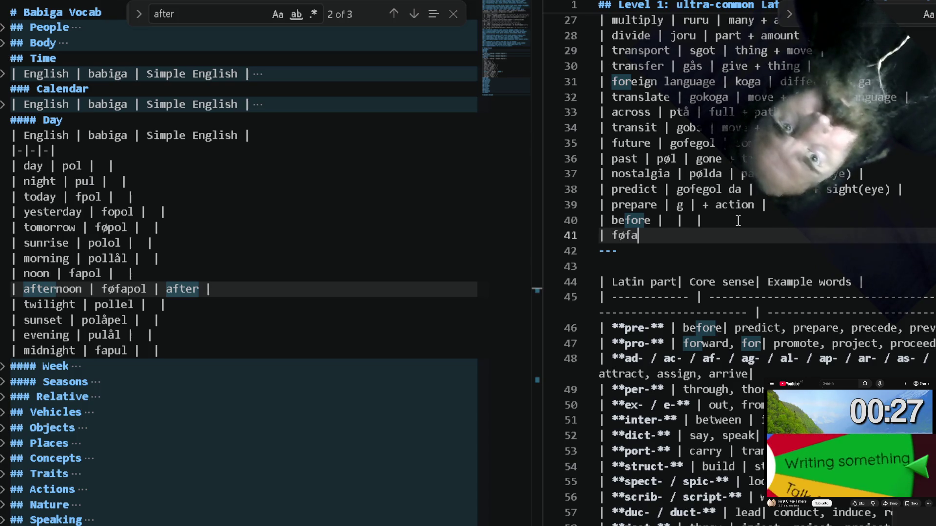
type("after")
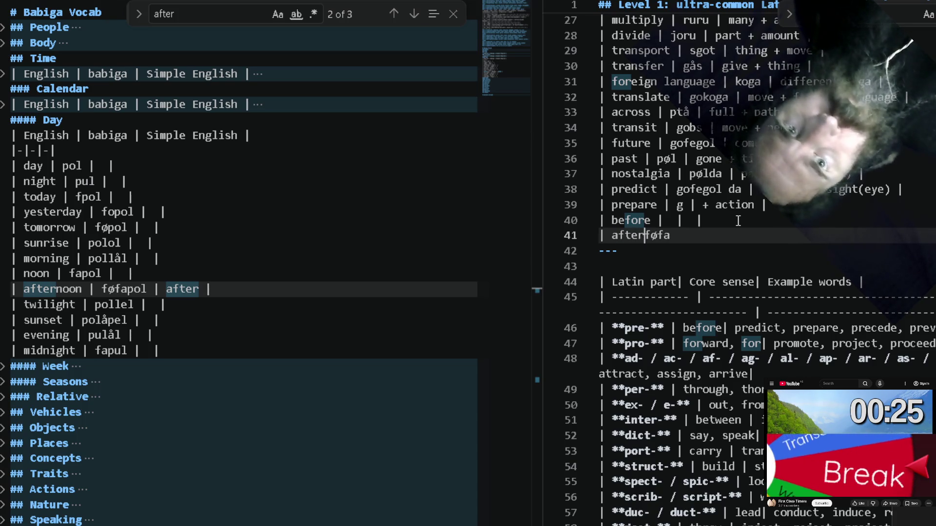
type(" | føfa |")
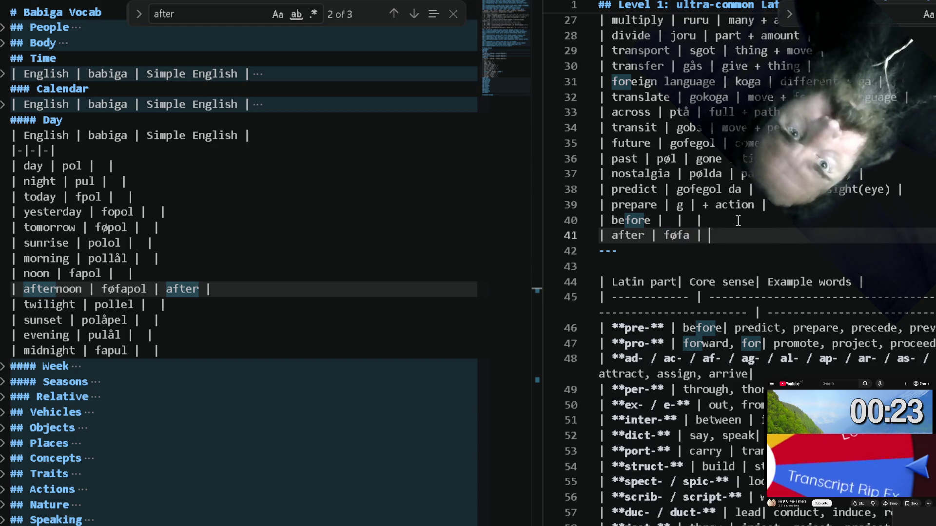
type("  |")
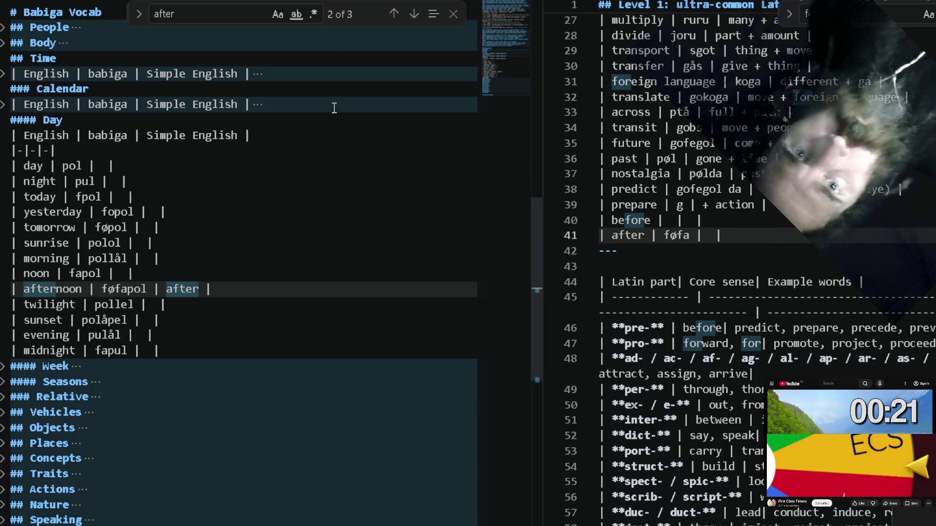
left_click(235, 13)
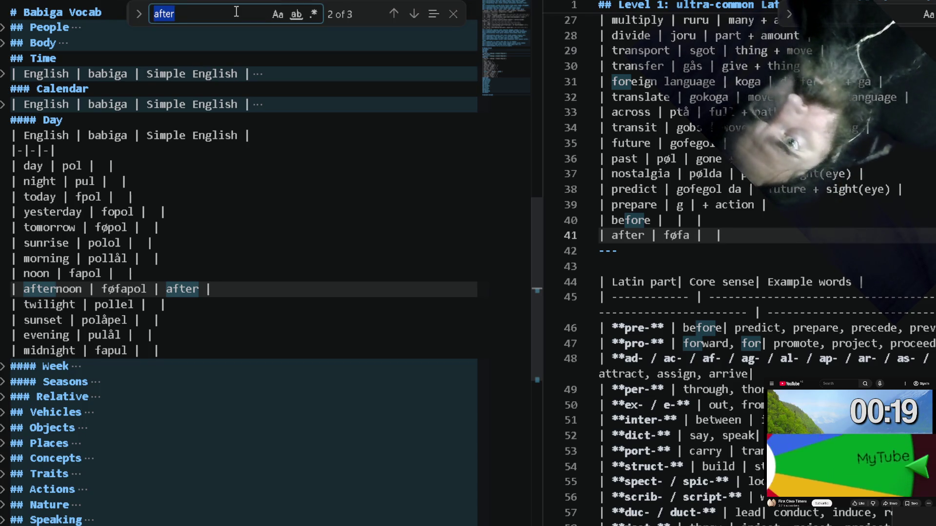
type("fø")
key("Return")
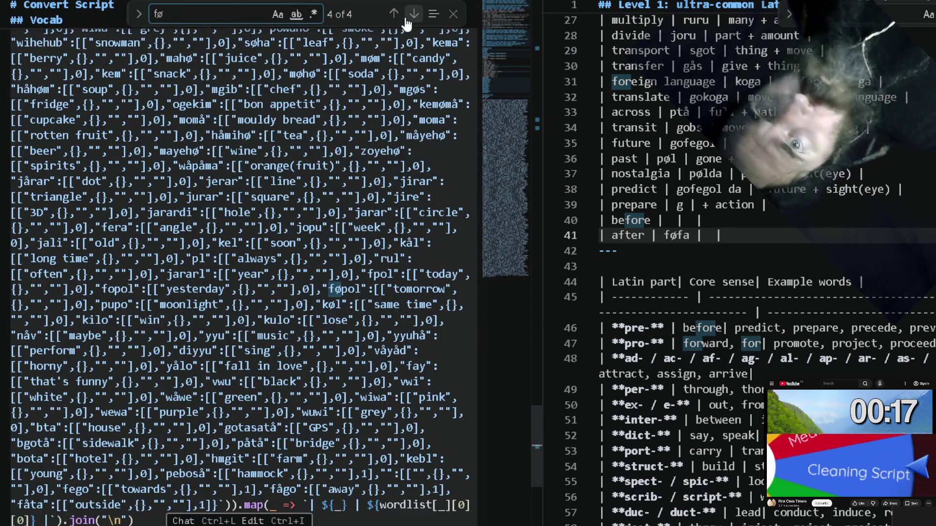
Copy 'front' from the fø alphabet row and give the after row the meaning 'front + center'.
left_click(409, 16)
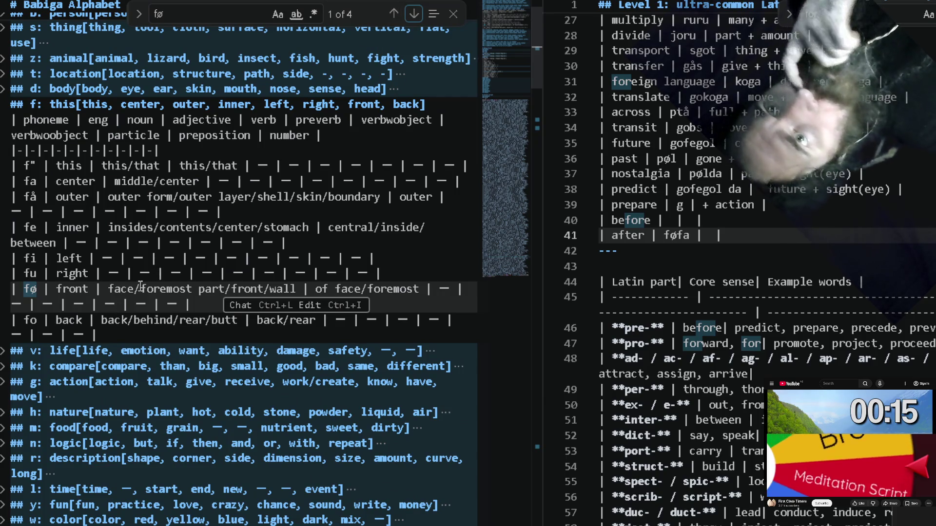
left_click(69, 320)
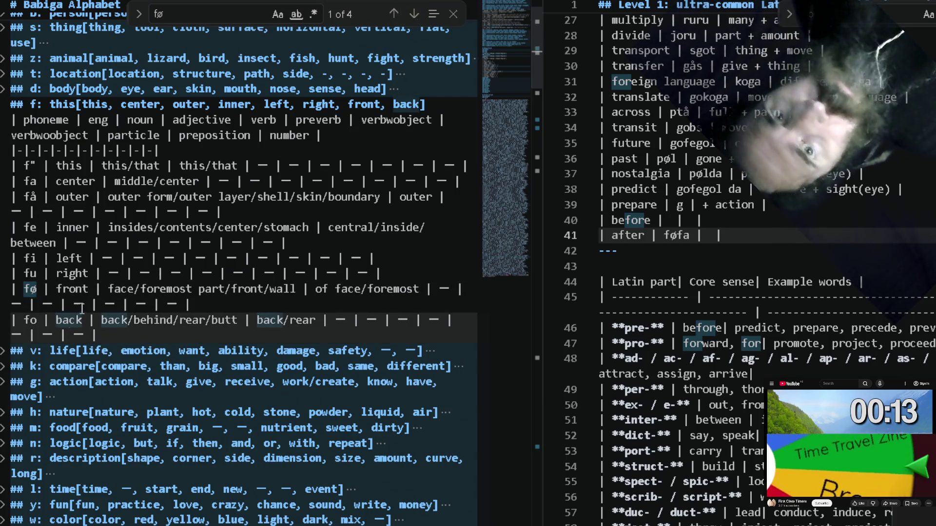
double_click(65, 288)
key("ctrl+c")
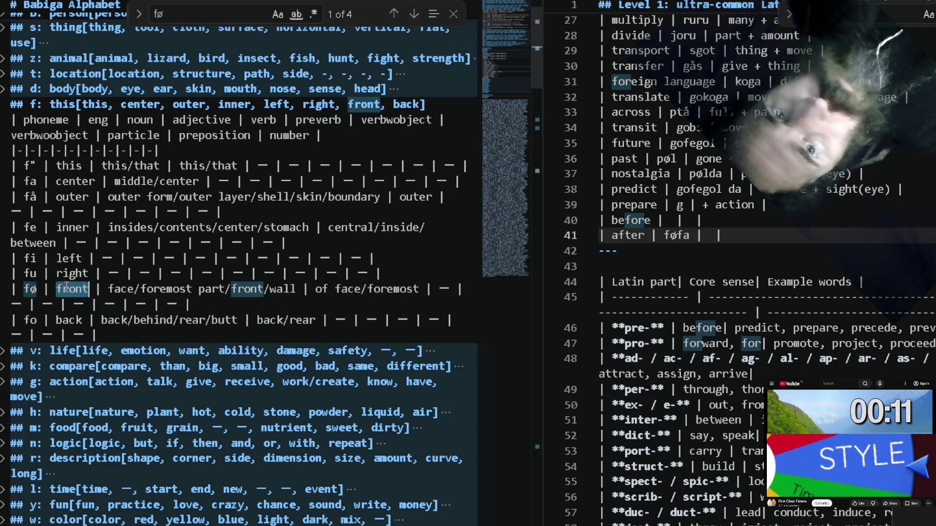
left_click(703, 237)
key("ctrl+v")
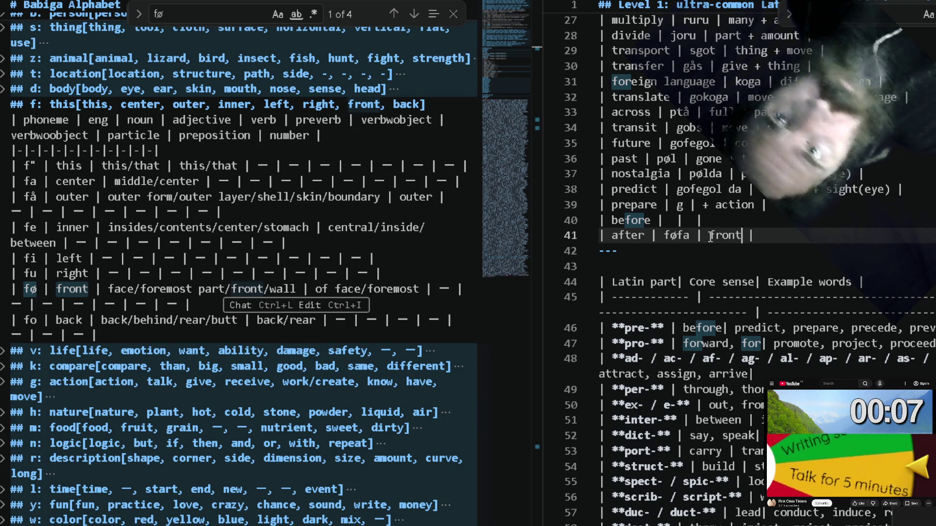
type("|")
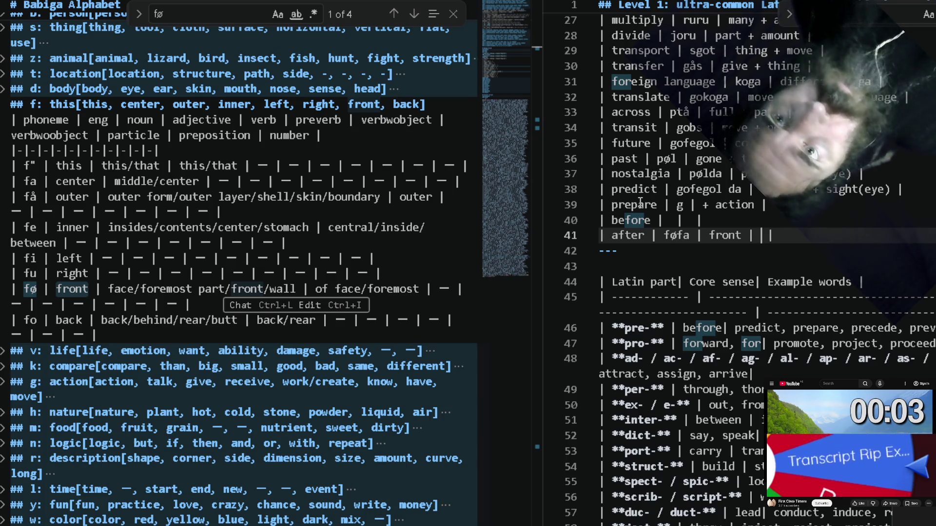
type("+ center")
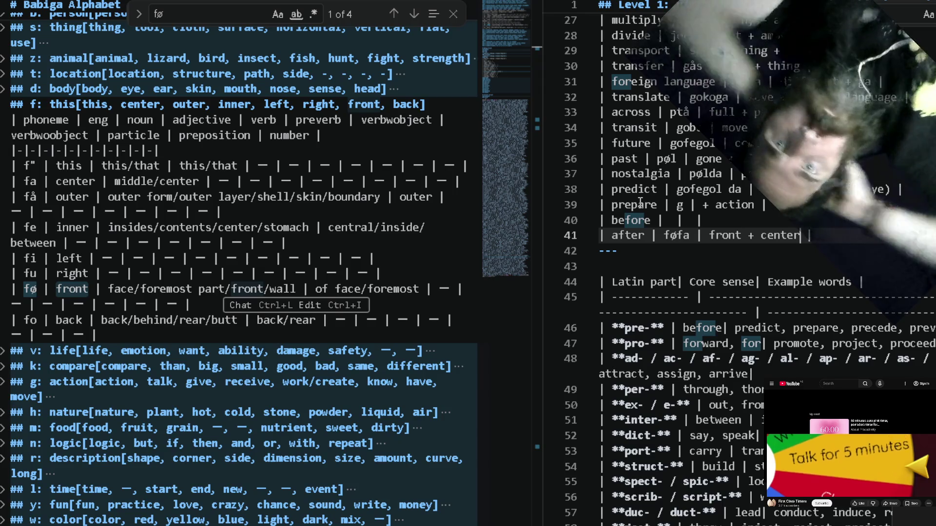
double_click(68, 319)
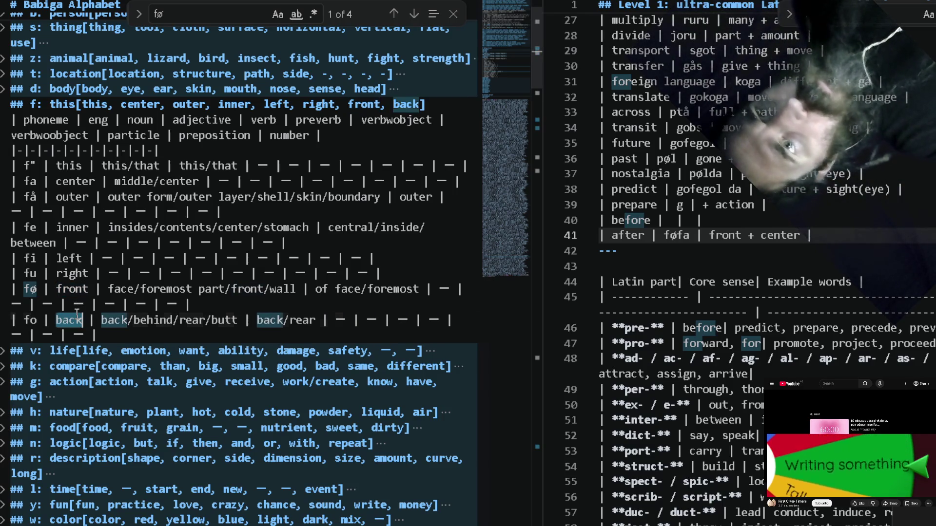
Give before the meaning 'back + center' and make prepare 'fofag' with the meaning 'before + action'.
left_click(695, 220)
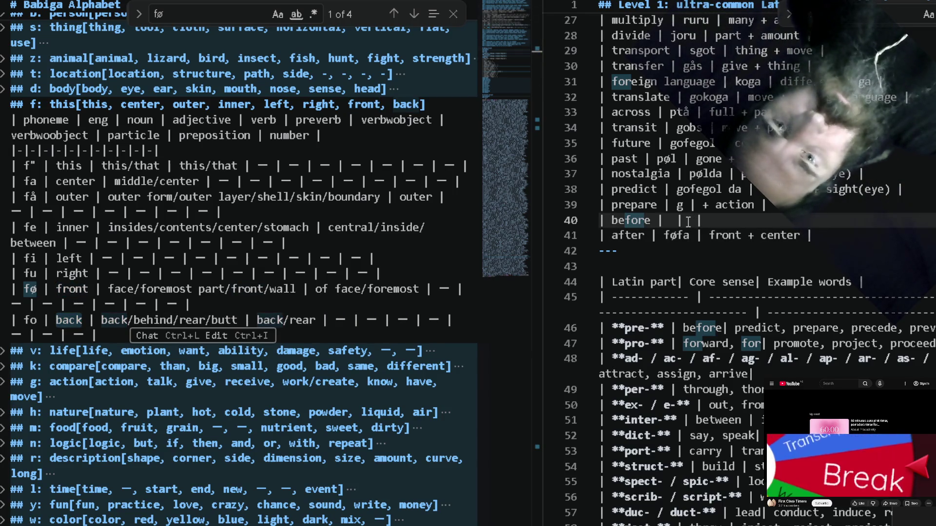
type("back |")
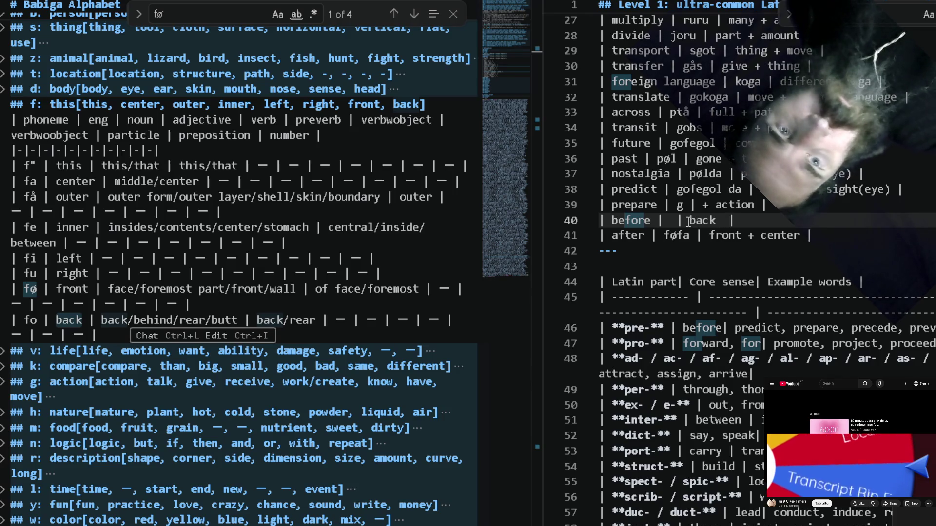
type("+ center ")
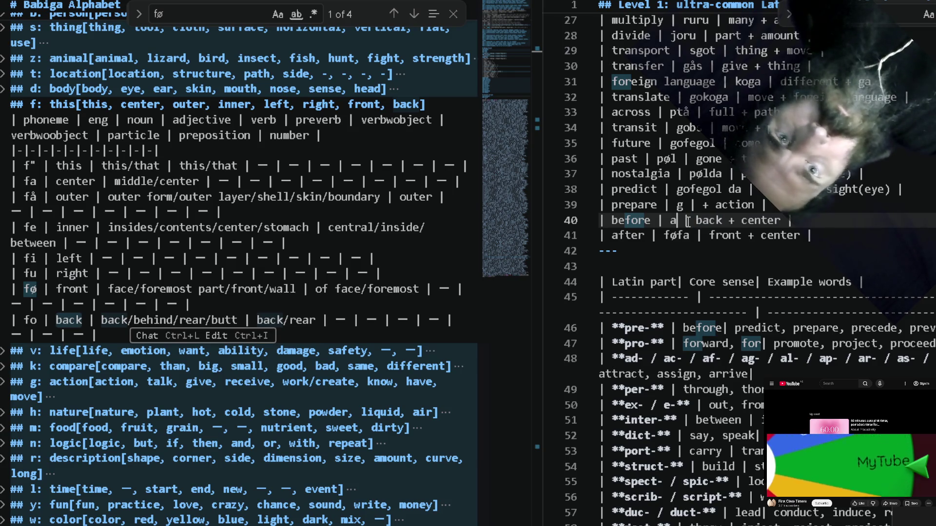
type("f")
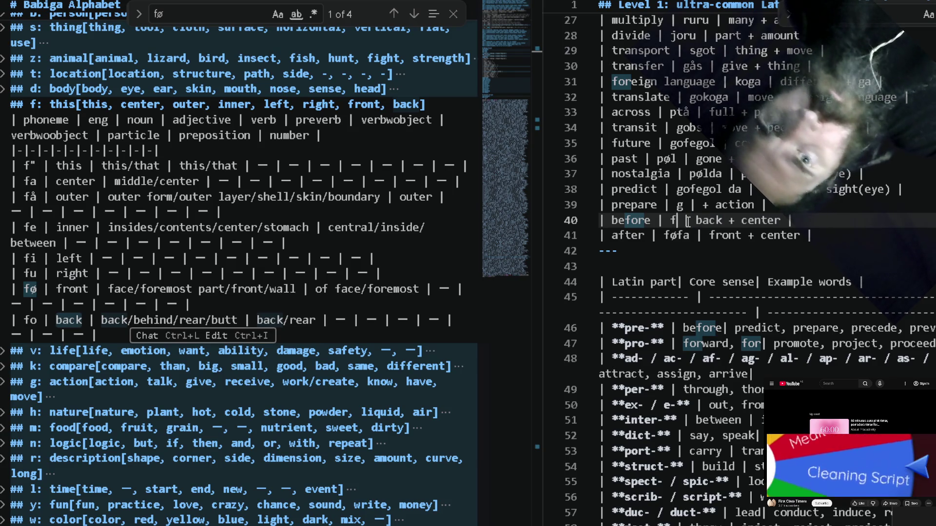
type("øfa")
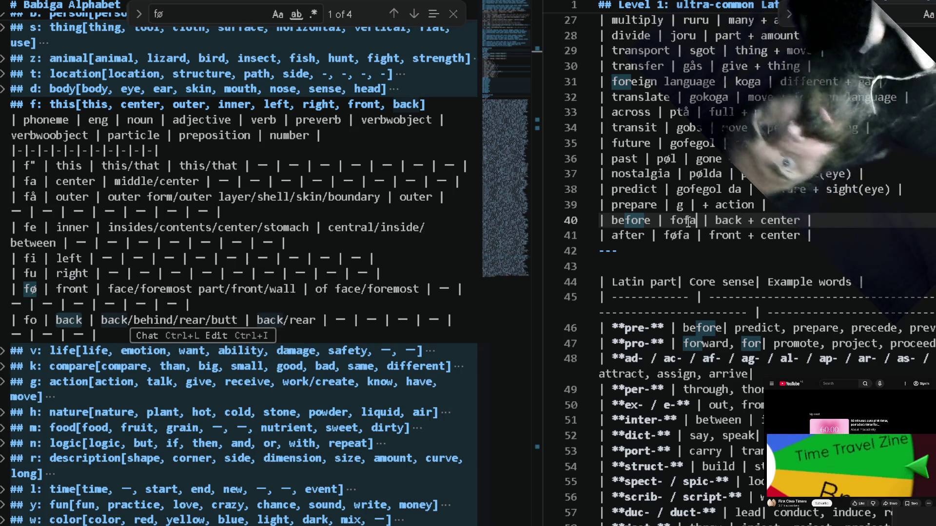
left_click(855, 242)
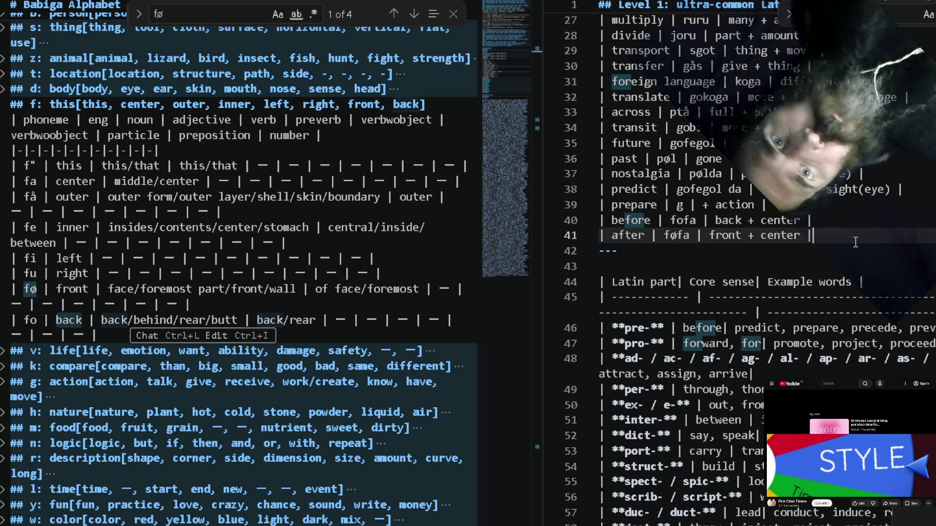
key("Up")
key("Up")
key("Left")
key("Left")
key("Left")
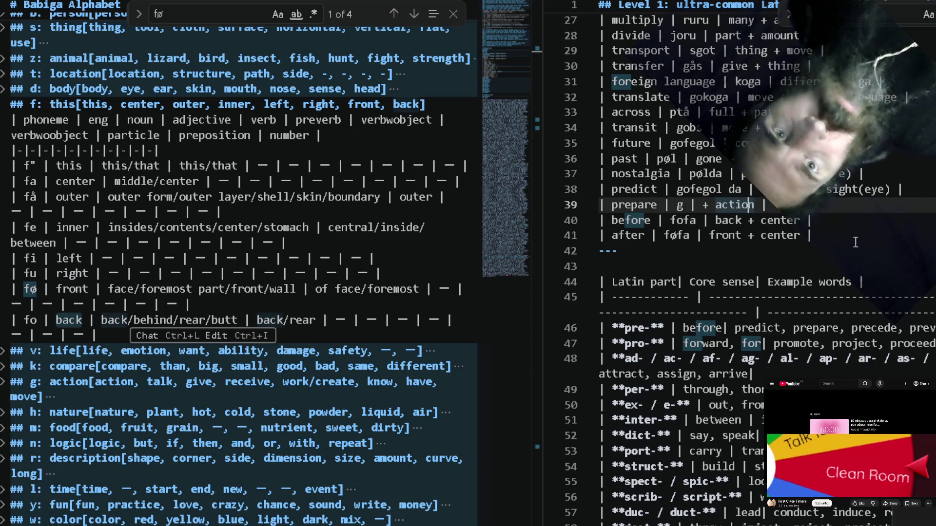
key("Left")
key("Left")
key("Left")
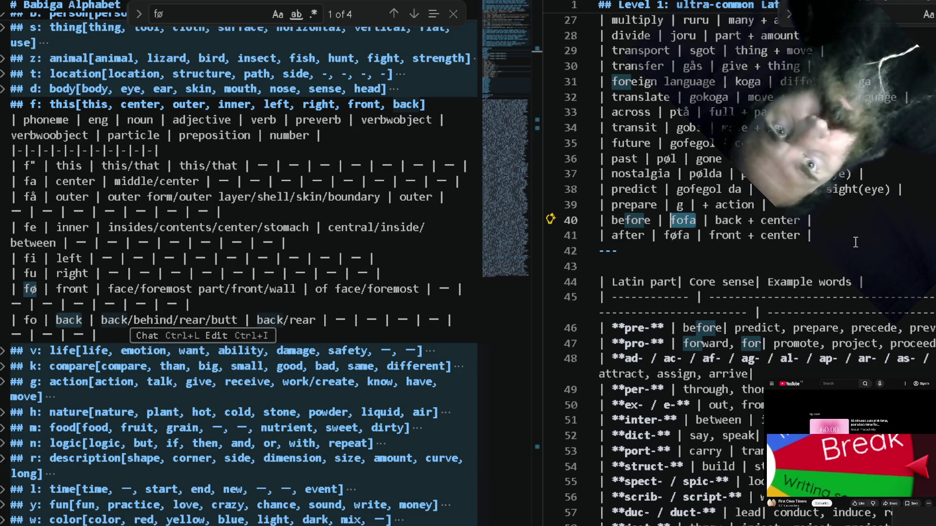
key("Up")
key("Left")
key("Left")
key("Left")
type("fofa")
key("Right")
key("Right")
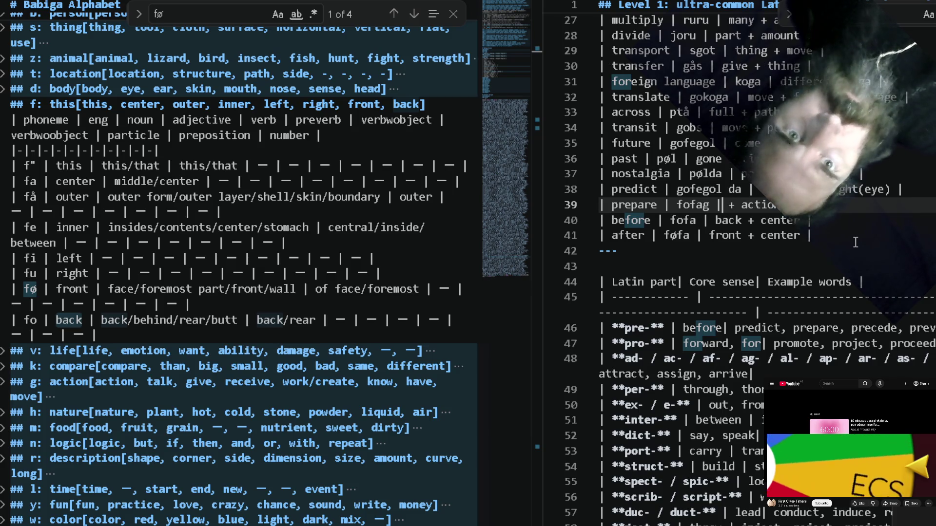
type("|")
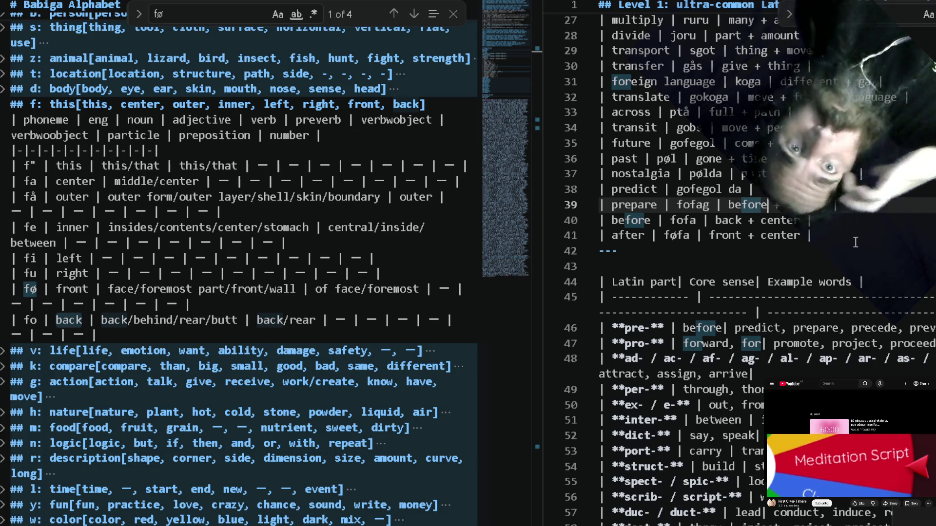
scroll(855, 242, "down", 1)
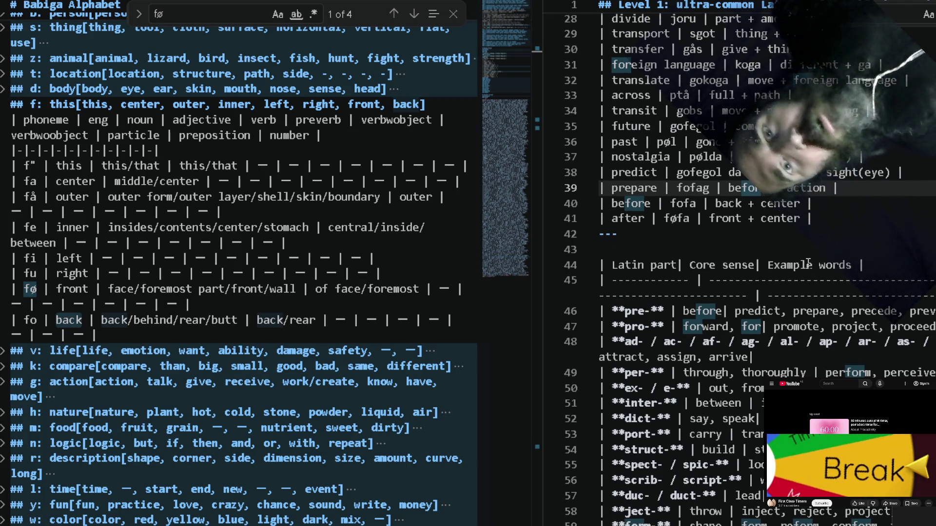
scroll(855, 242, "up", 6)
scroll(808, 262, "up", 3)
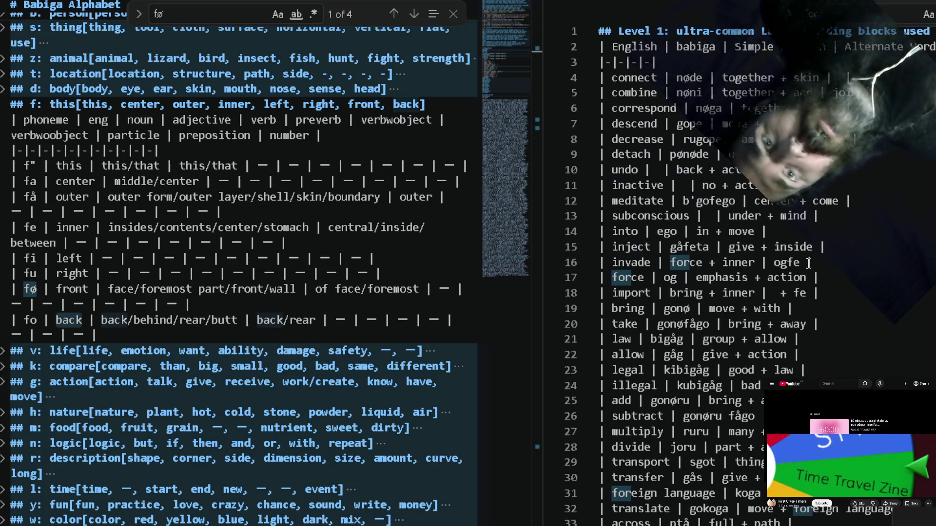
scroll(809, 263, "down", 3)
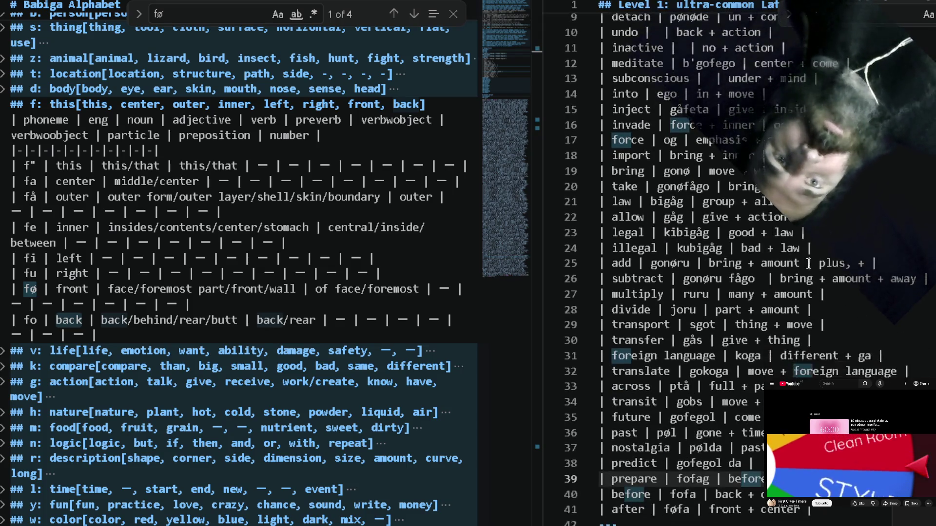
scroll(808, 265, "down", 4)
scroll(808, 263, "down", 2)
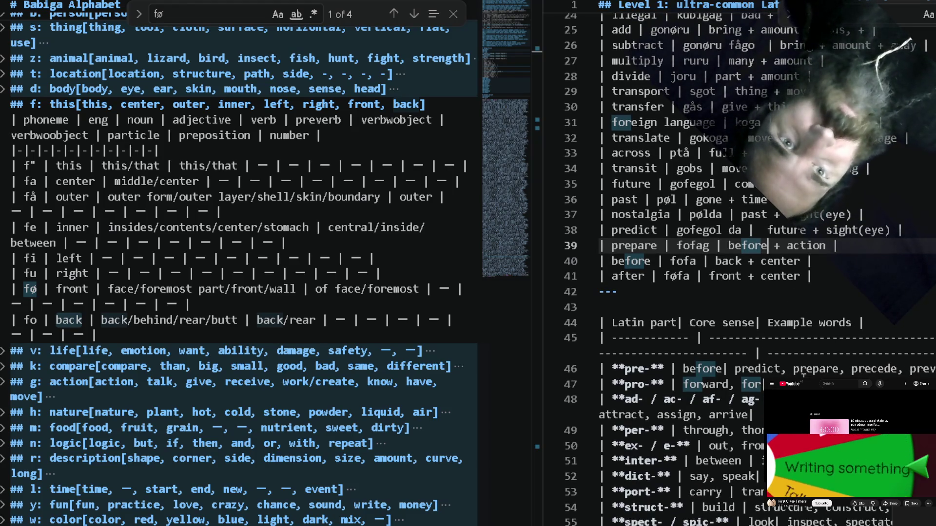
Delete 'predict, prepare' from the pre- example words, leaving precede and preview.
double_click(822, 360)
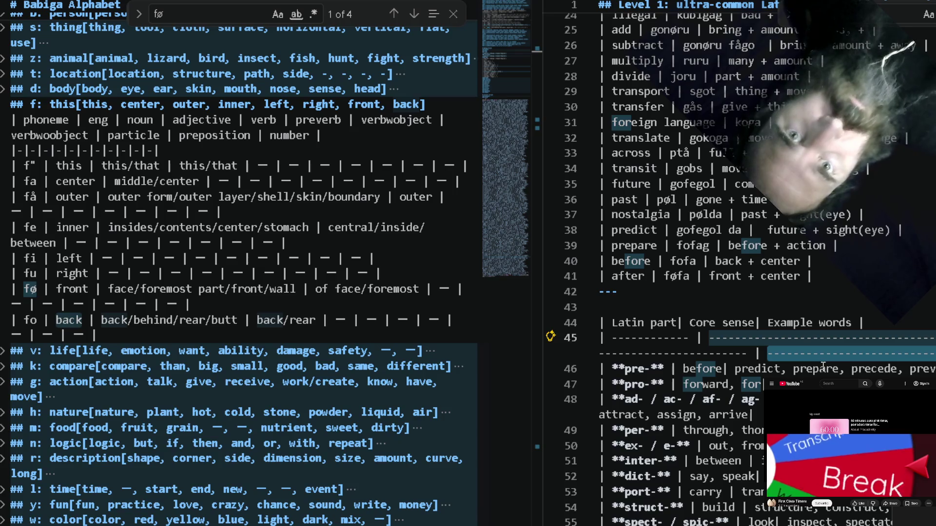
key("Down")
key("Down")
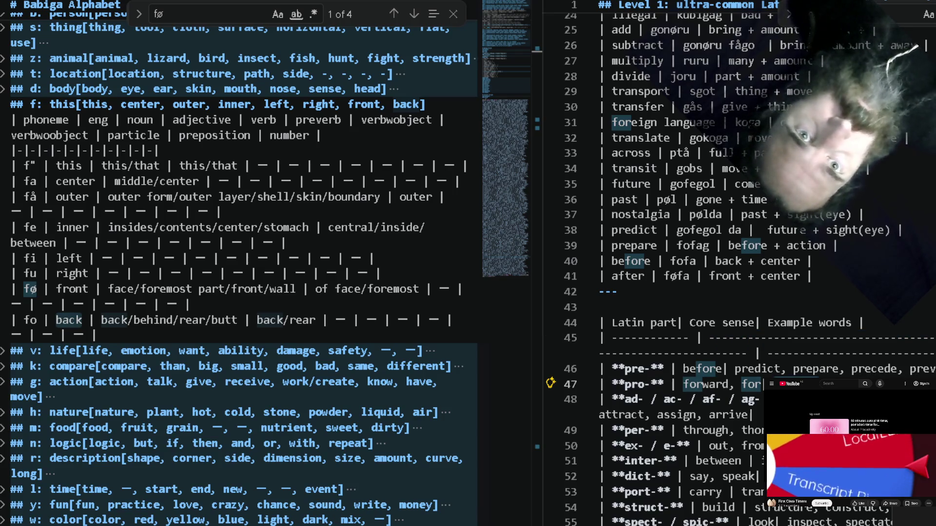
double_click(814, 371)
left_click_drag(814, 371, 763, 373)
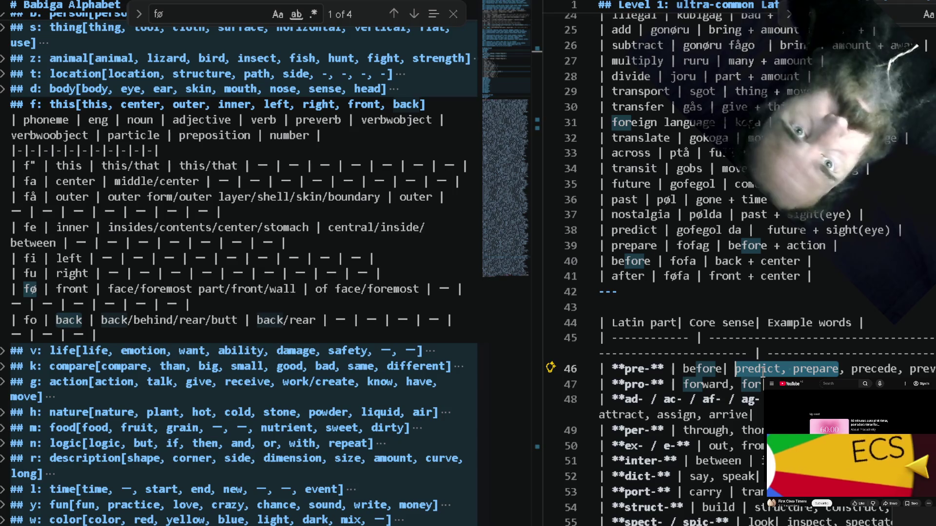
key("BackSpace")
key("BackSpace")
key("BackSpace")
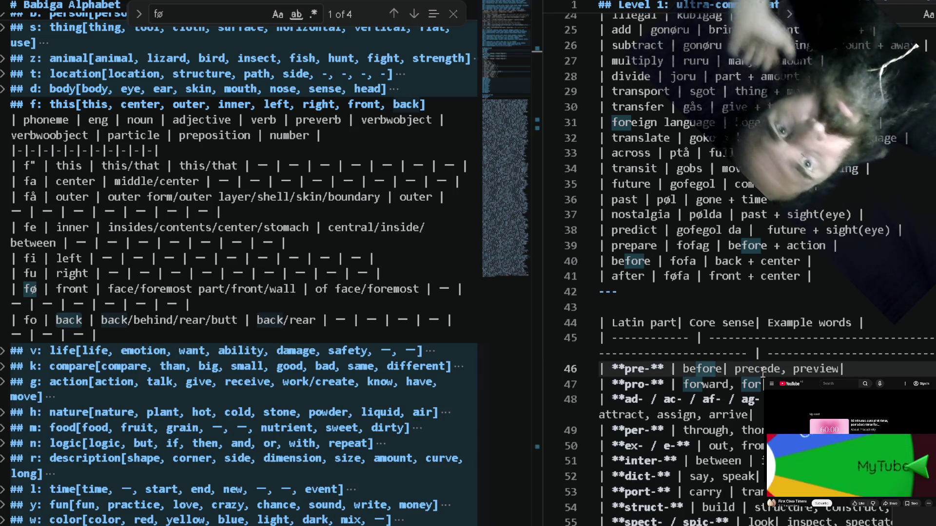
Start an empty table row beneath the after row.
left_click(842, 276)
key("Return")
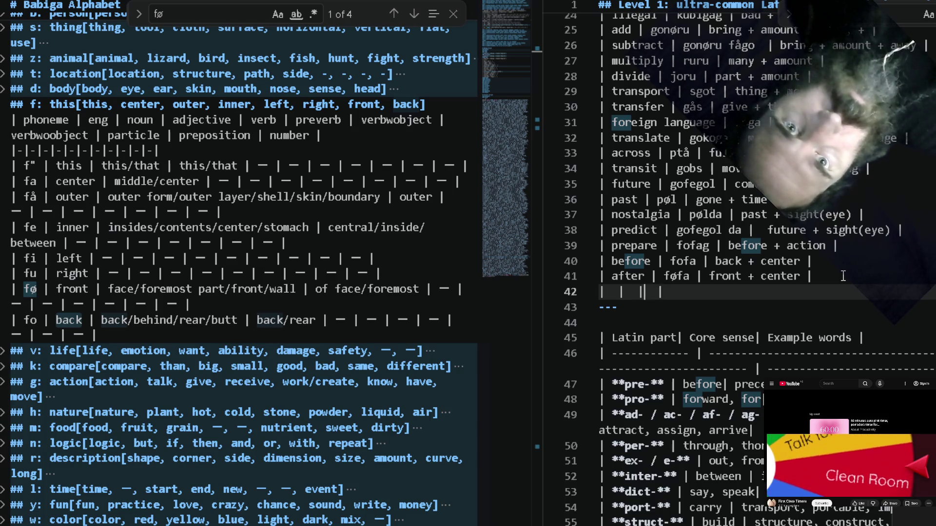
Fill the new row as 'precede | fofalo | before + event', checking fofa above, then start another line.
key("Left")
key("Left")
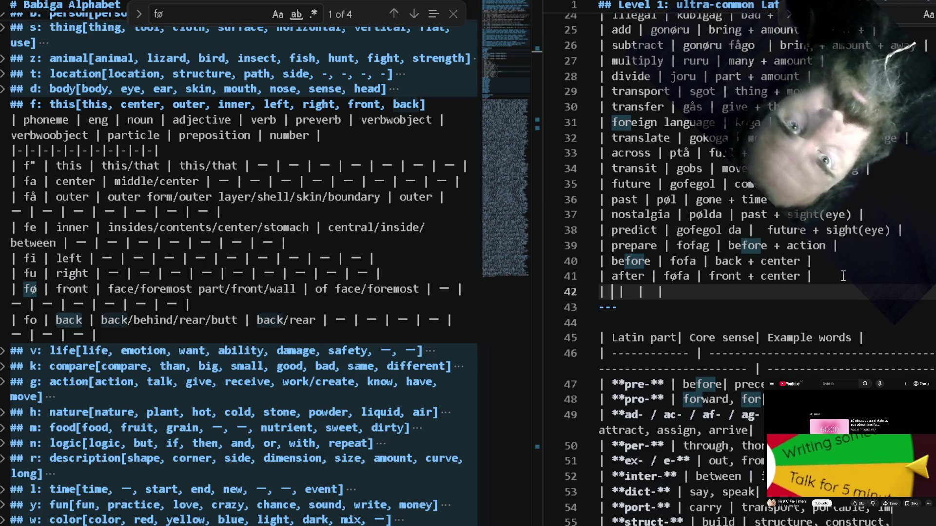
type("precede ")
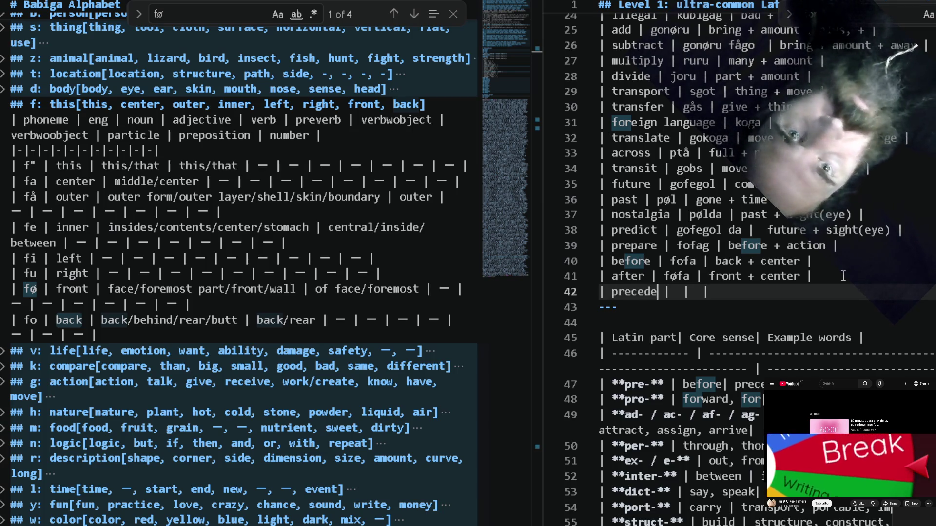
type("|")
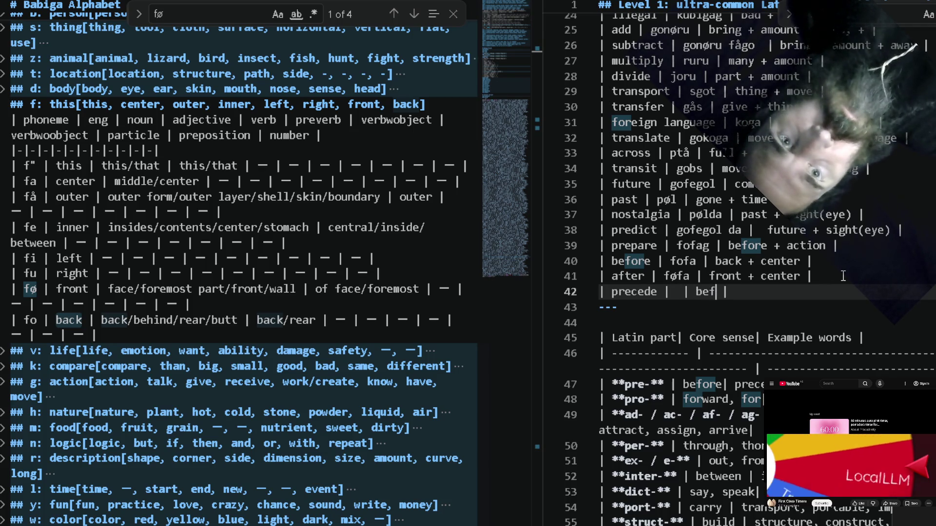
type("ore |")
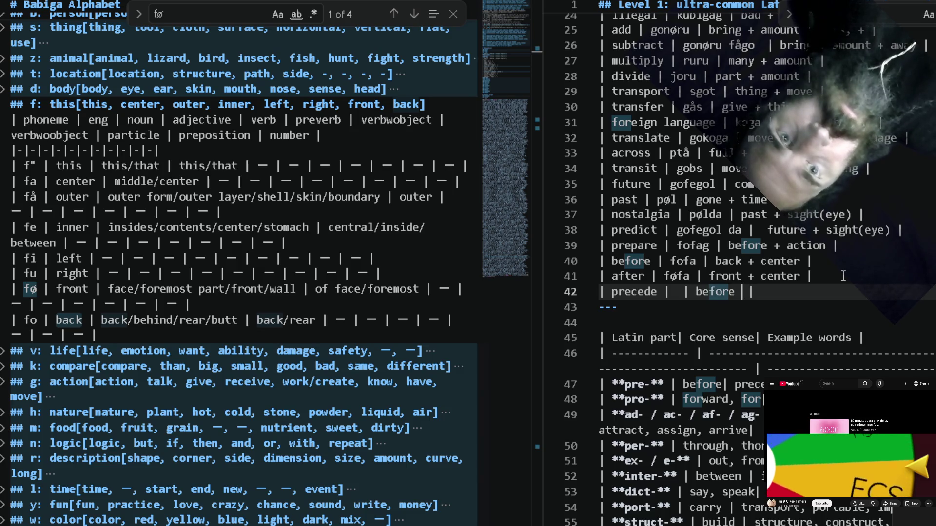
type("t")
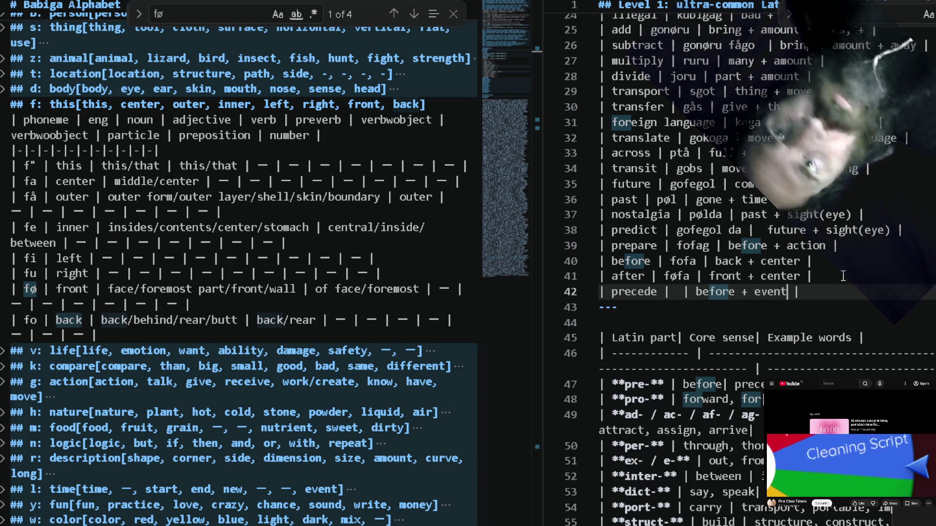
key("ctrl+f")
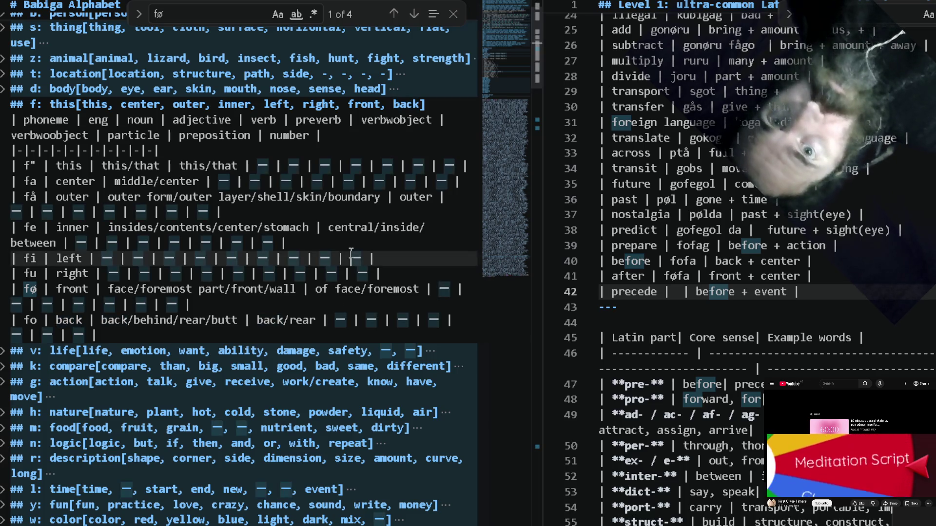
type("event")
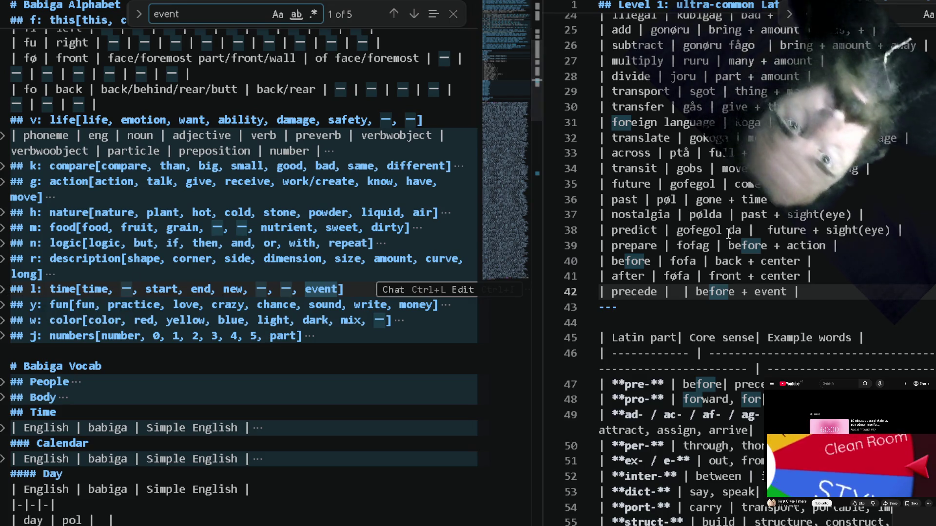
key("Up")
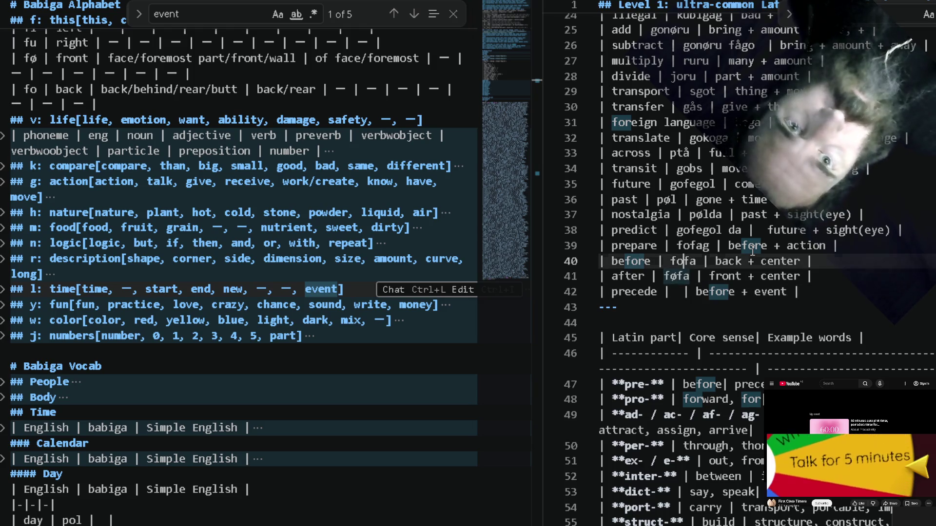
key("Up")
key("Down")
key("Down")
key("Left")
type("fofalo")
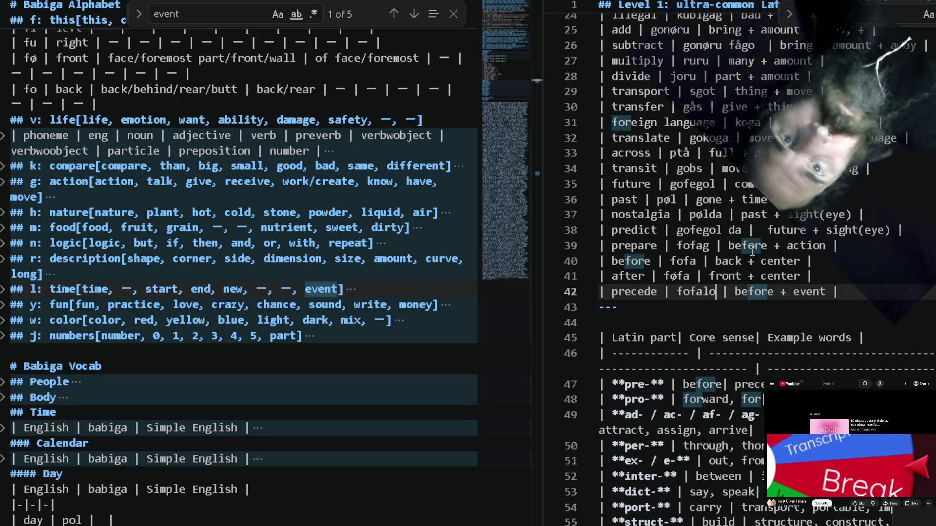
left_click(890, 295)
key("Return")
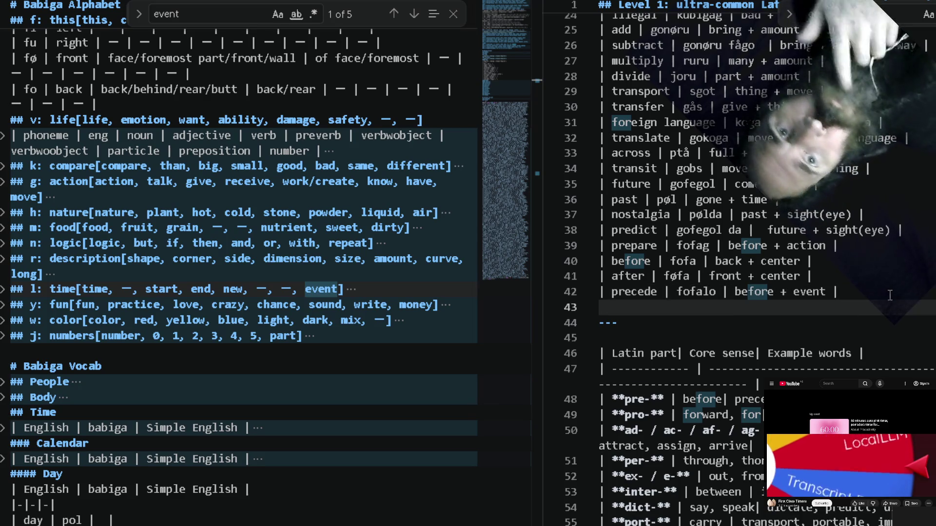
scroll(890, 295, "down", 2)
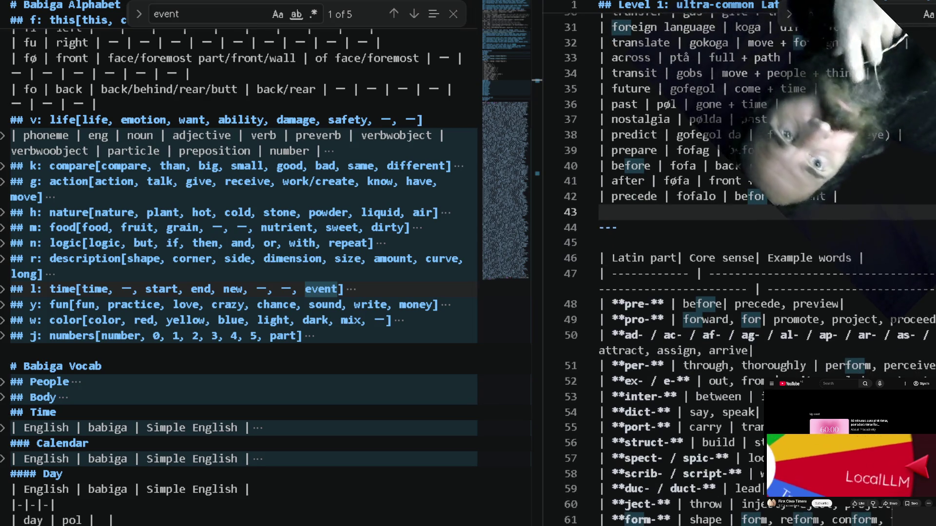
Remove 'precede' and 'before' from the pre- examples and return to the empty line 43.
double_click(755, 302)
key("BackSpace")
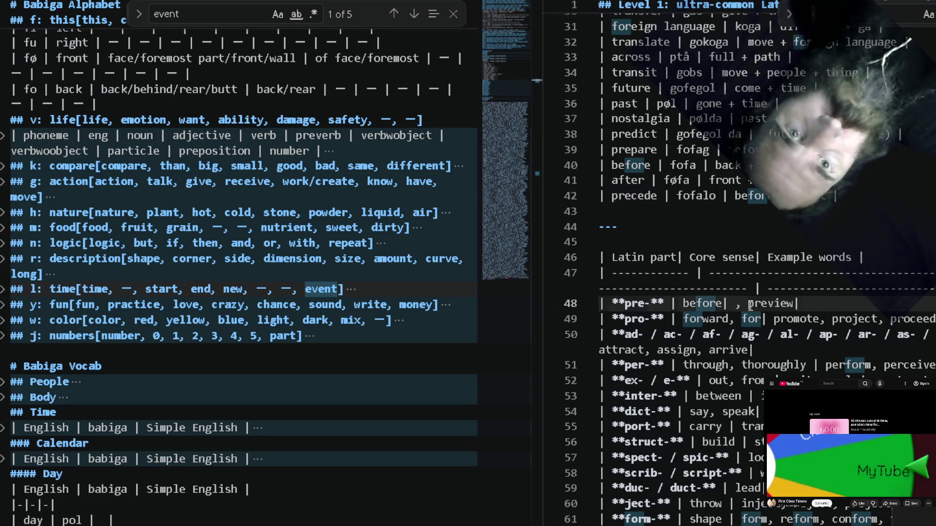
key("ctrl+shift+Left")
key("ctrl+shift+Left")
key("BackSpace")
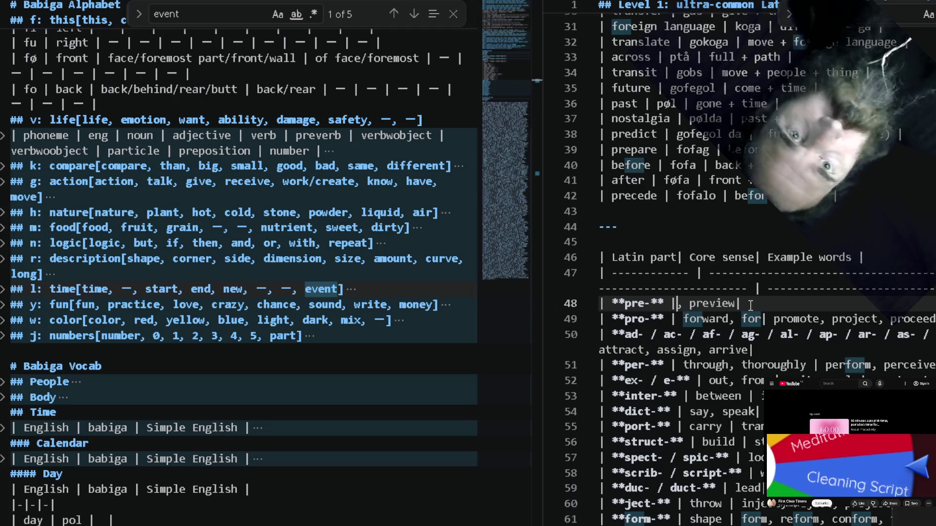
double_click(707, 305)
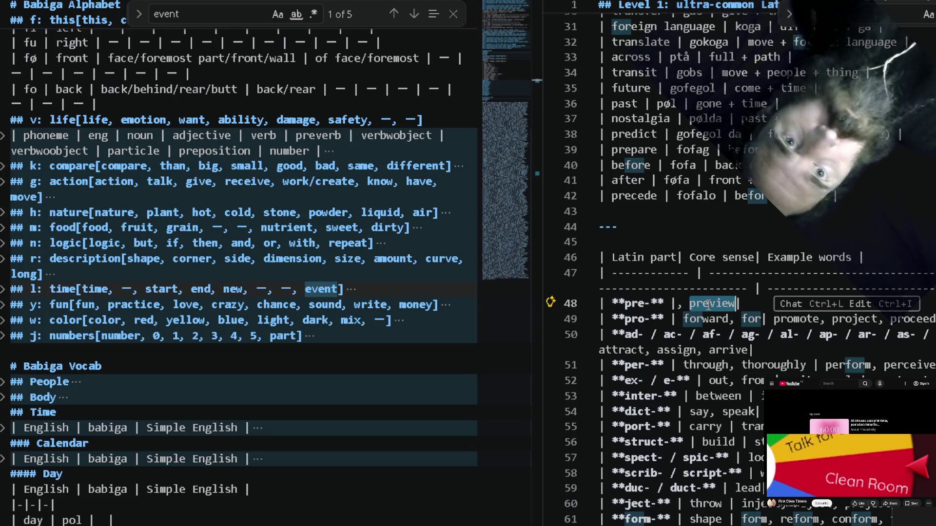
left_click(756, 220)
key("Up")
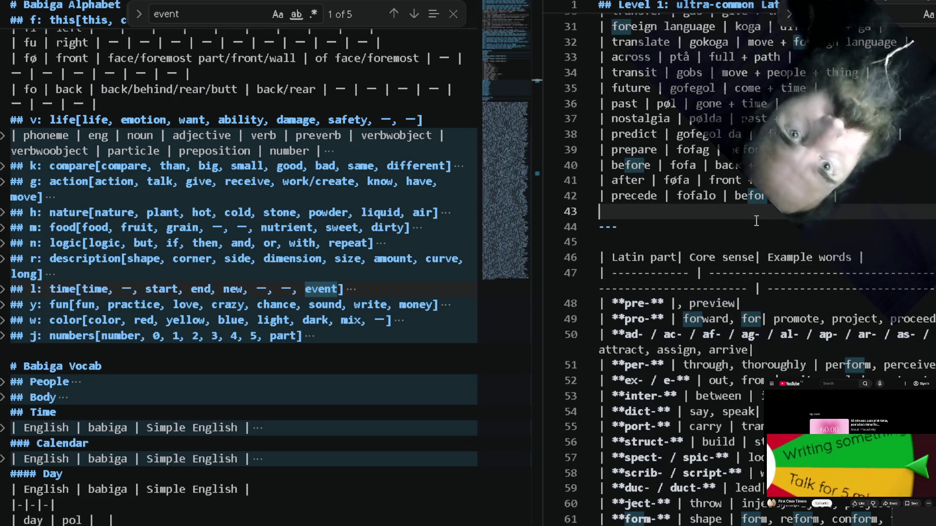
type("evie")
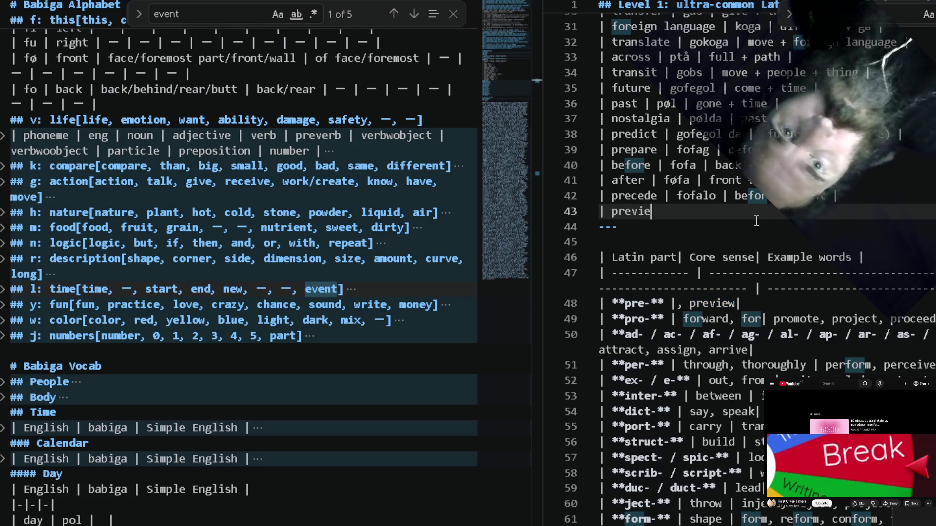
type("w |")
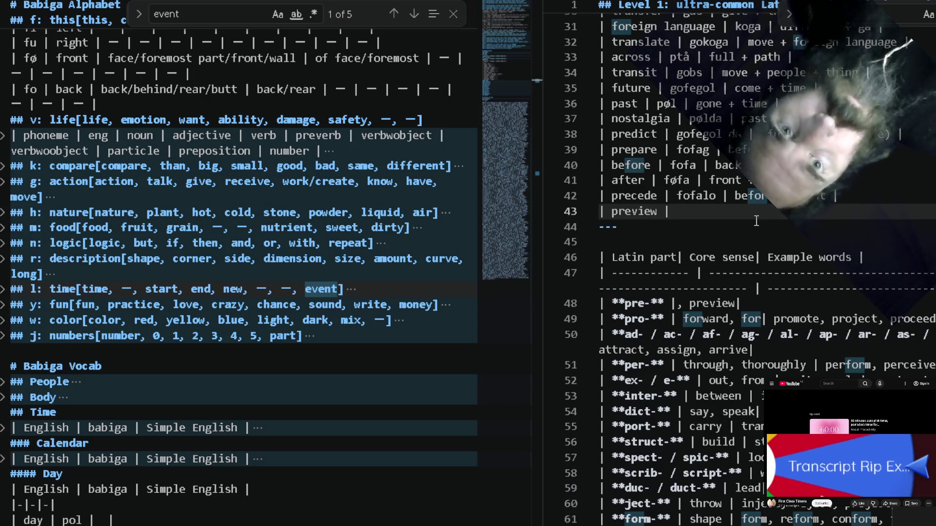
Complete the preview row as 'fofada | before + sight(eye)', referencing the before and nostalgia rows.
left_click_drag(678, 149, 671, 176)
double_click(686, 165)
left_click(687, 217)
type("|")
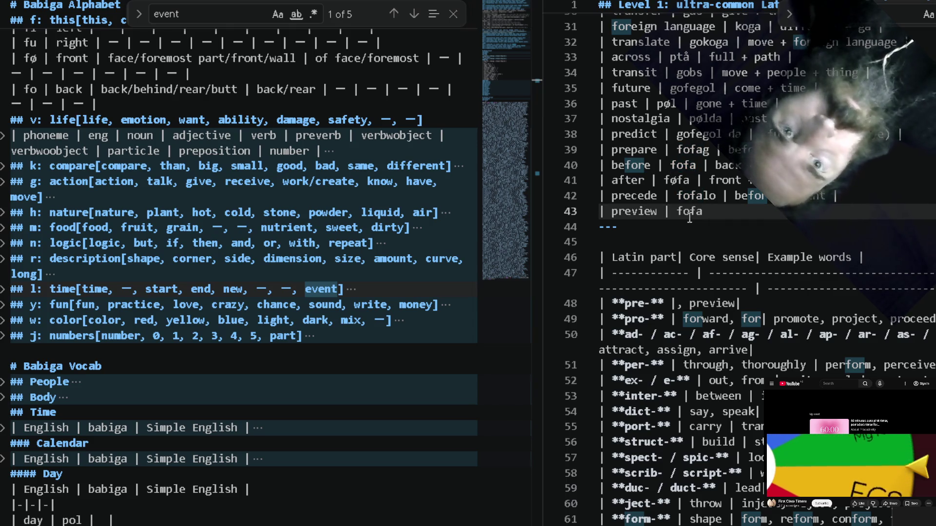
left_click(718, 118)
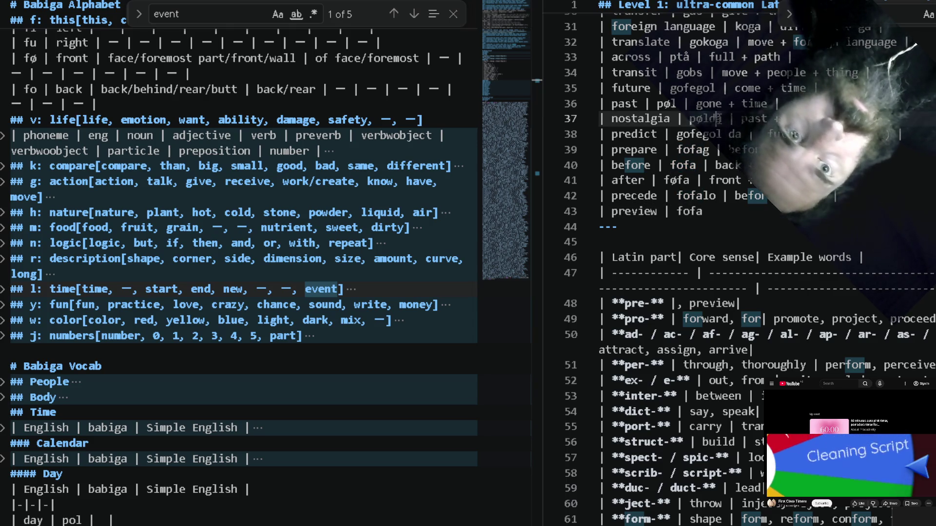
left_click(733, 213)
type("da |")
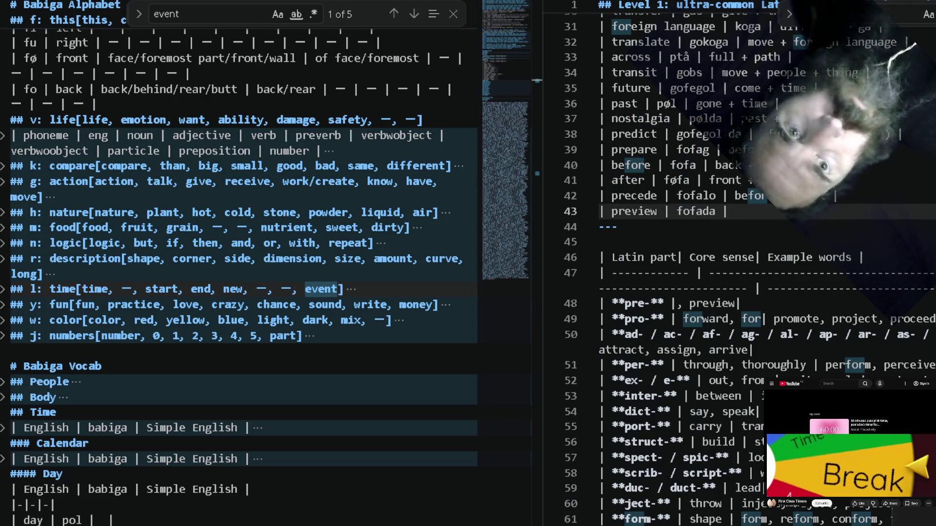
key("Up")
key("Up")
key("Up")
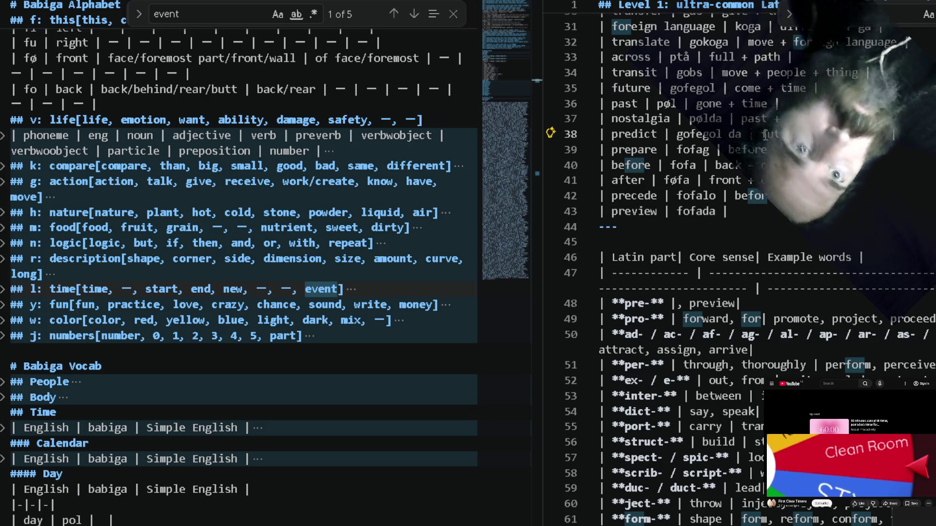
key("Down")
key("Down")
key("Down")
key("Down")
key("Down")
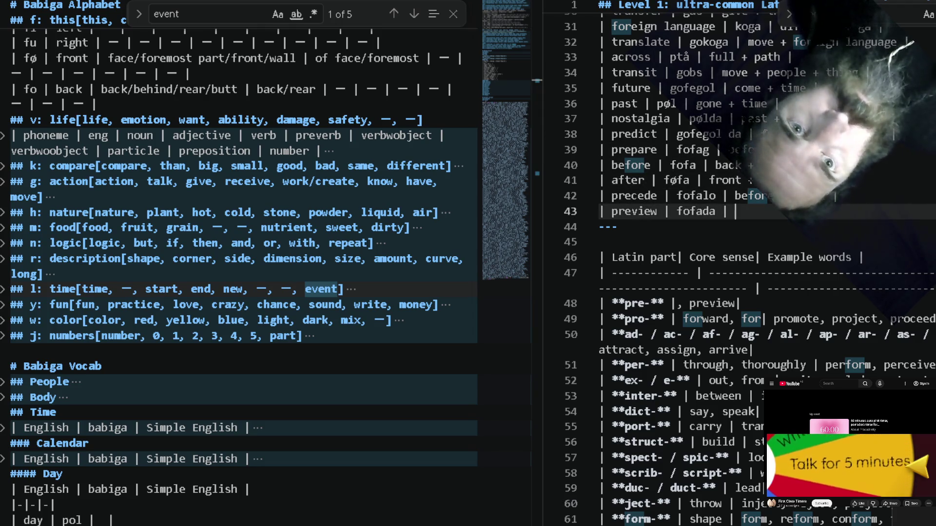
key("Up")
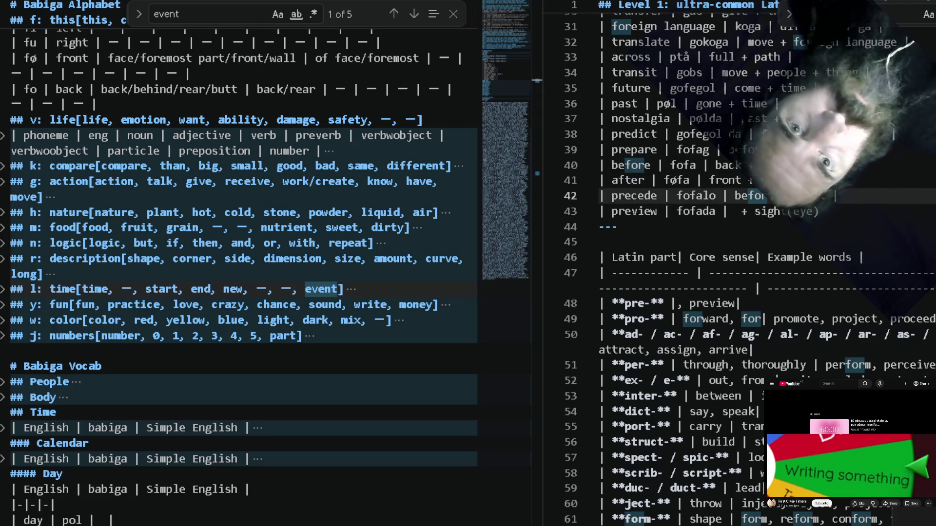
key("Down")
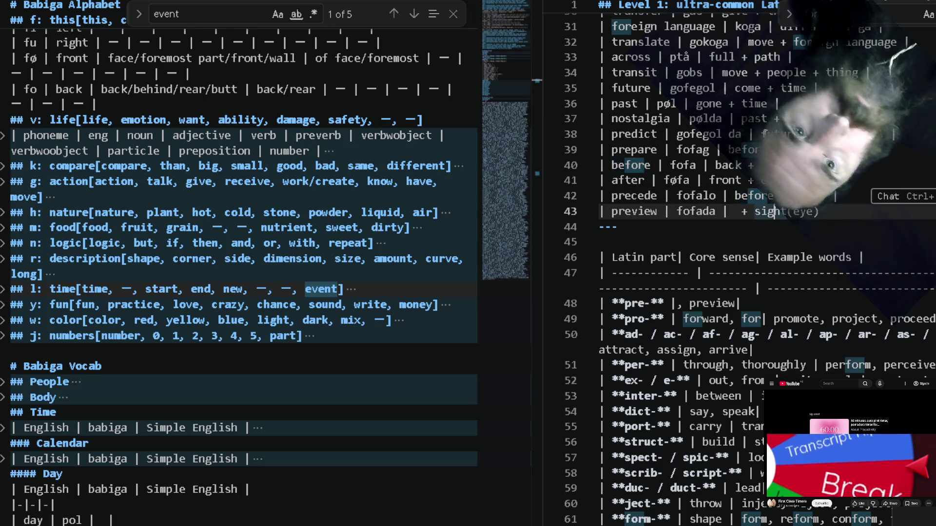
type("before")
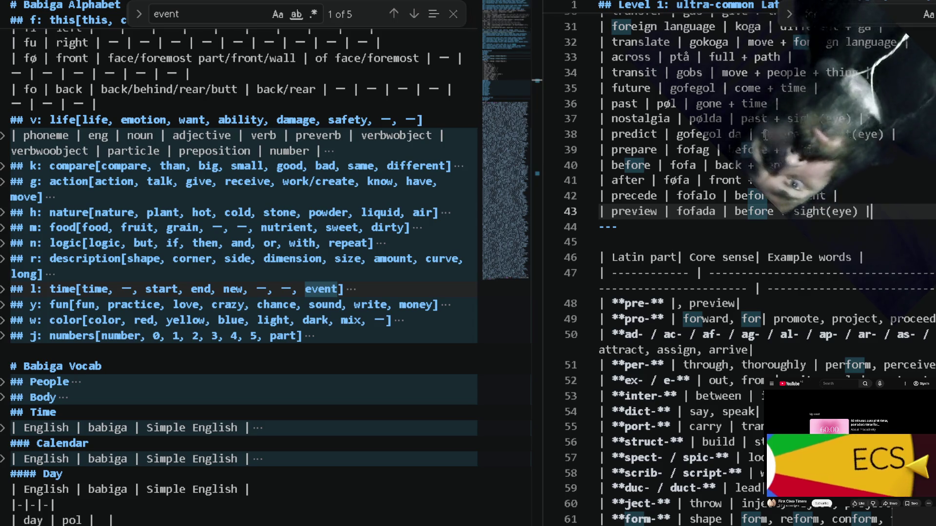
key("Return")
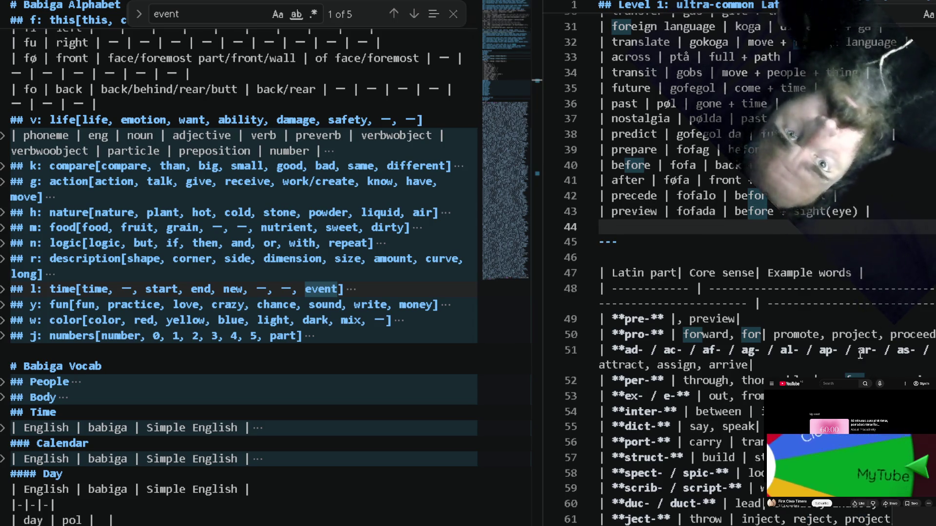
Delete the pre- row from the Latin parts table.
left_click(797, 320)
key("shift+Home")
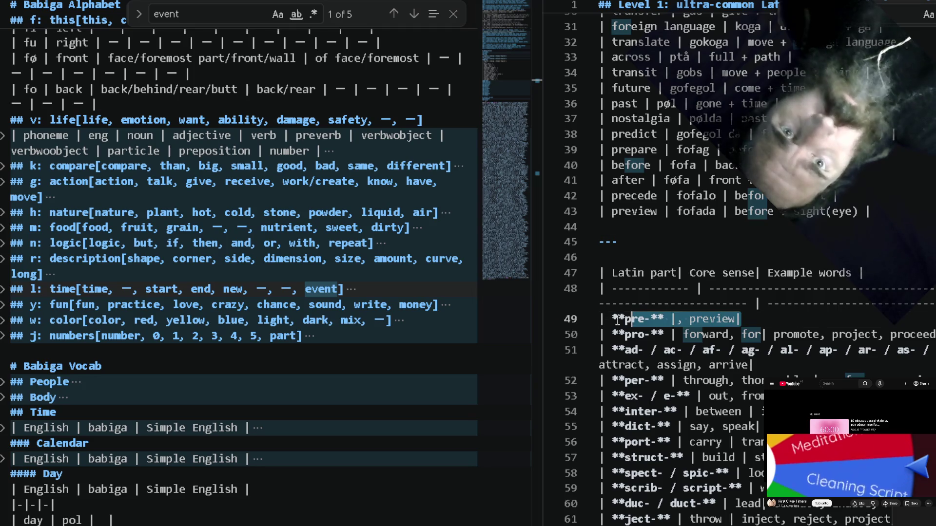
key("BackSpace")
key("BackSpace")
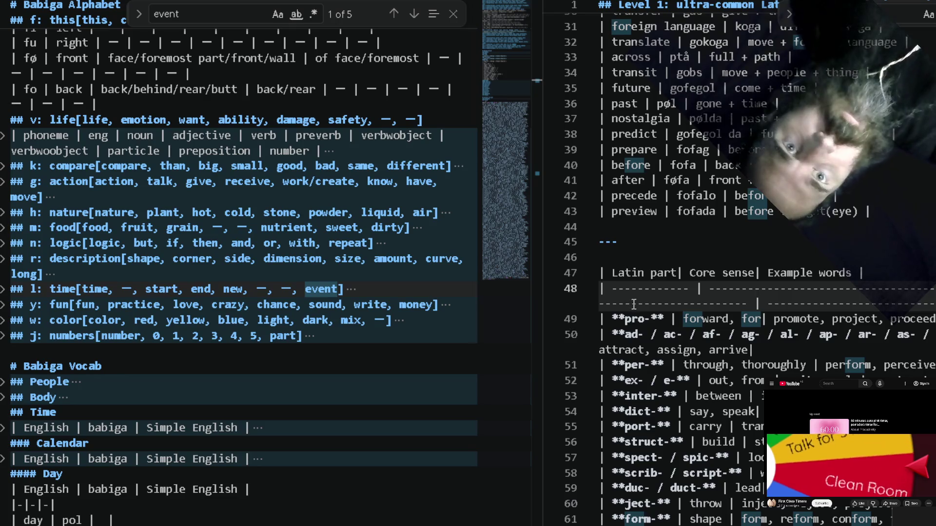
scroll(746, 308, "down", 3)
scroll(746, 308, "down", 4)
scroll(745, 308, "down", 1)
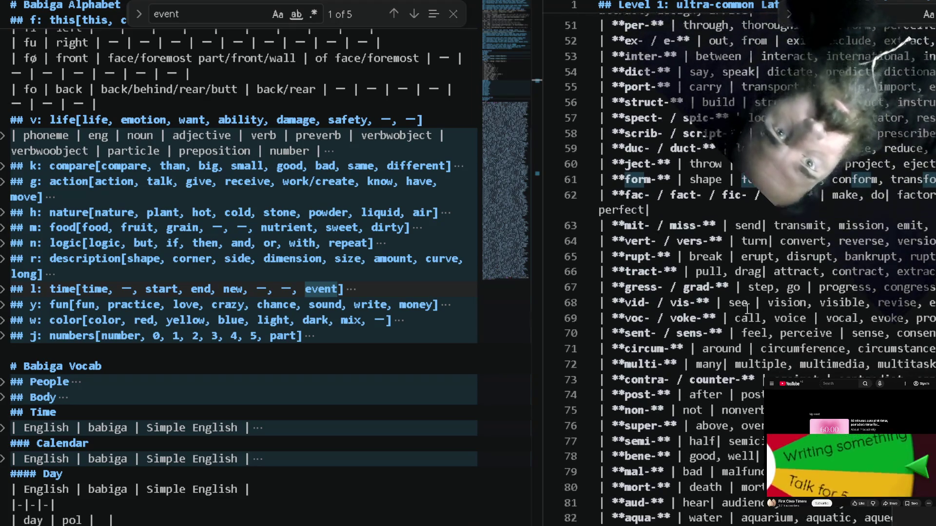
scroll(747, 311, "up", 1)
scroll(747, 310, "down", 1)
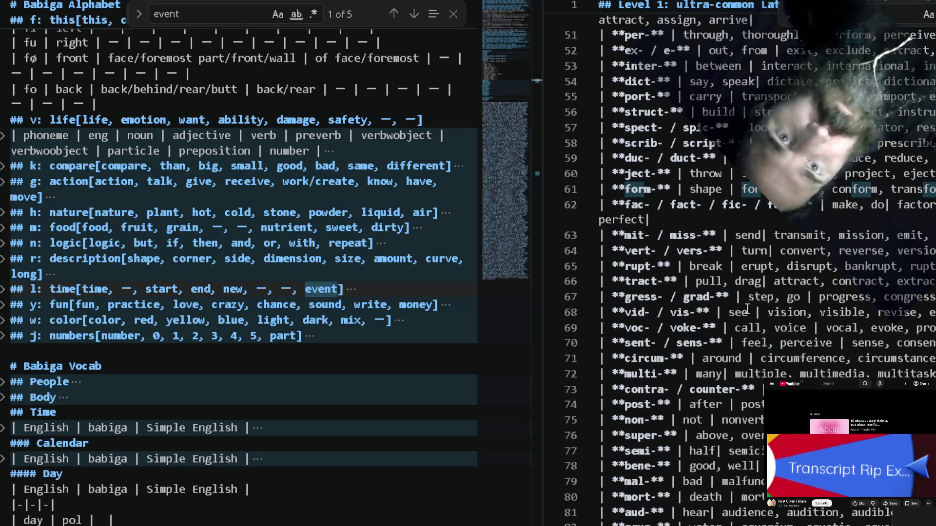
scroll(745, 308, "down", 1)
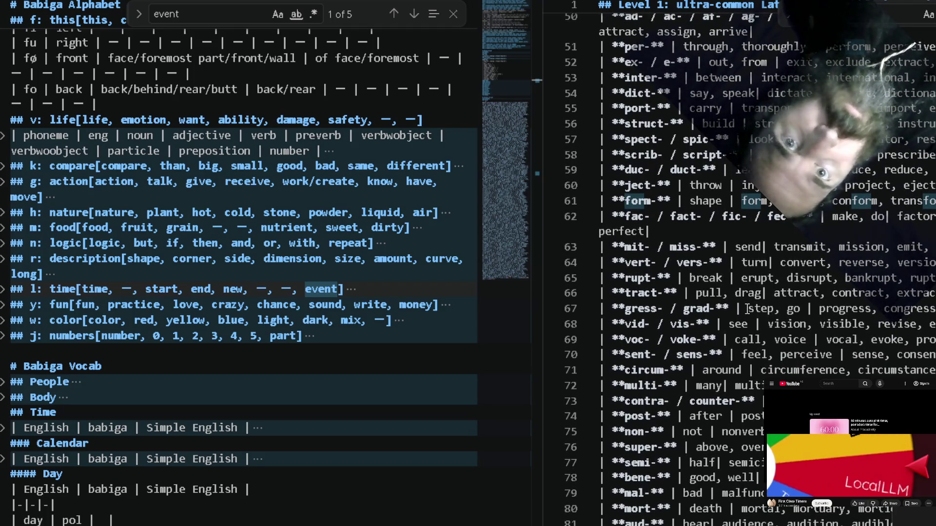
scroll(746, 308, "up", 1)
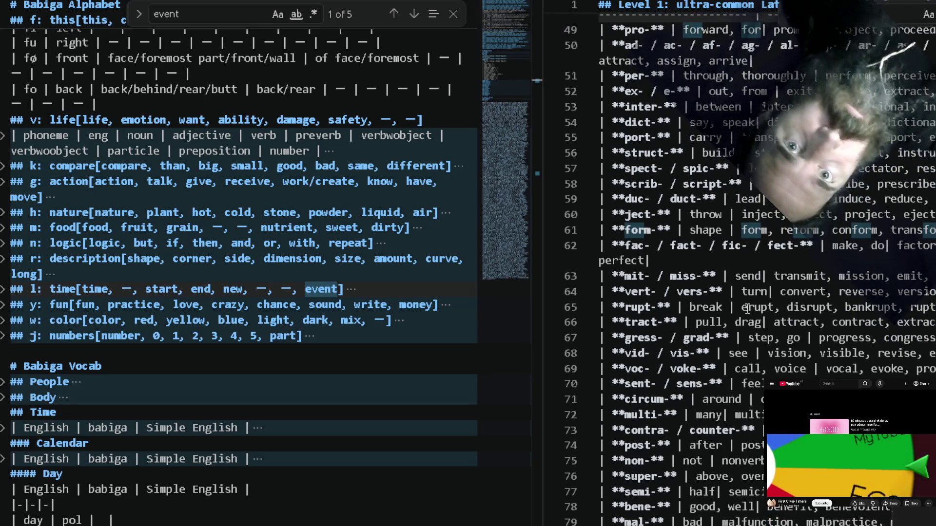
scroll(747, 308, "down", 1)
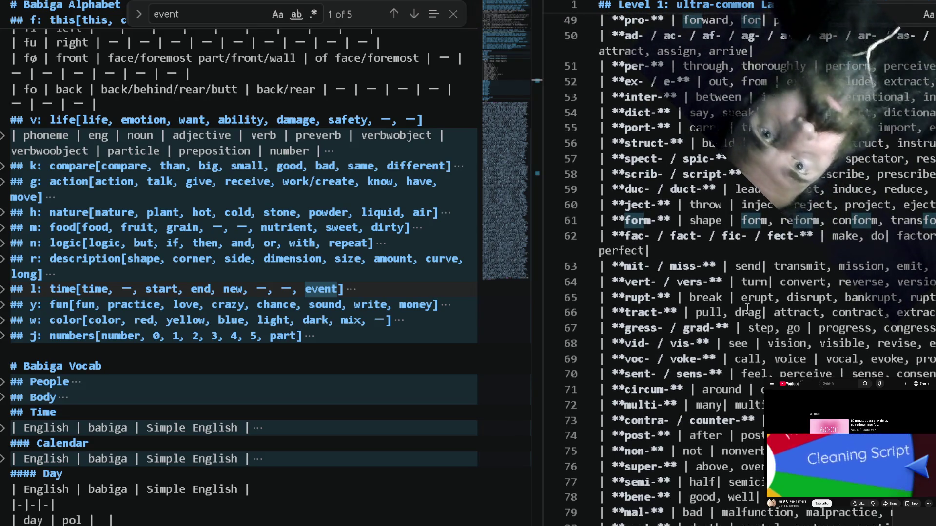
scroll(747, 308, "down", 1)
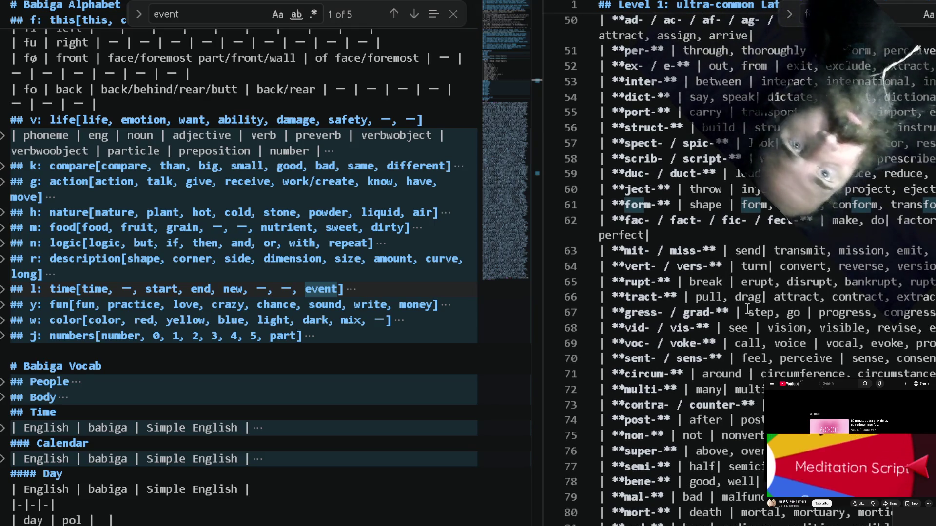
scroll(747, 308, "down", 1)
scroll(747, 309, "down", 3)
scroll(768, 307, "down", 20)
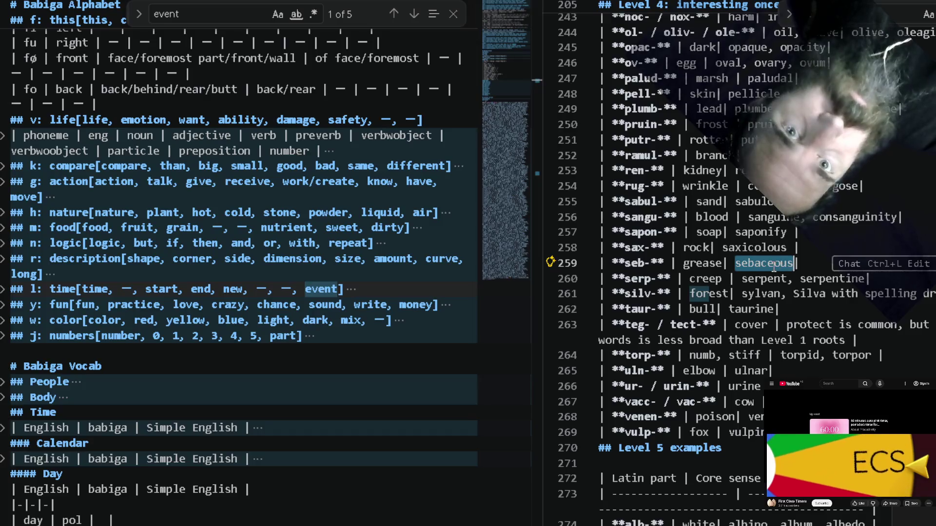
double_click(698, 264)
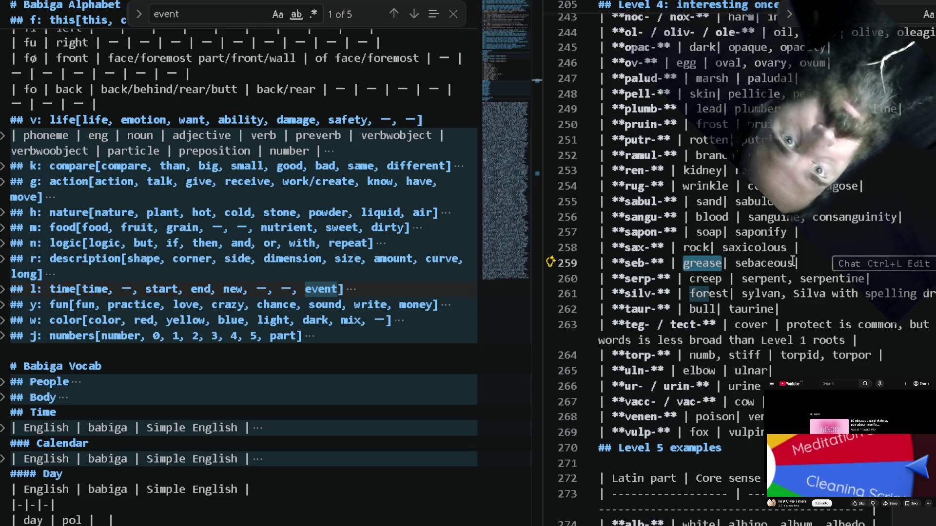
double_click(760, 248)
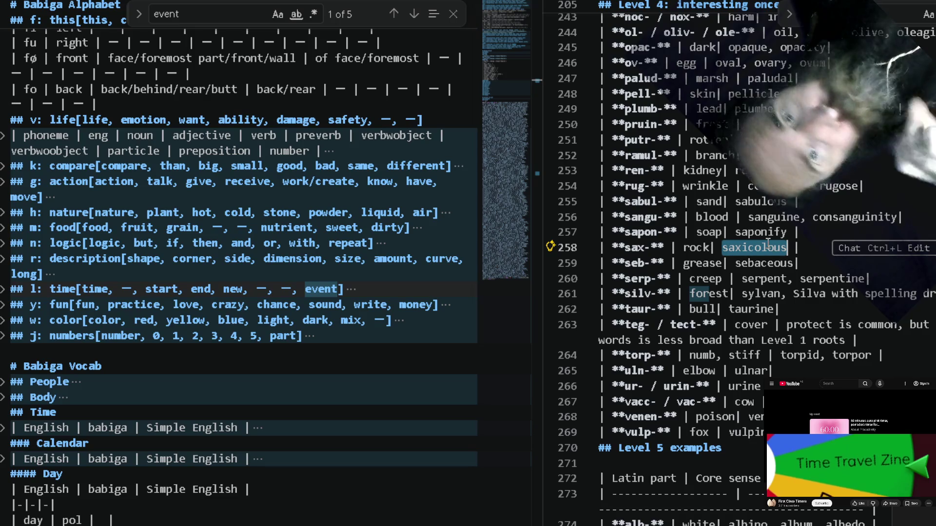
scroll(767, 245, "down", 8)
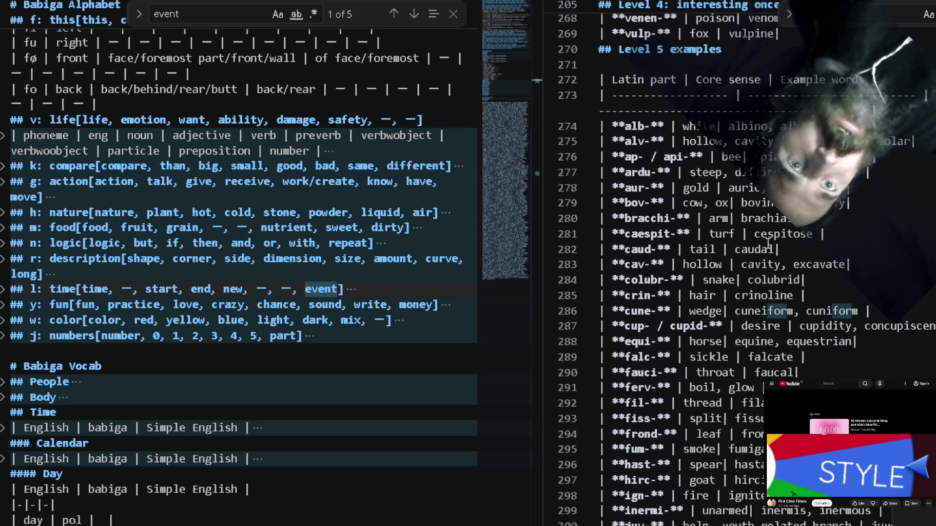
scroll(768, 245, "down", 4)
scroll(768, 244, "down", 1)
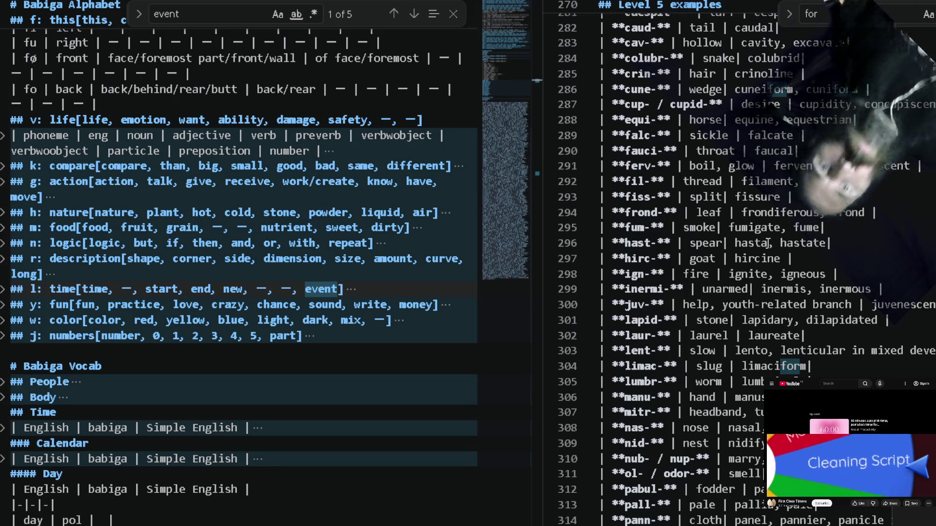
scroll(821, 235, "up", 1)
scroll(821, 235, "up", 10)
scroll(822, 236, "up", 10)
scroll(821, 234, "up", 10)
scroll(819, 234, "up", 10)
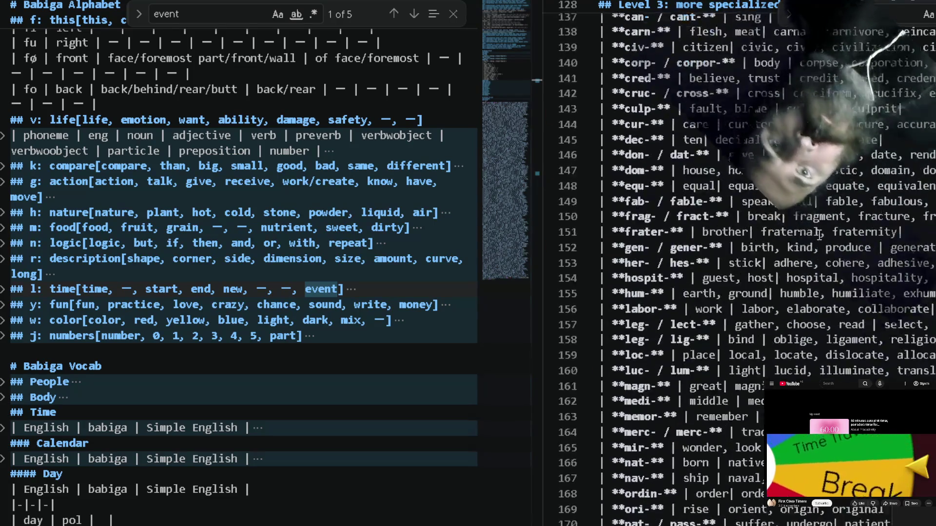
scroll(820, 234, "up", 10)
scroll(819, 234, "up", 10)
scroll(821, 233, "up", 10)
scroll(821, 233, "up", 10)
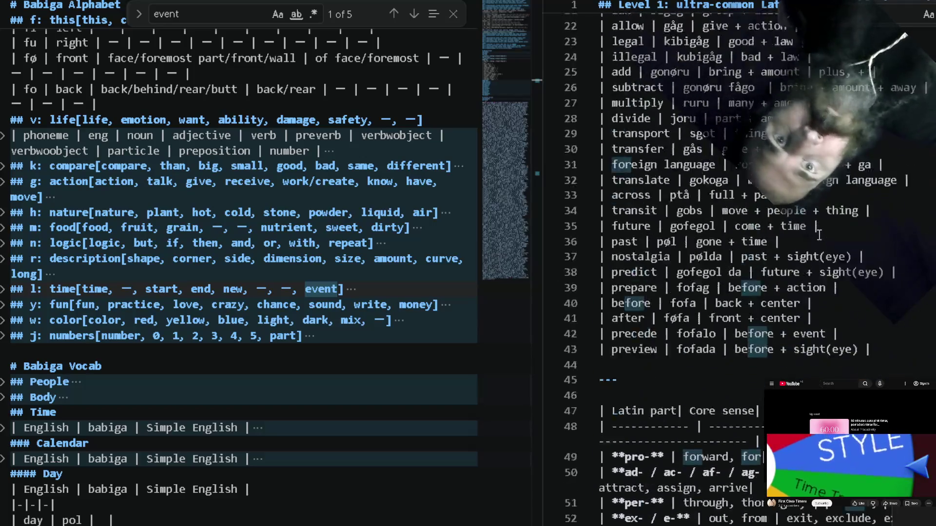
scroll(821, 234, "down", 3)
left_click(731, 199)
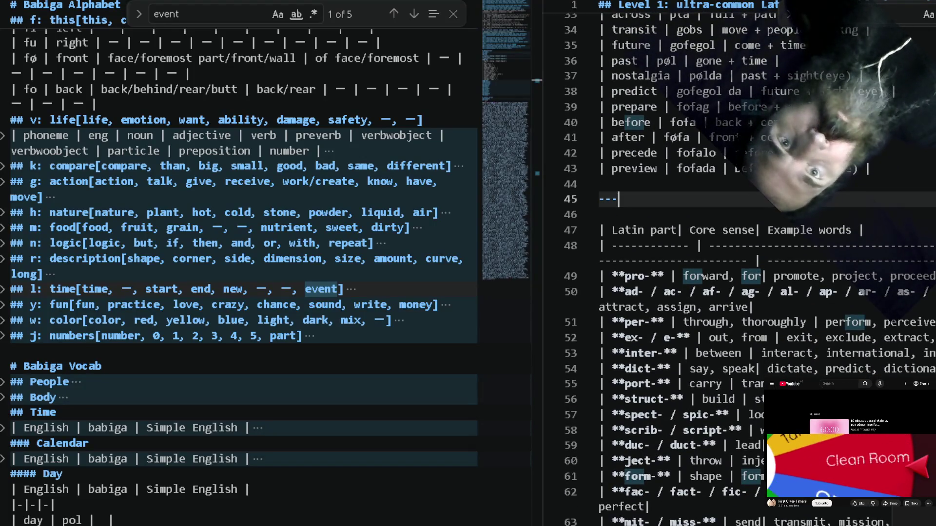
Copy 'forward' from the pro- row and search the left notes for it.
key("Up")
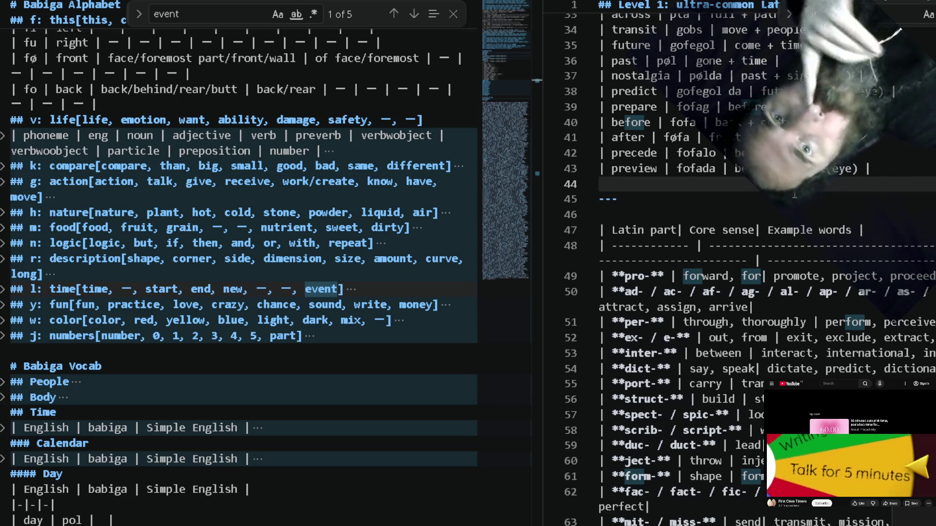
double_click(722, 278)
key("ctrl+c")
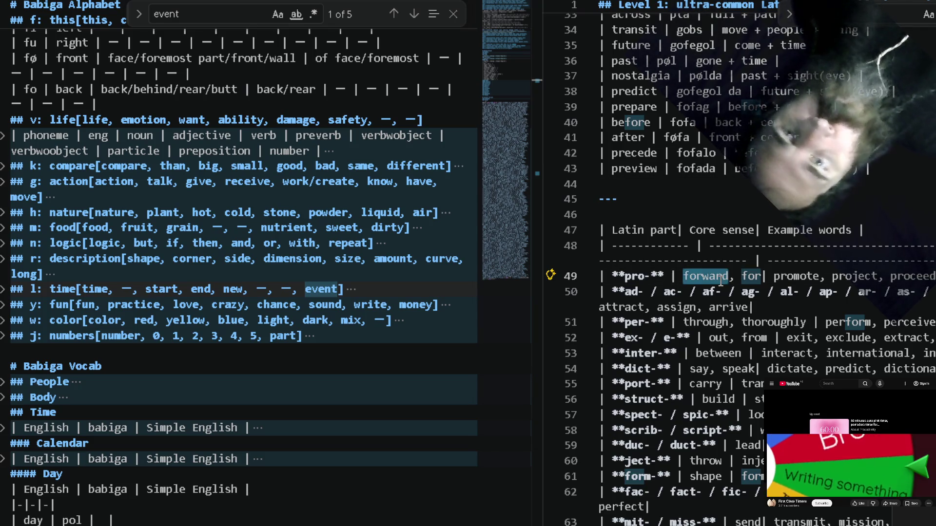
left_click(307, 289)
key("ctrl+f")
key("ctrl+v")
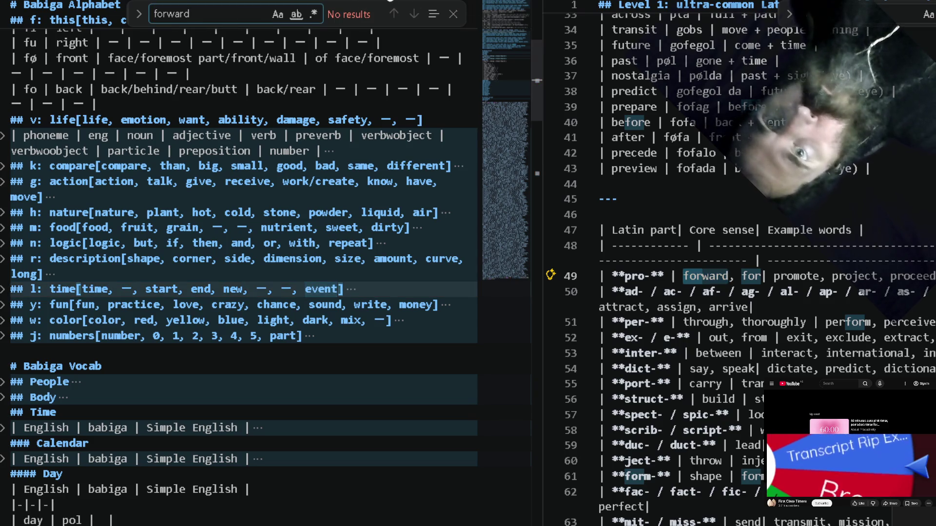
Write '| forward | go | move |' on line 44 and search the left notes for 'front'.
left_click(659, 183)
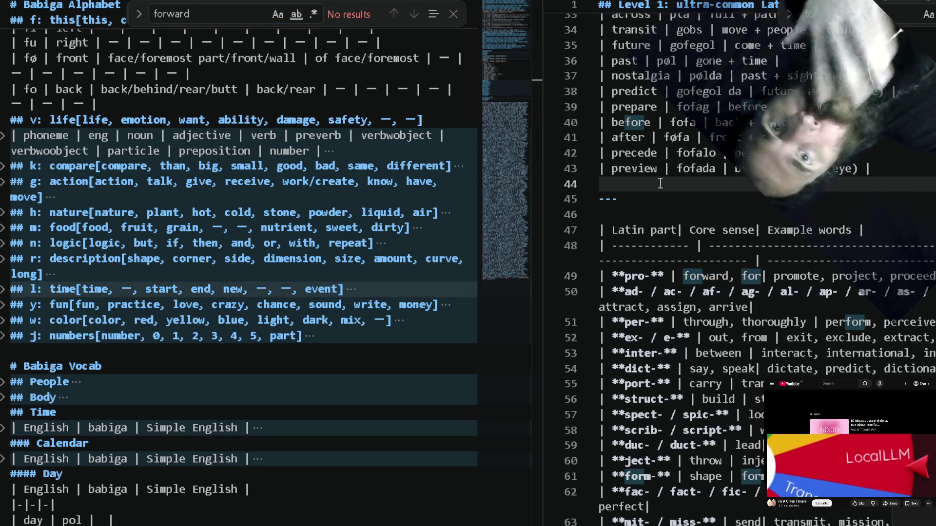
type("|")
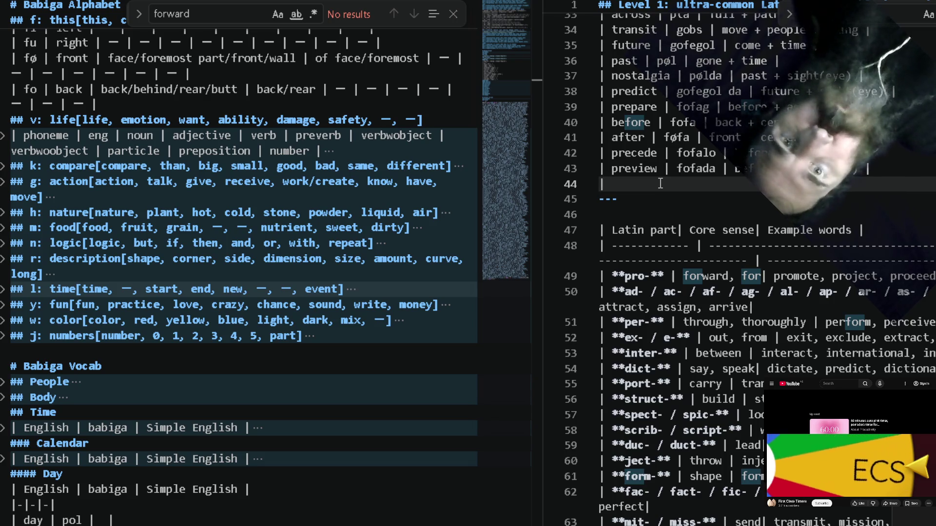
key("ctrl+v")
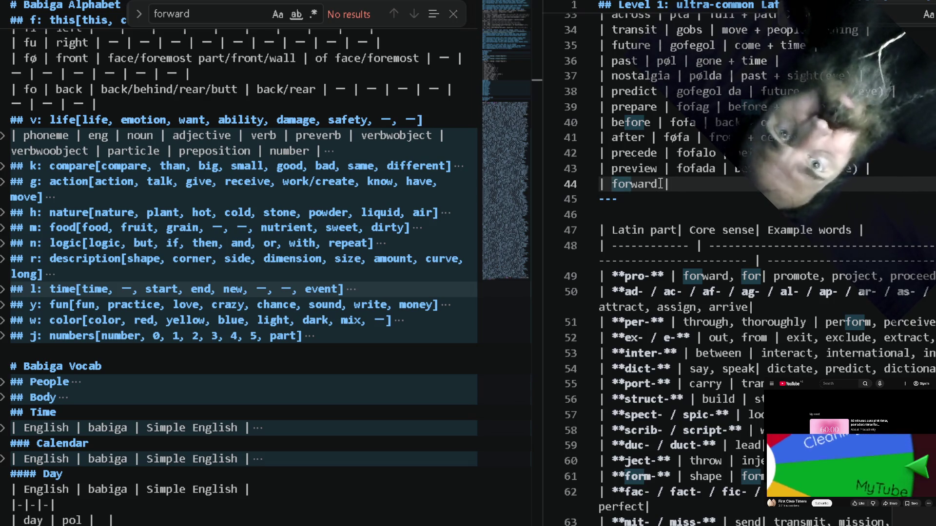
type("| ")
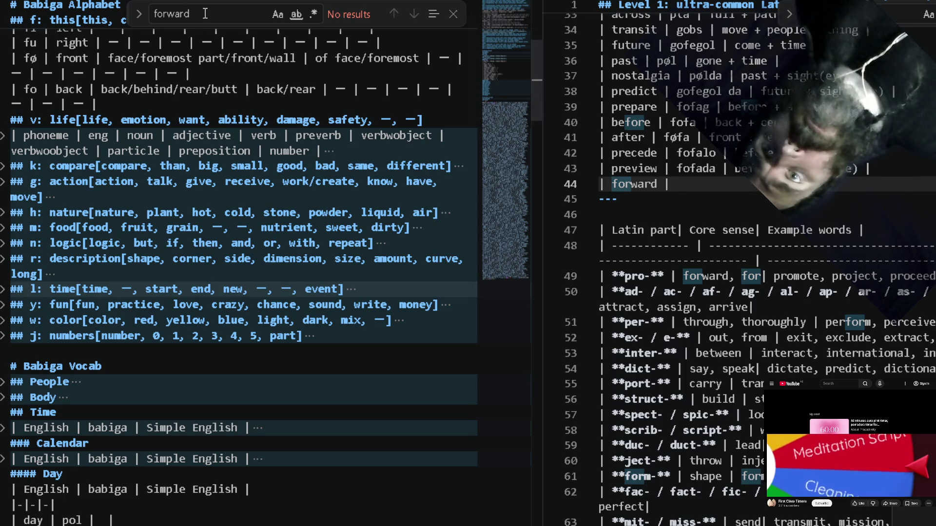
type("go | mov")
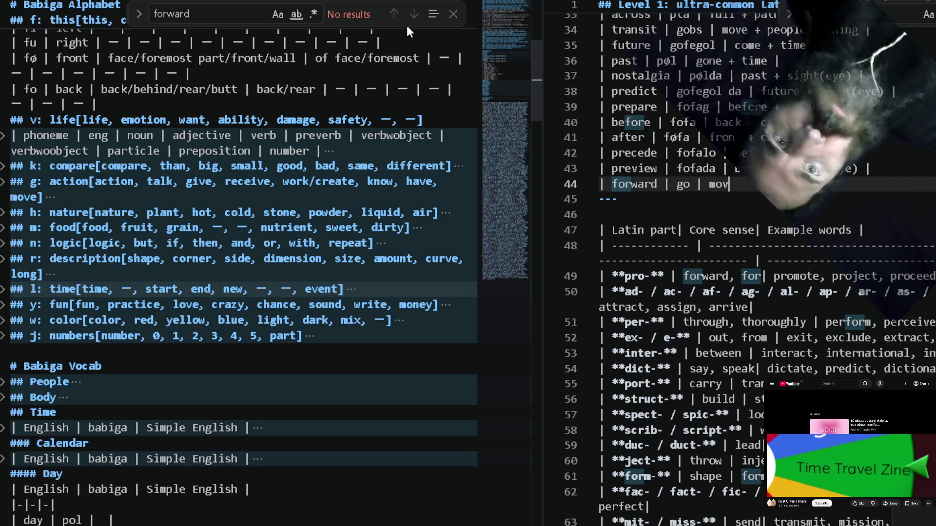
type("e |")
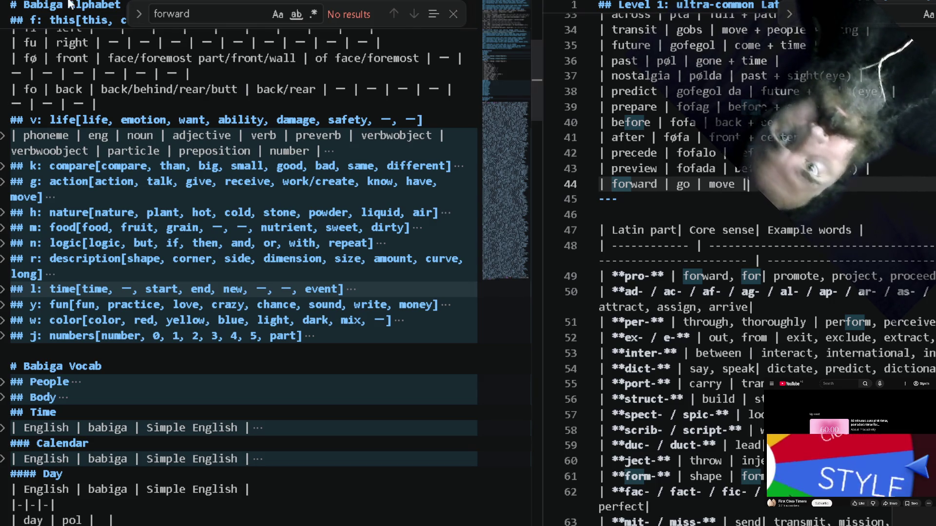
key("ctrl+f")
type("front")
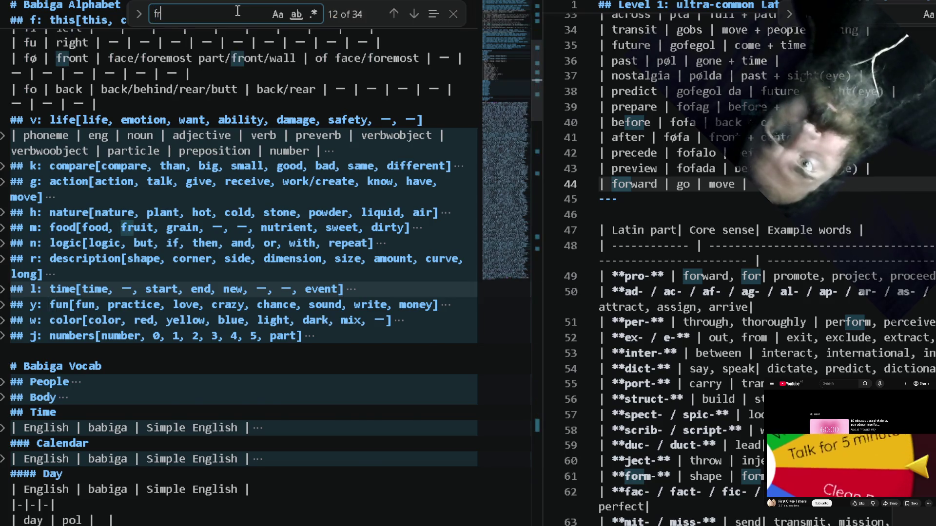
key("Return")
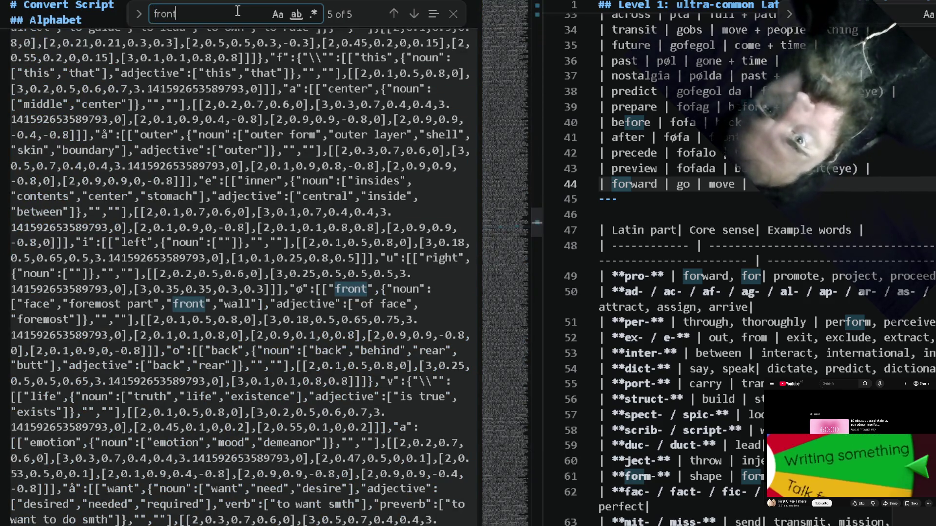
Locate the fø (front) entry in the alphabet notes and extend the forward row to 'go | move +'.
key("Return")
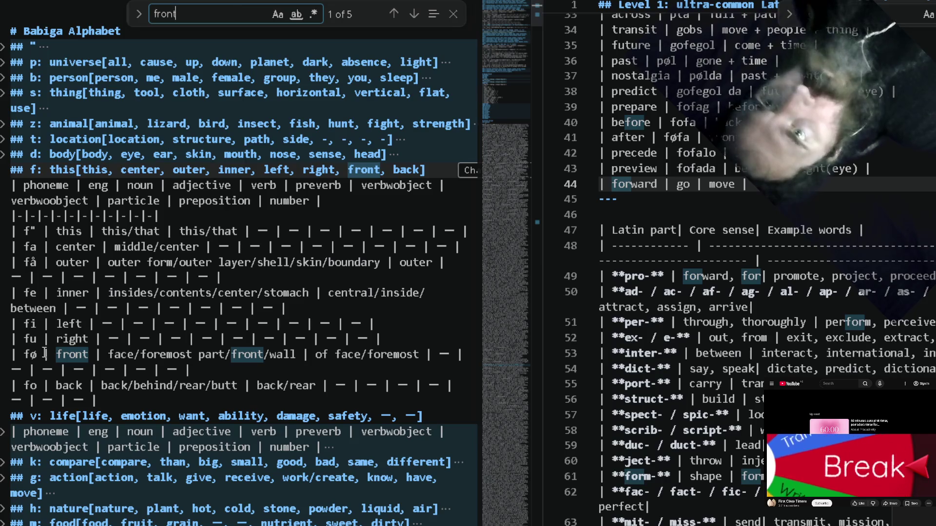
left_click(38, 357)
double_click(38, 357)
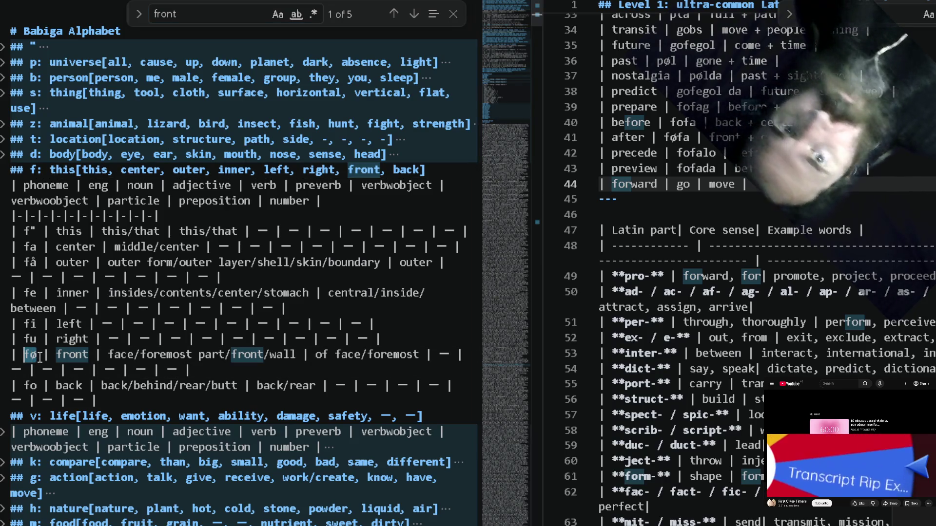
double_click(738, 186)
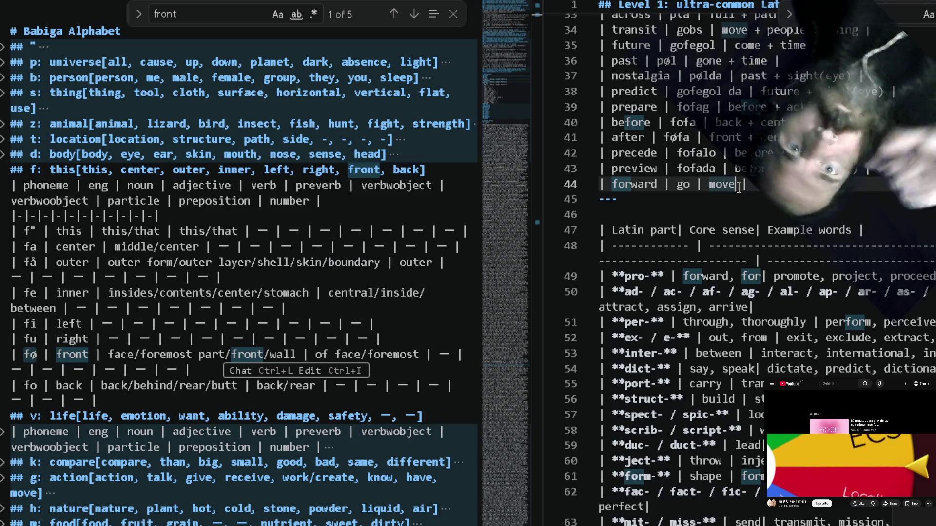
type("|")
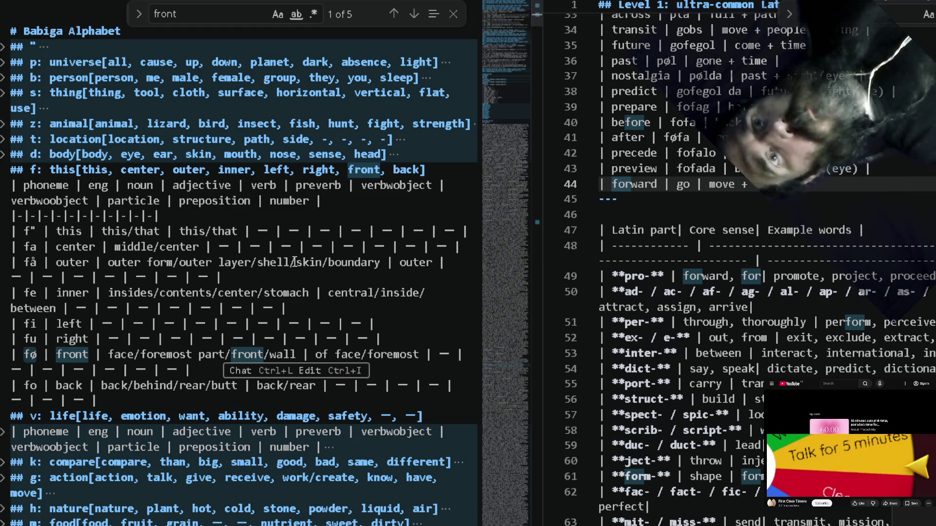
scroll(293, 262, "down", 2)
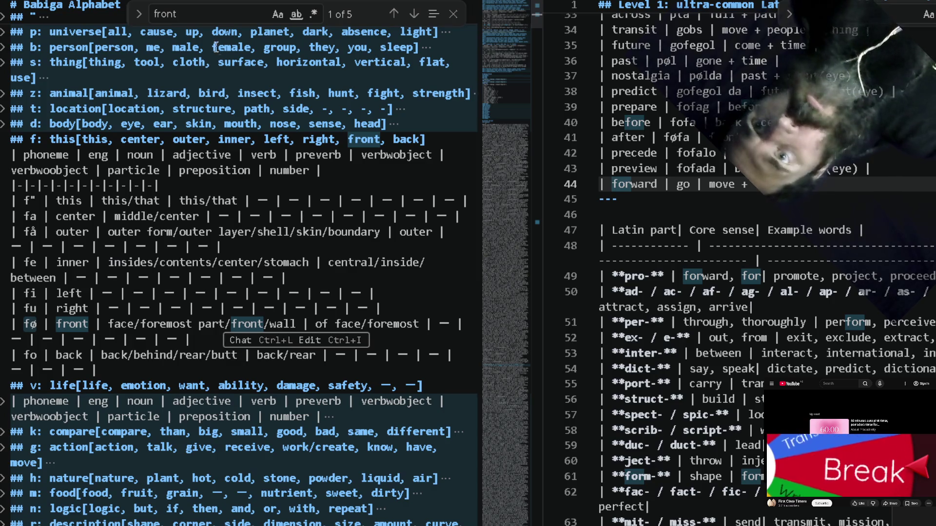
Change the Find text toward 'directi' to reach the tå (path, directive) entry.
double_click(203, 15)
type("d")
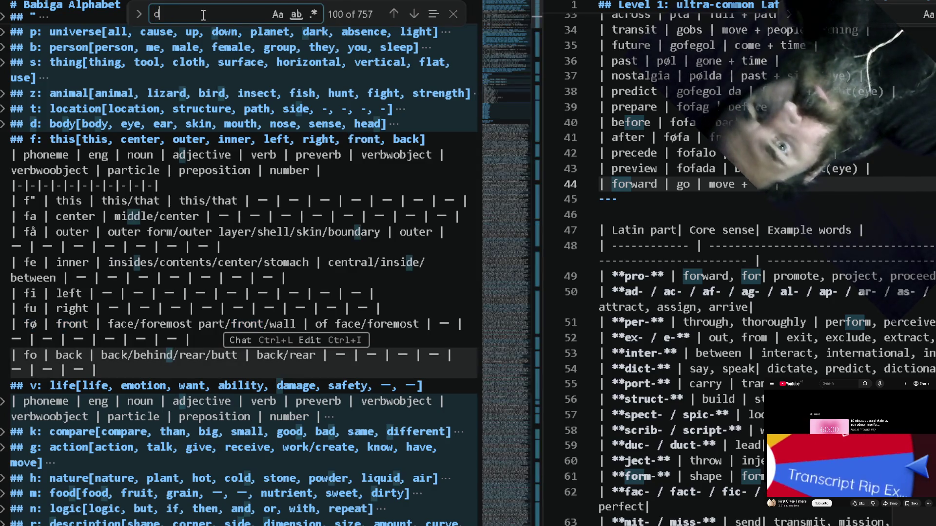
type("irection")
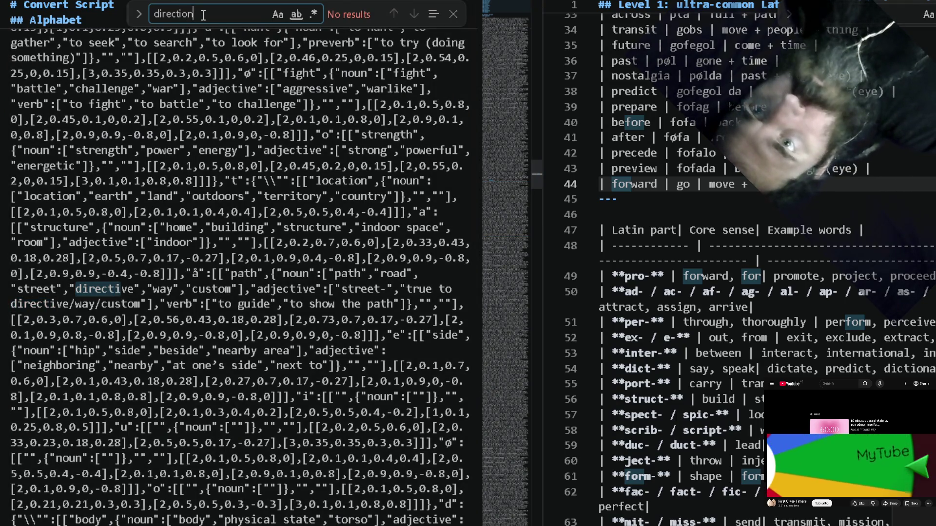
key("BackSpace")
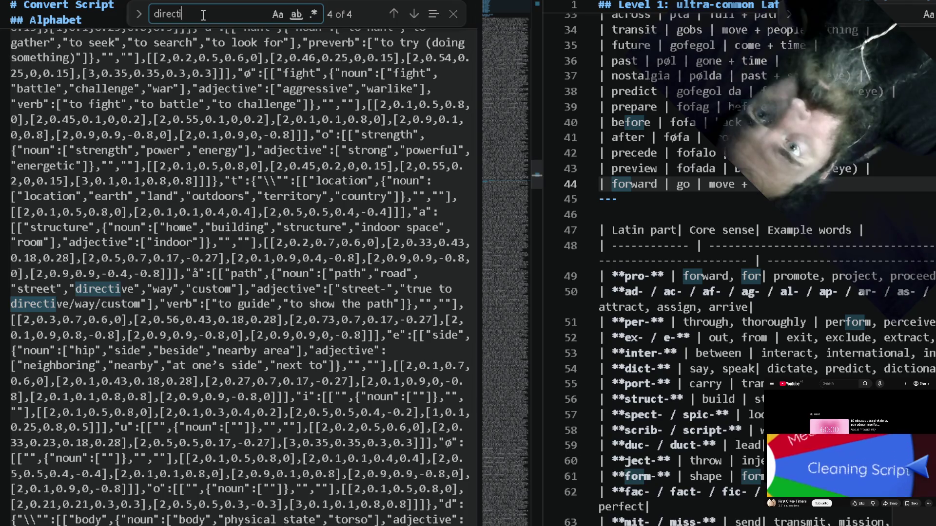
key("BackSpace")
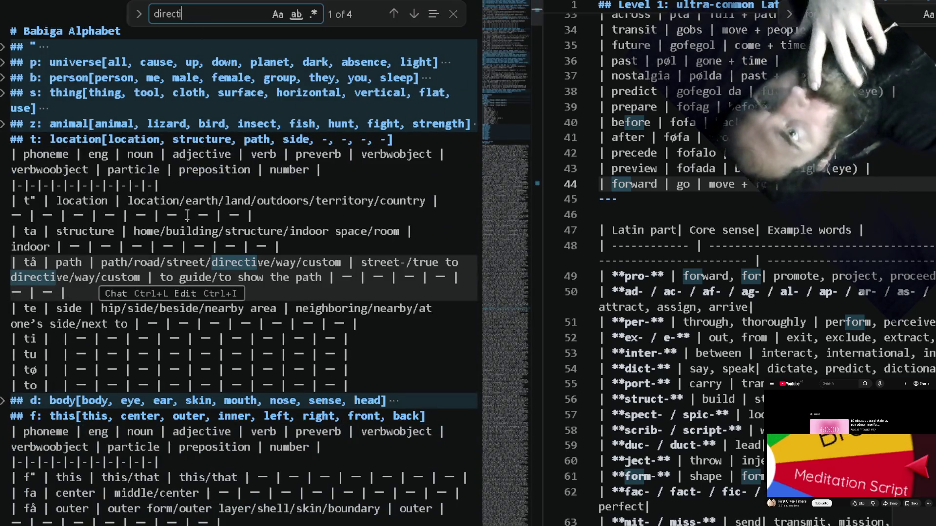
type("i")
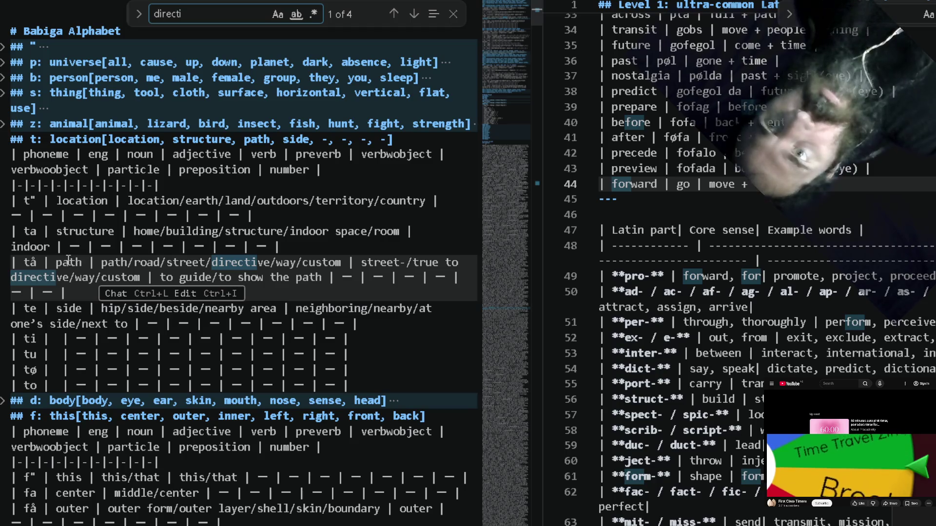
Rewrite the forward row as fø + tå with the meaning front + path.
left_click(44, 262)
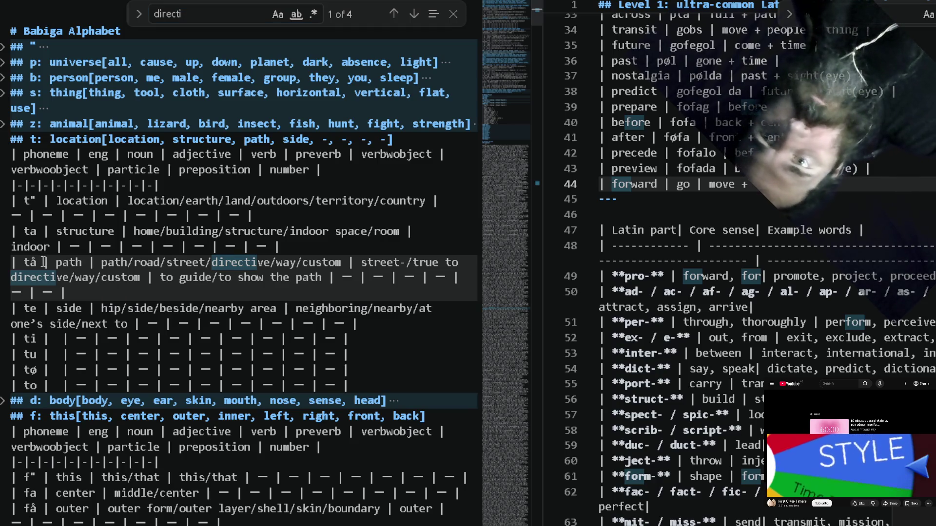
double_click(29, 262)
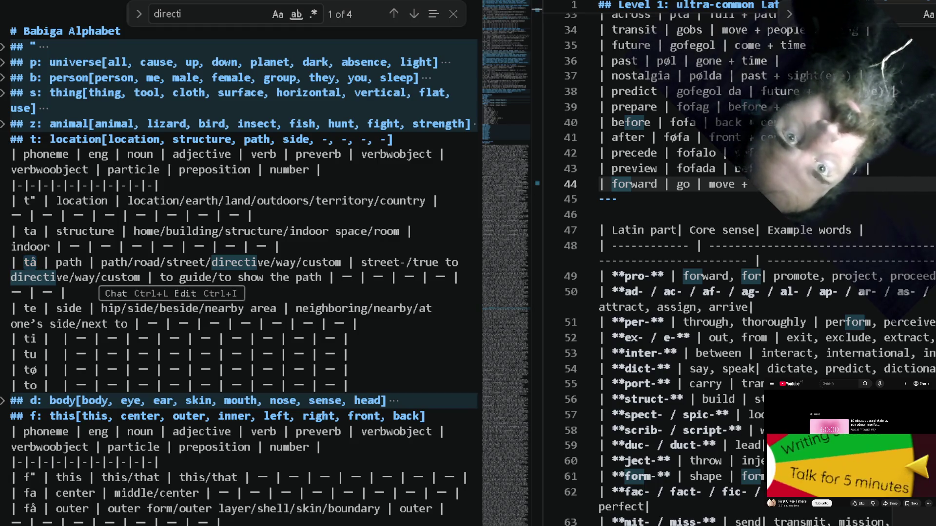
key("BackSpace")
key("BackSpace")
key("BackSpace")
type("path")
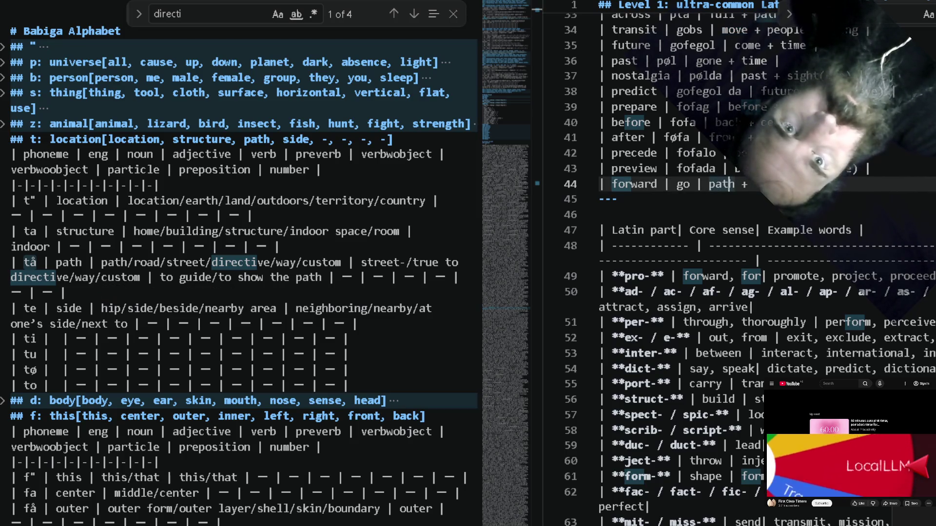
key("ctrl+Left")
key("ctrl+Left")
key("ctrl+shift+Left")
type("tå")
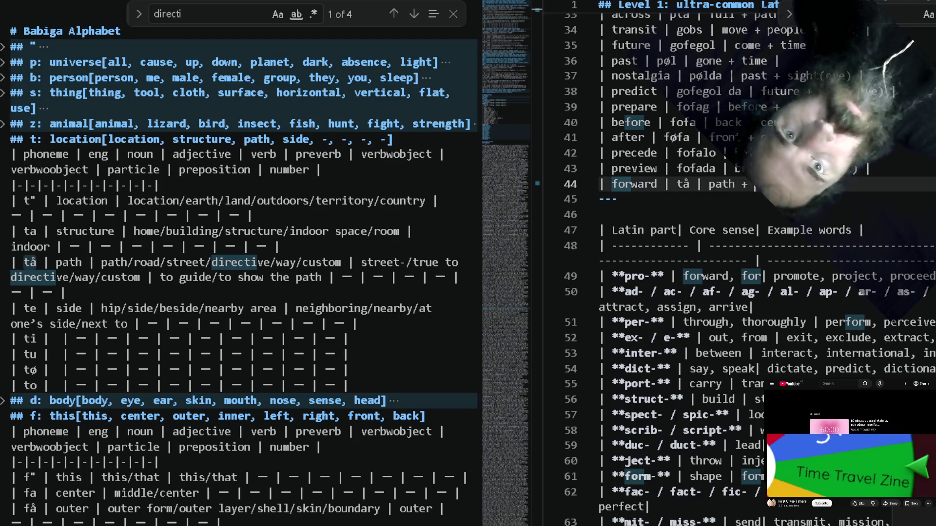
key("Left")
key("Left")
key("Left")
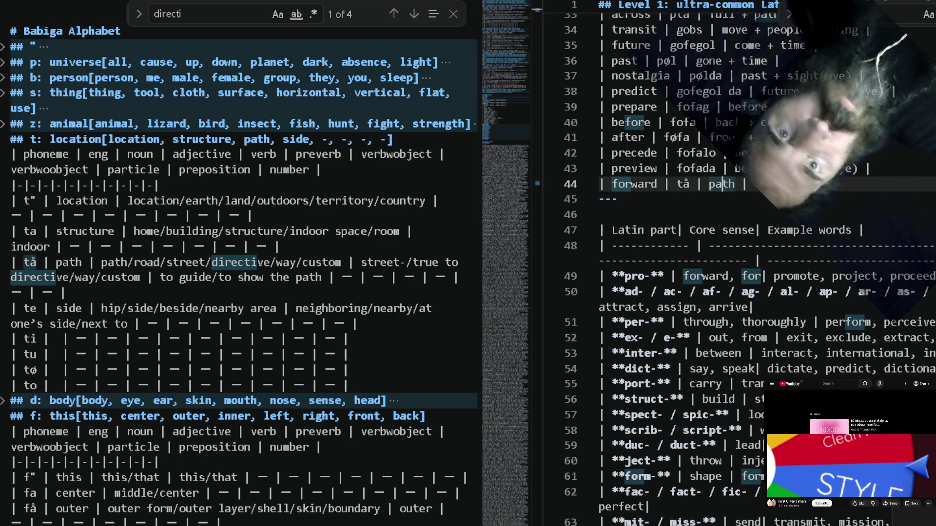
type("fro")
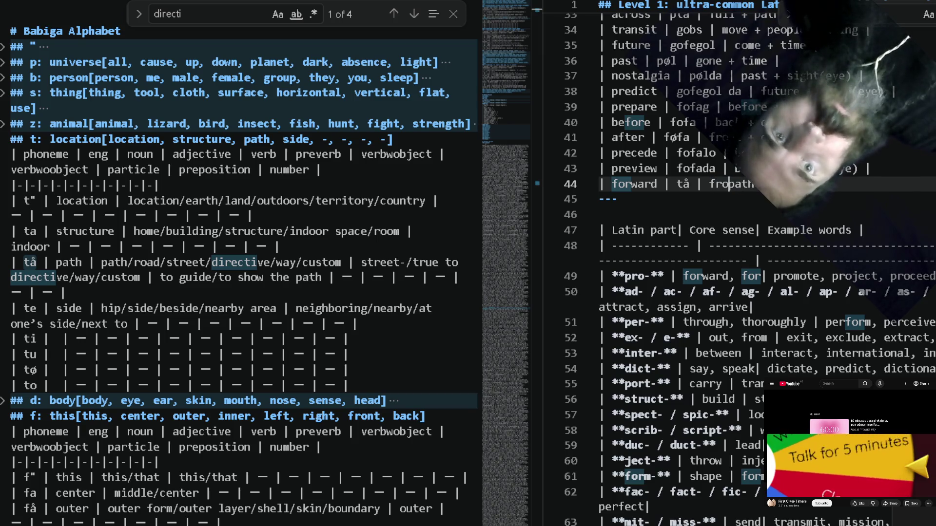
key("ctrl+Left")
key("ctrl+Left")
type("fø")
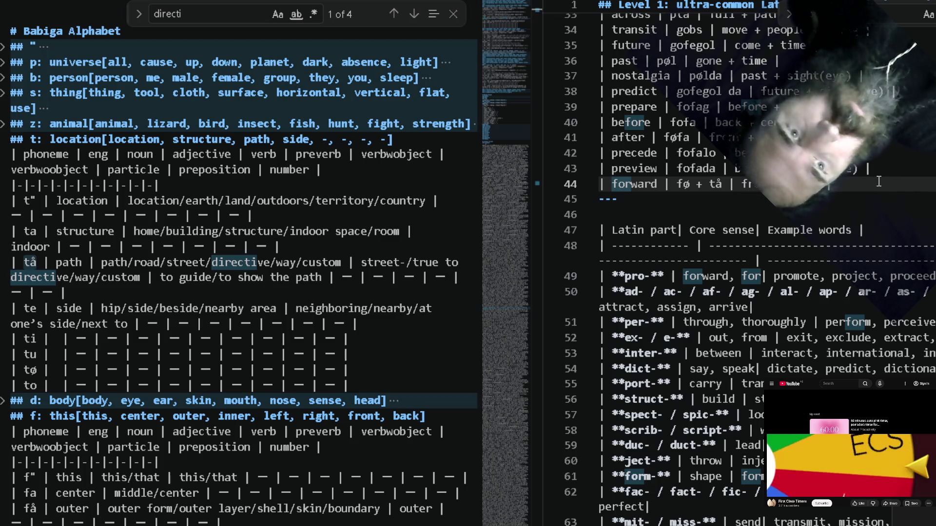
Duplicate the forward row below itself and rename the copy to backward.
key("Return")
key("ctrl+v")
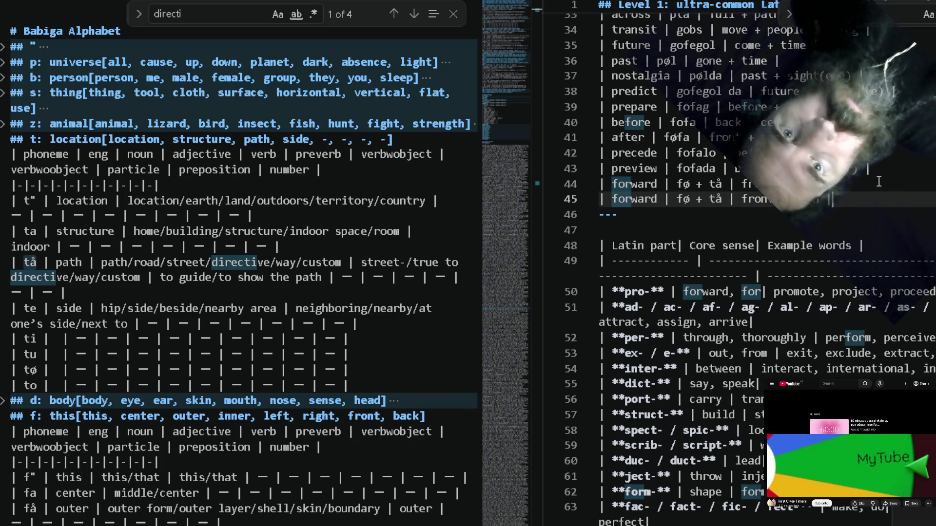
left_click(632, 204)
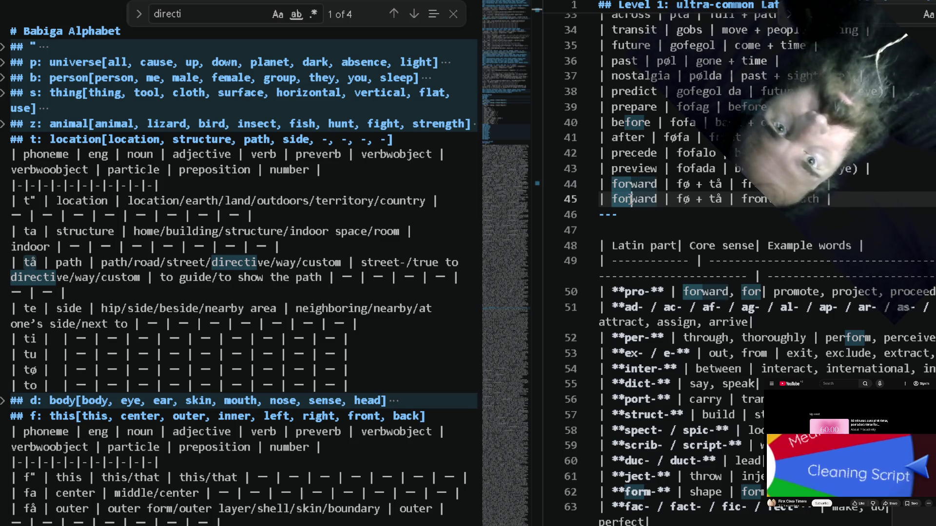
key("BackSpace")
key("BackSpace")
key("BackSpace")
type("back")
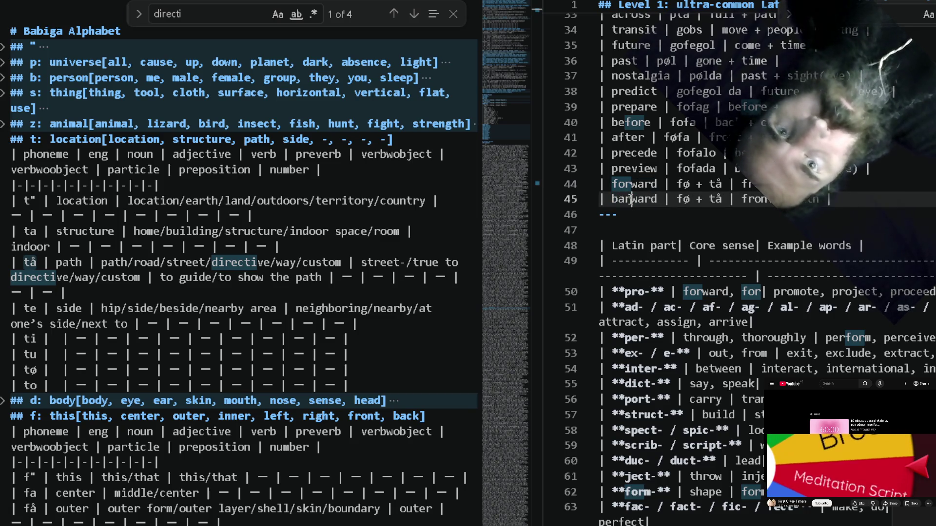
type("kwar")
key("Delete")
key("Delete")
key("Delete")
key("Delete")
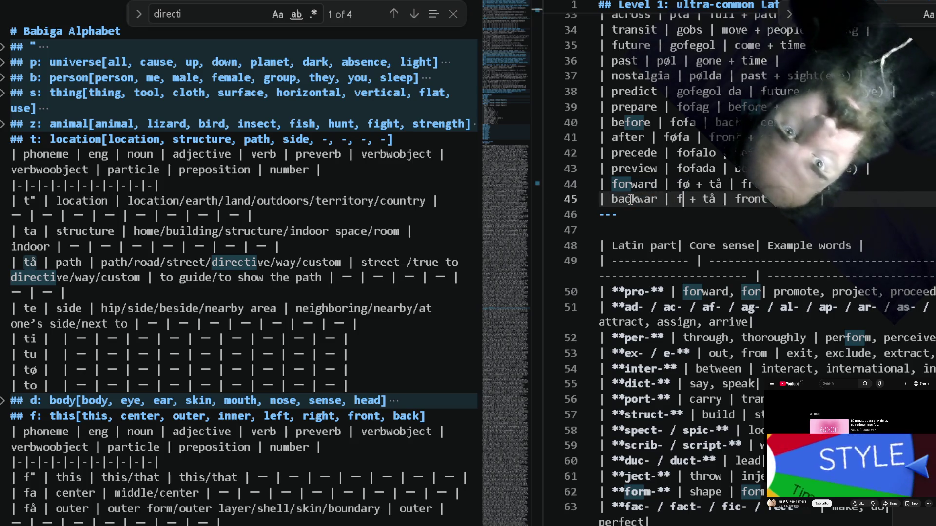
type("k")
Correct the backward row to fo + tå meaning back + path and start a new row beneath it.
key("BackSpace")
type("o")
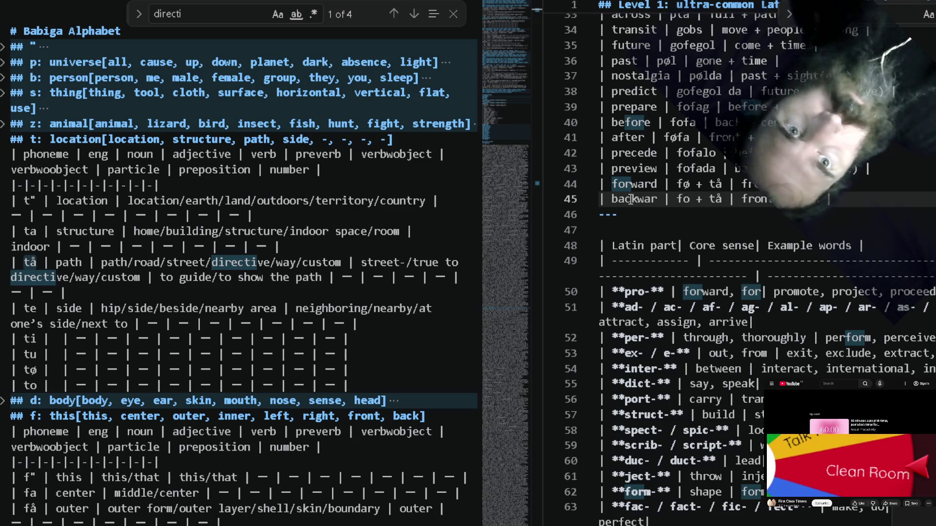
key("Right")
key("Right")
key("Right")
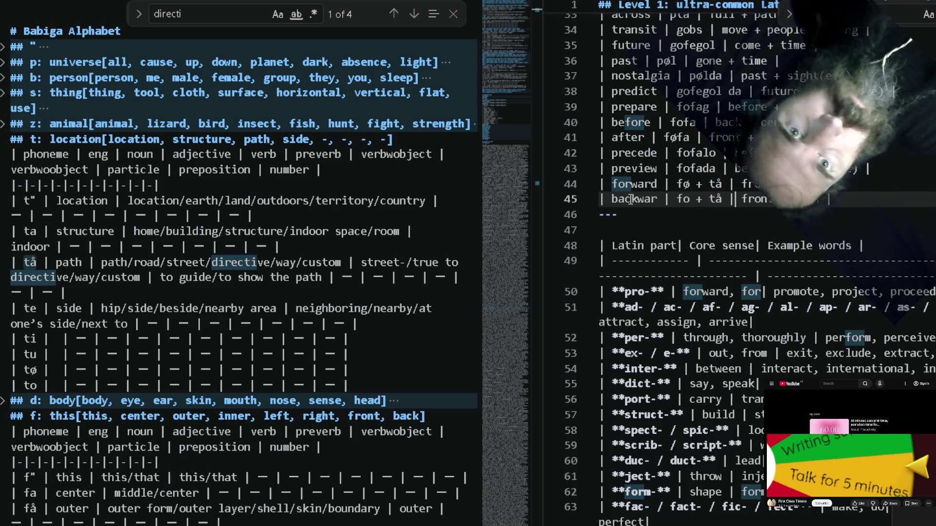
key("ctrl+shift+Right")
type("back")
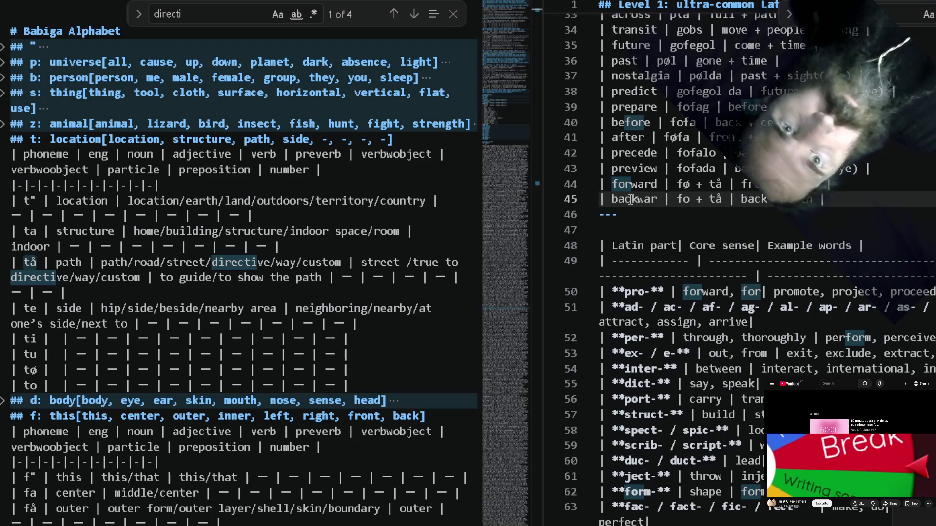
double_click(659, 202)
type("backward")
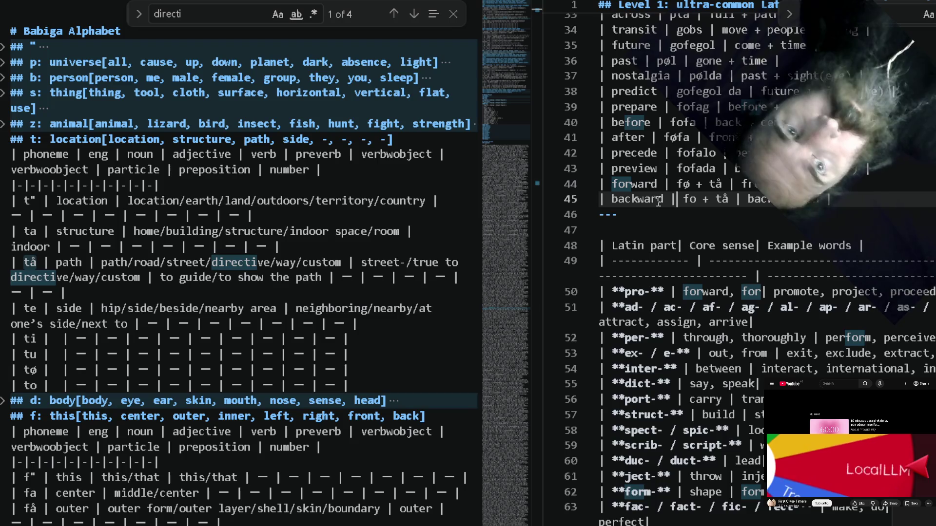
key("End")
key("Return")
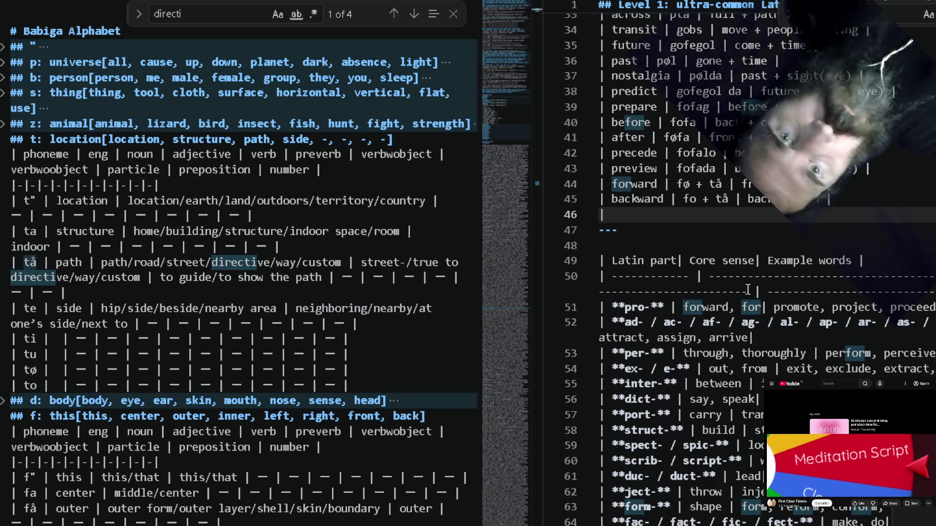
type(" for")
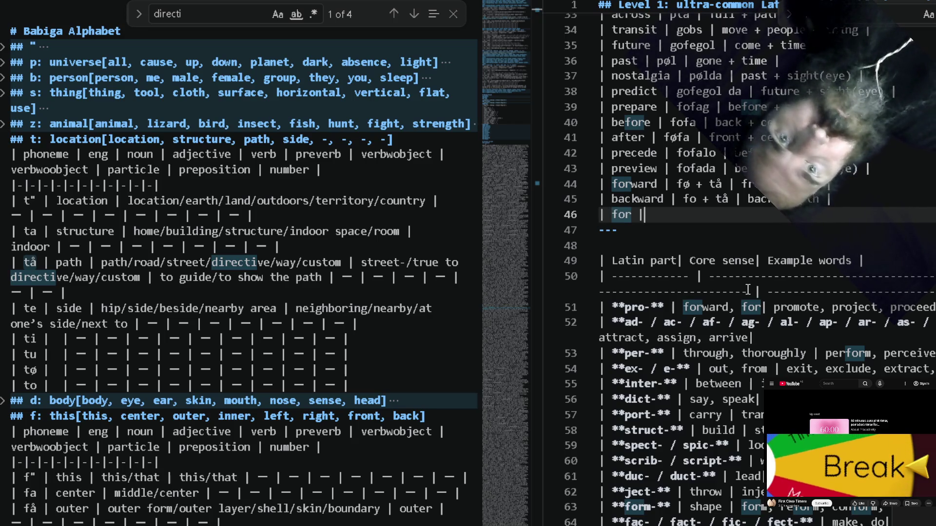
type(" |  |")
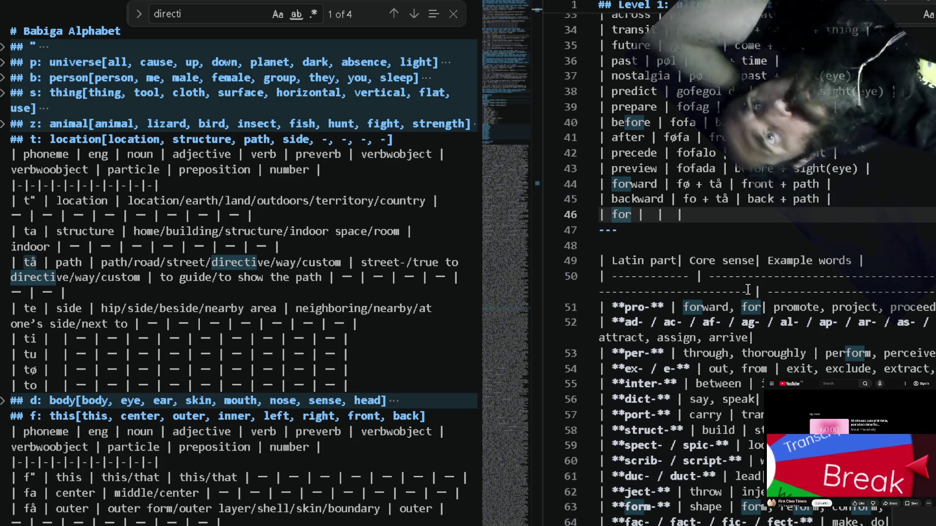
Fill the new 'for' row with '+ tå' copied from backward and '+ path', then search the notes for the word.
left_click(704, 199)
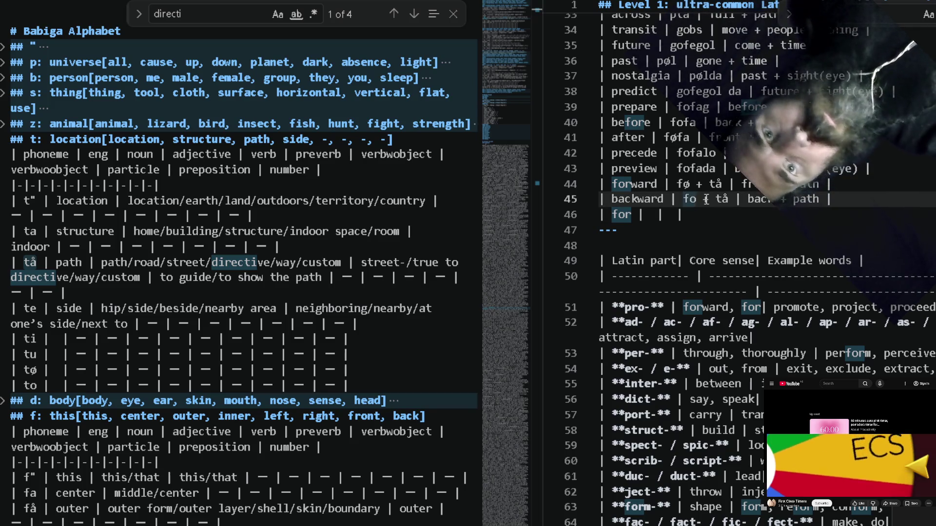
key("Down")
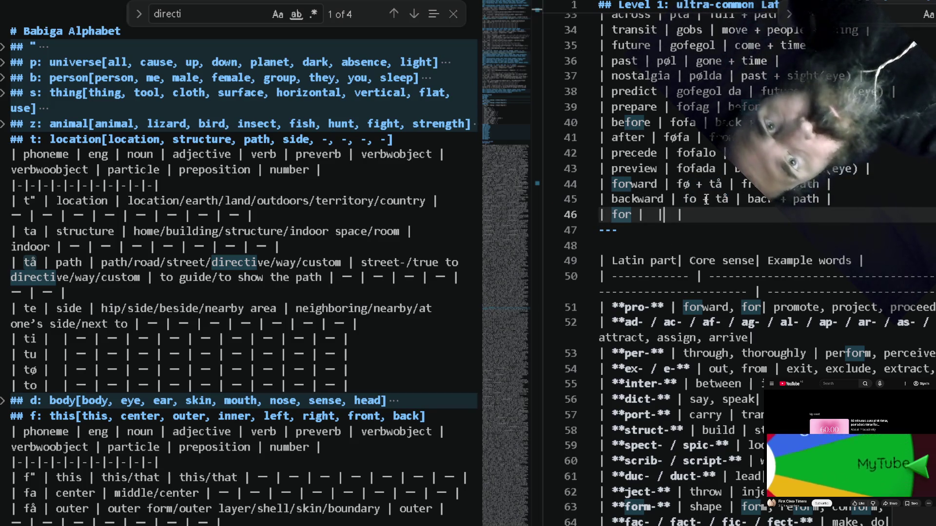
key("Up")
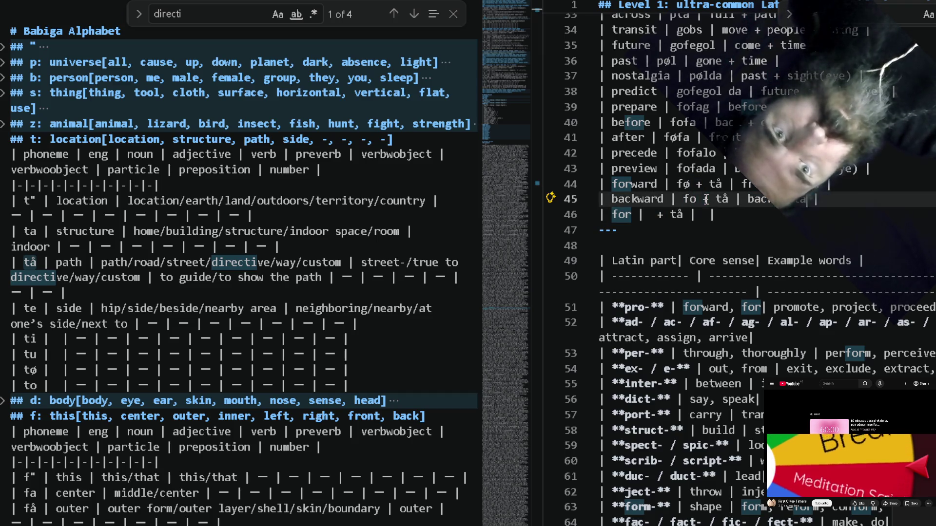
key("shift+End")
key("Down")
type("+ path")
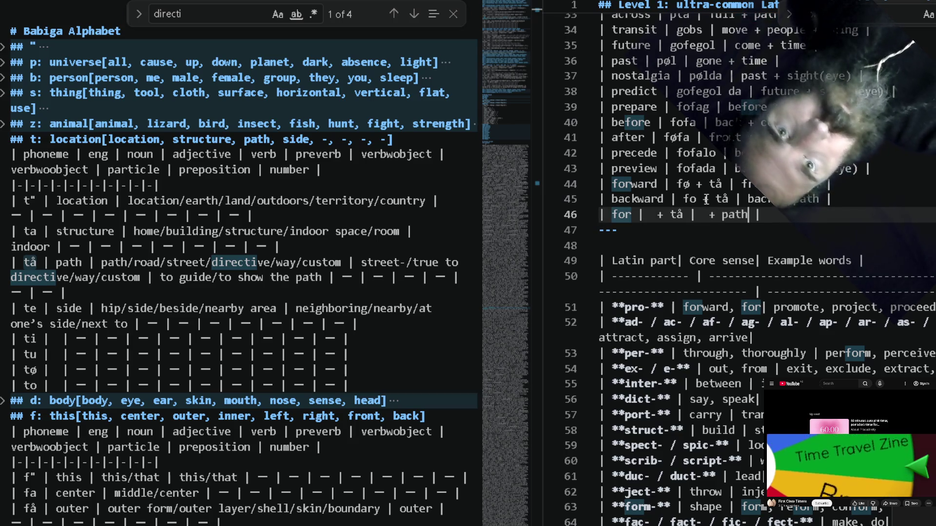
double_click(112, 263)
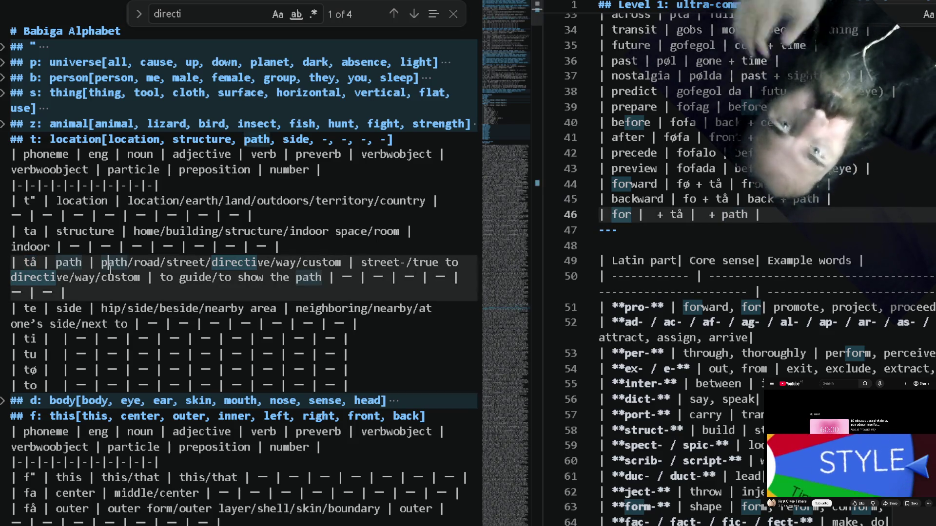
key("ctrl+f")
type("for")
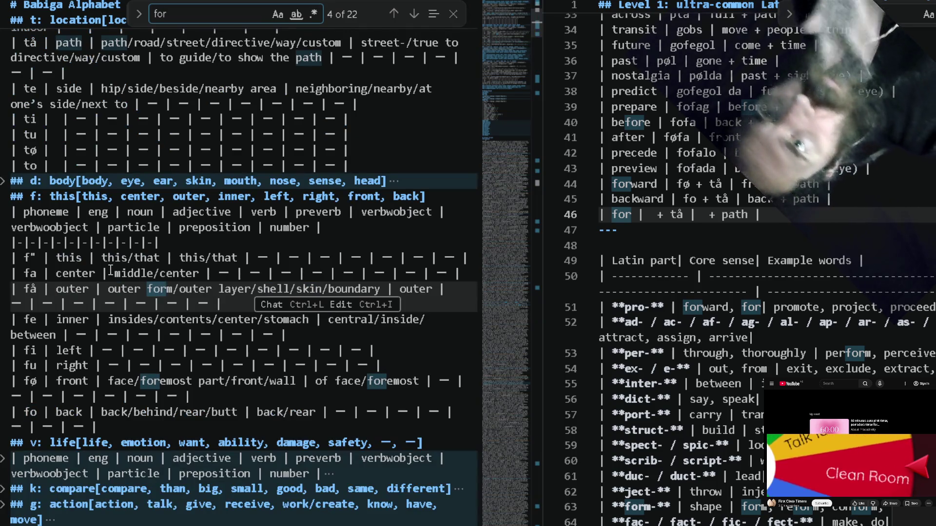
key("Return")
key("Return")
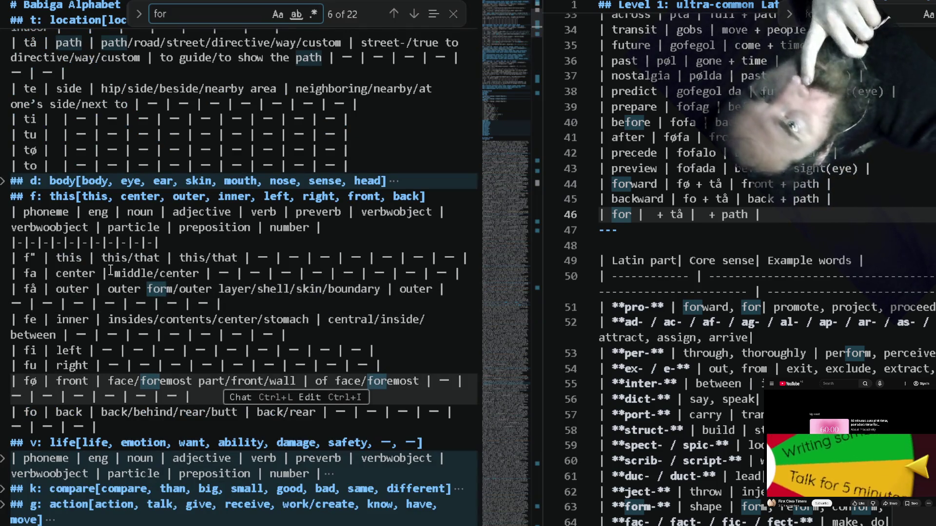
key("Return")
key("Return")
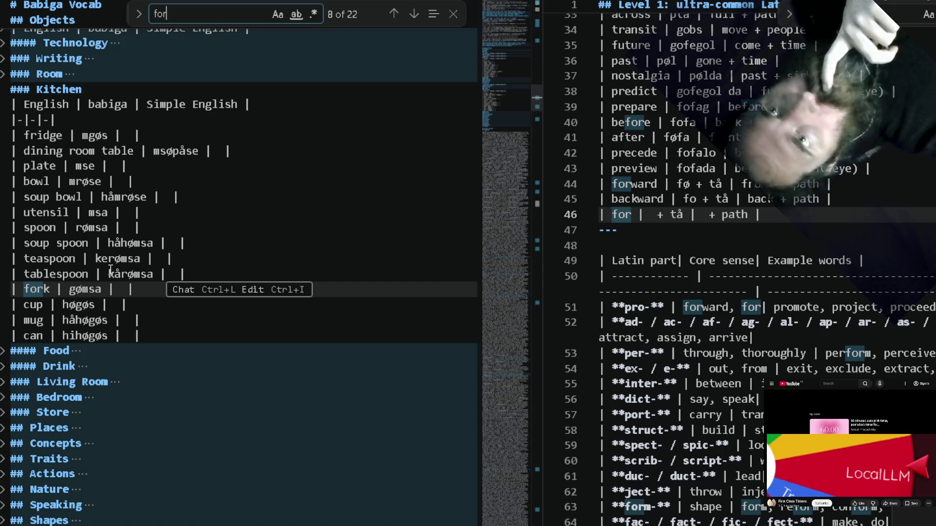
key("Return")
key("Return")
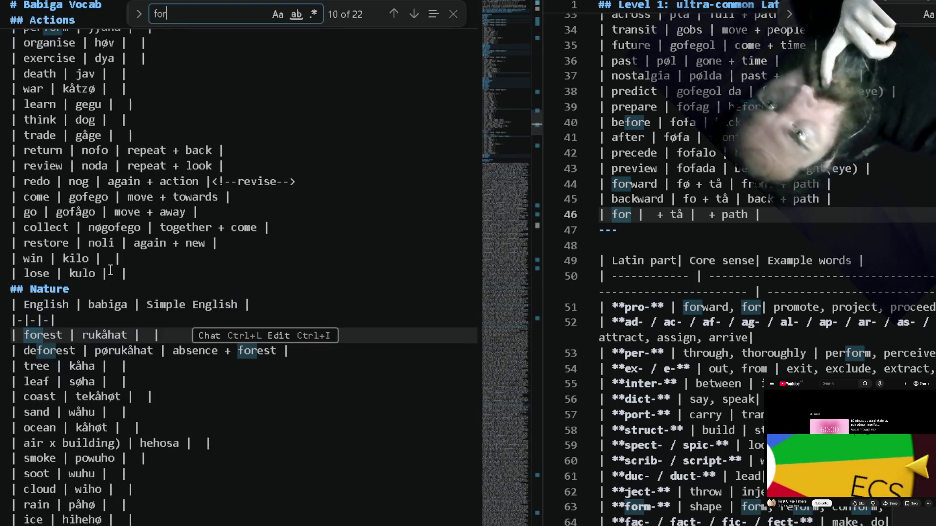
key("Return")
key("Return")
key("Return")
key("Return")
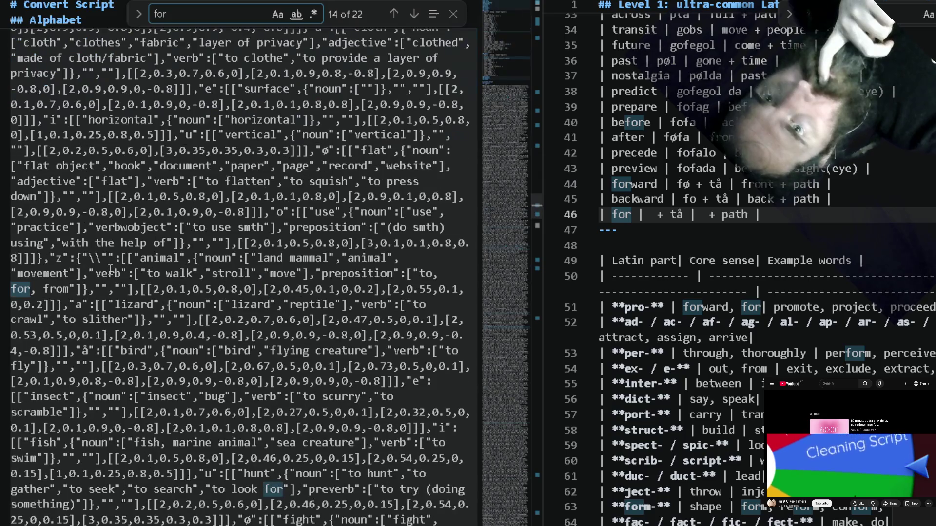
left_click(393, 14)
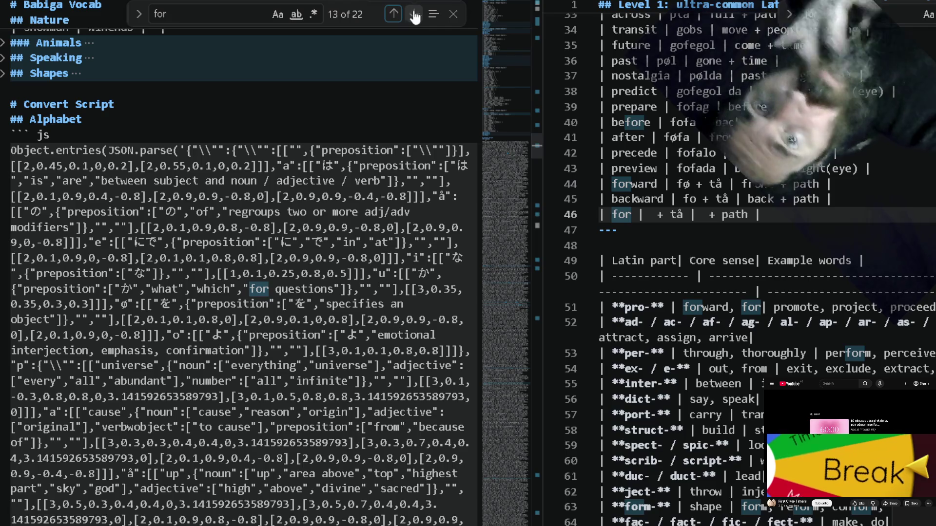
left_click(414, 14)
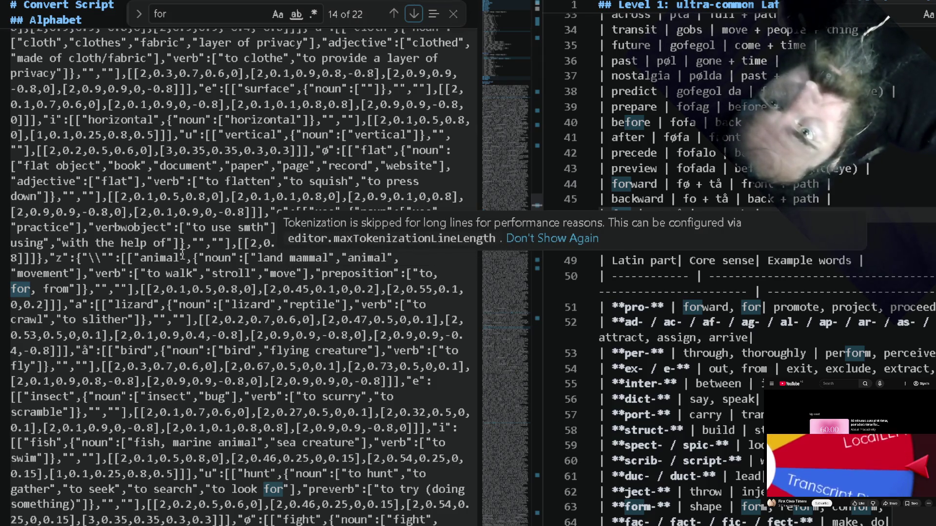
left_click(414, 14)
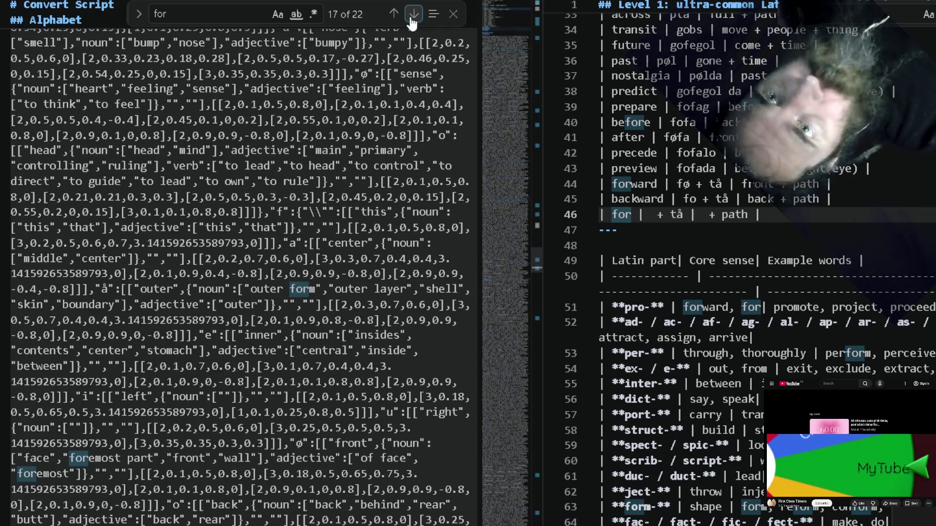
left_click(413, 14)
left_click(414, 15)
left_click(413, 15)
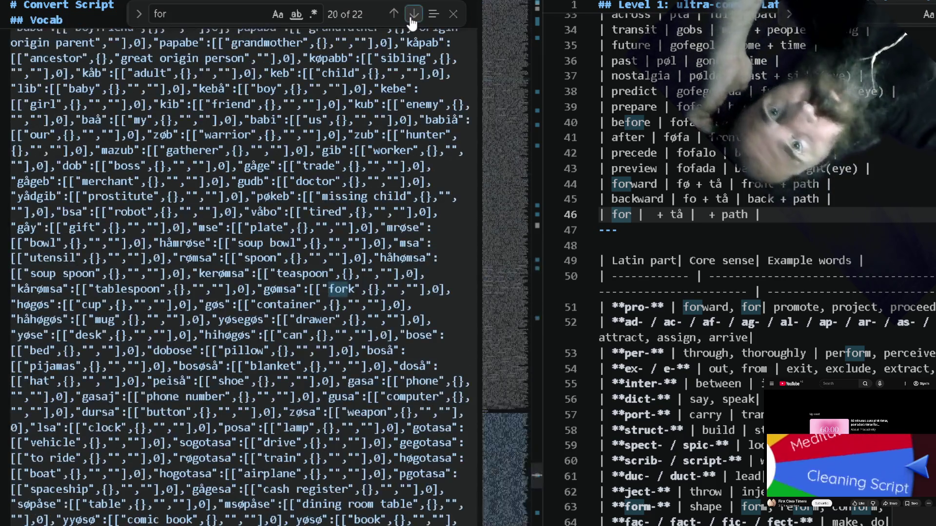
left_click(414, 15)
left_click(414, 15)
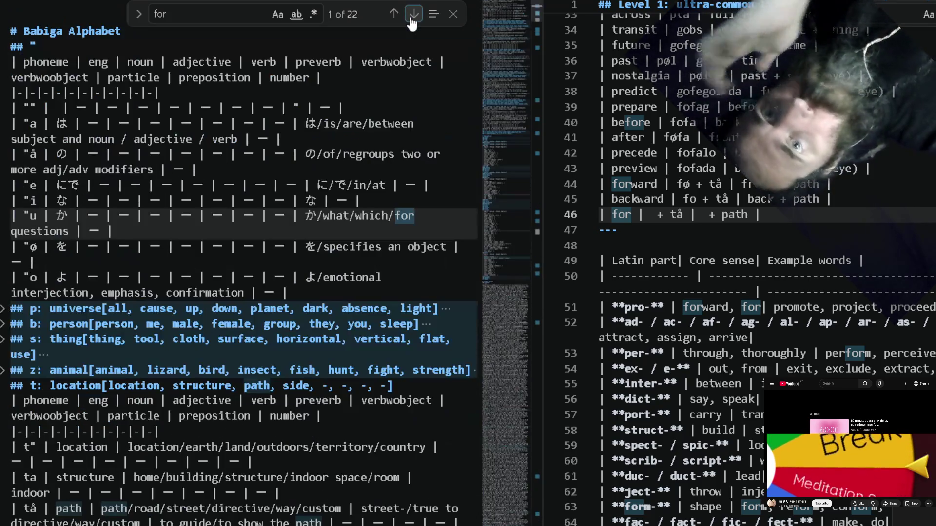
left_click(414, 14)
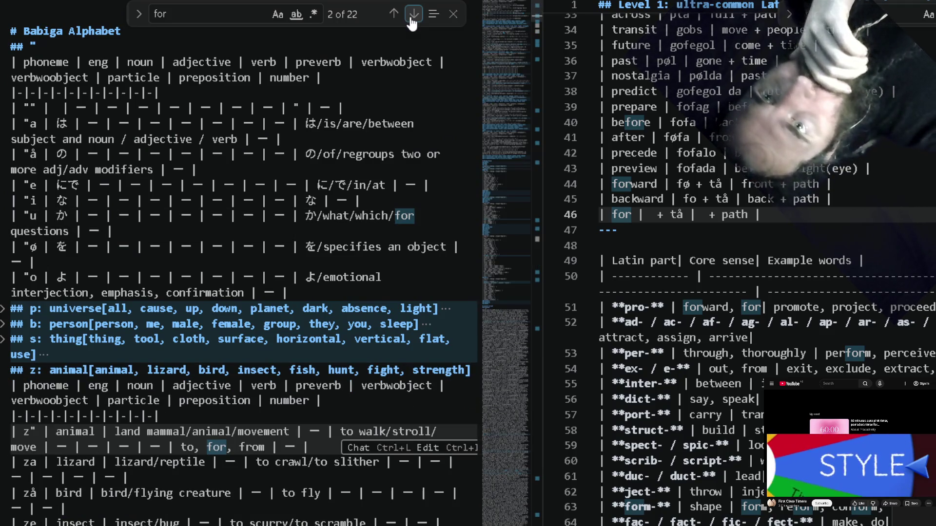
left_click(413, 15)
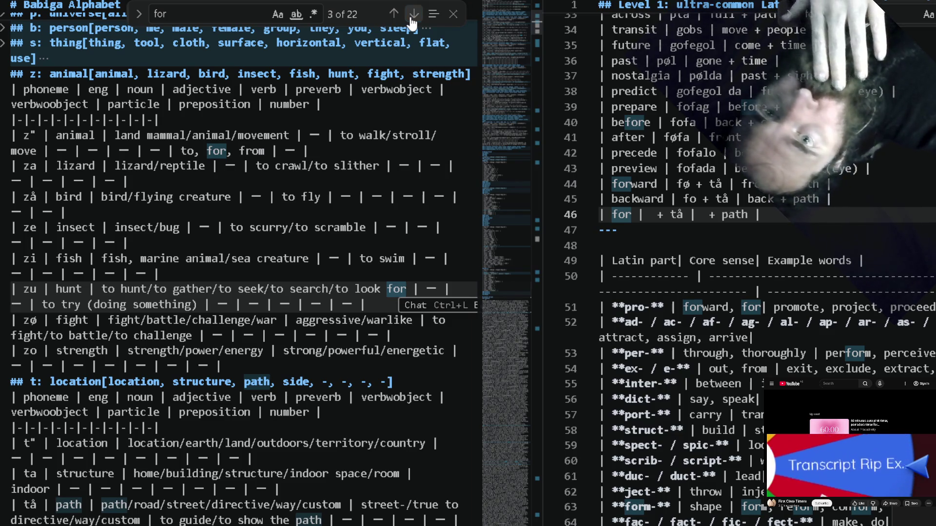
left_click(414, 15)
left_click(414, 15)
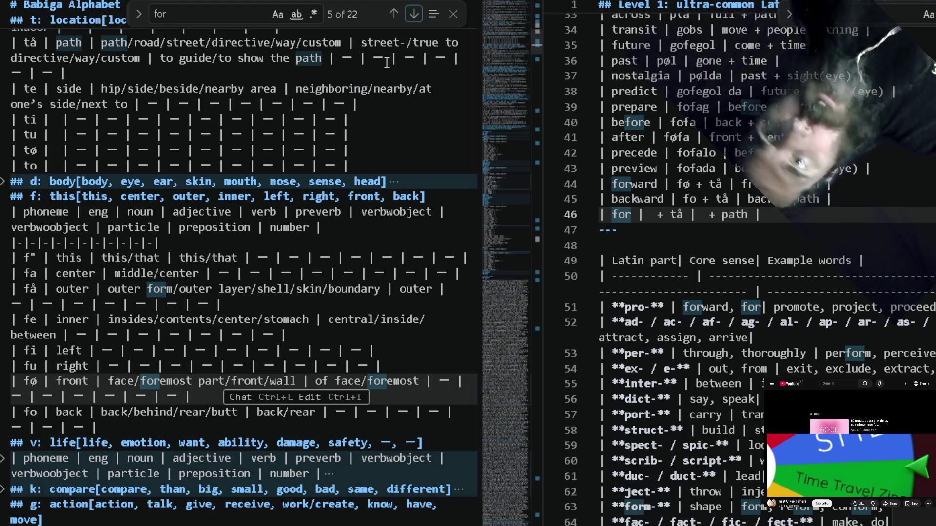
double_click(308, 157)
key("ctrl+f")
type("give")
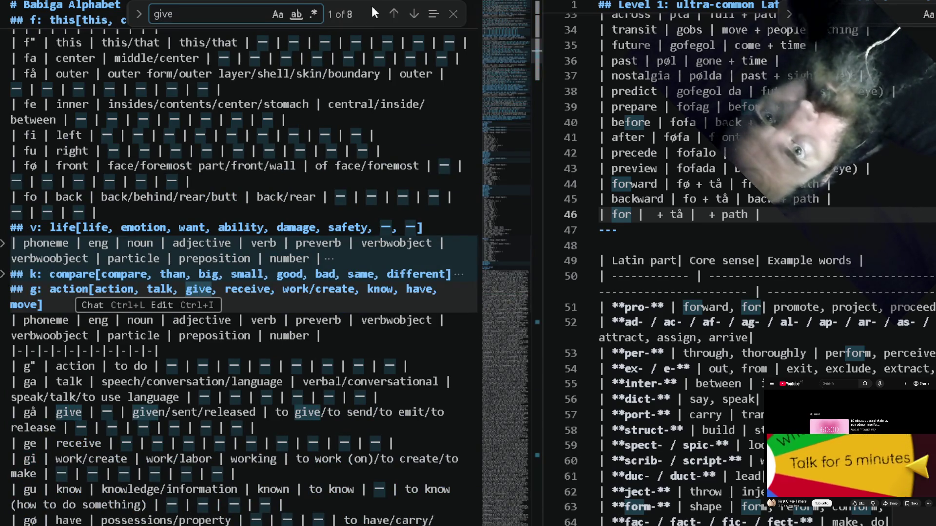
Copy gå from the give entry into the 'for' row, completing it as gå + tå / give + path, and add a row below.
left_click(414, 13)
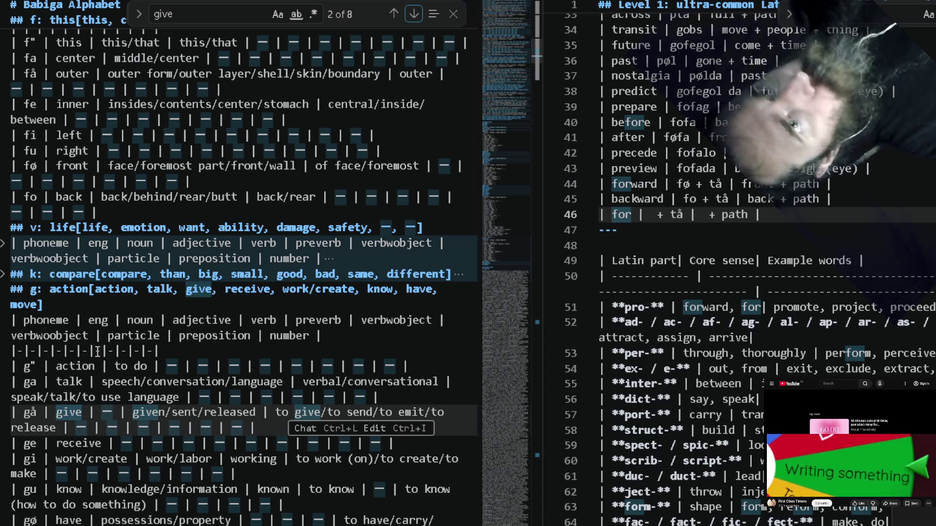
left_click(33, 412)
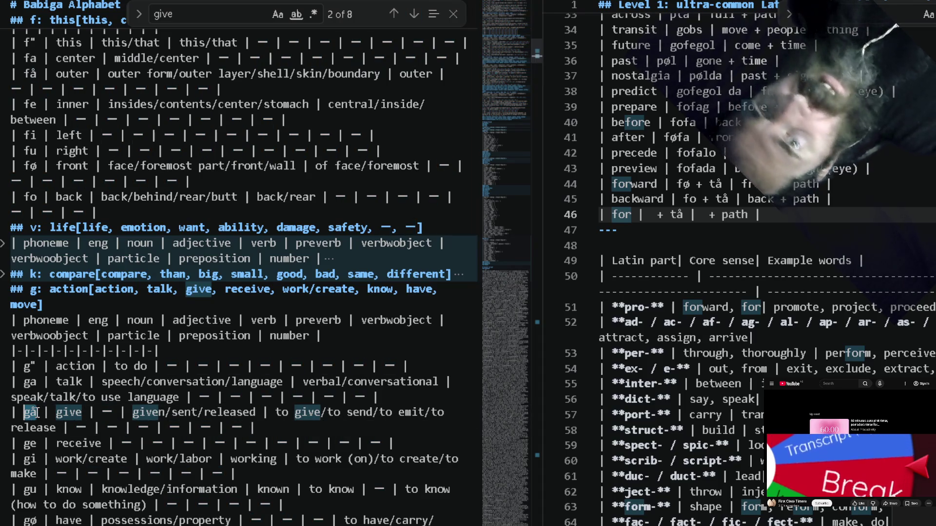
double_click(30, 412)
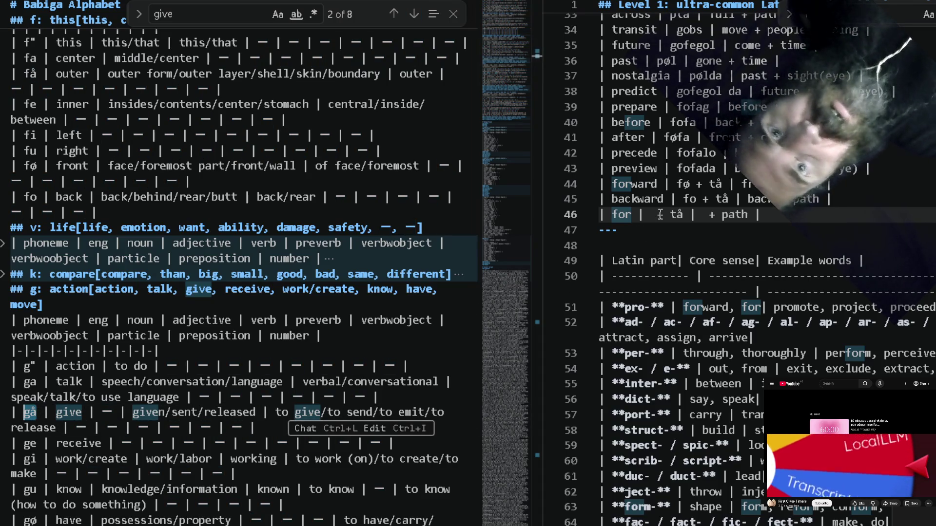
type("gå")
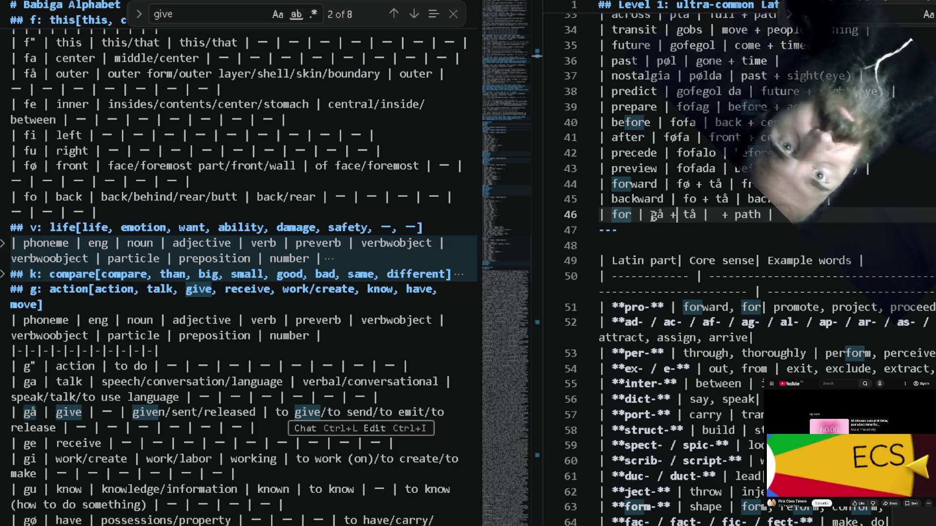
type("give")
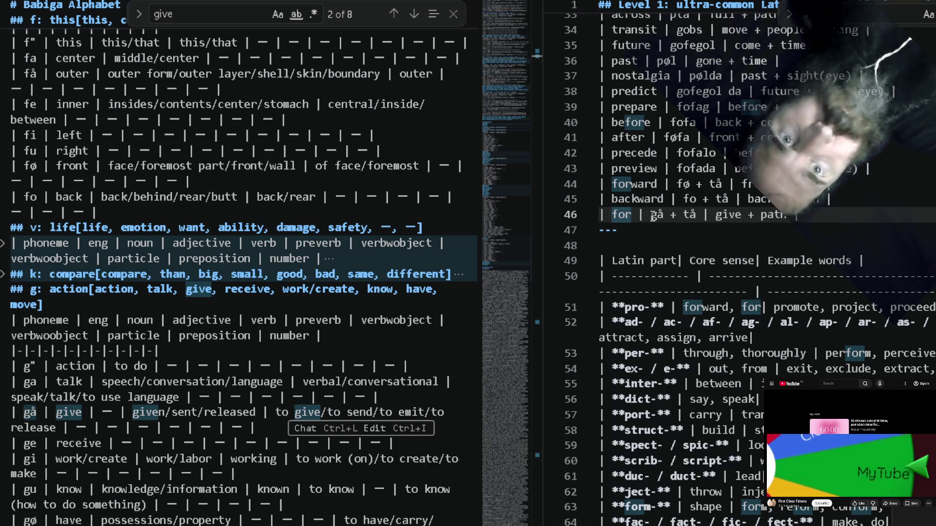
key("ctrl+Return")
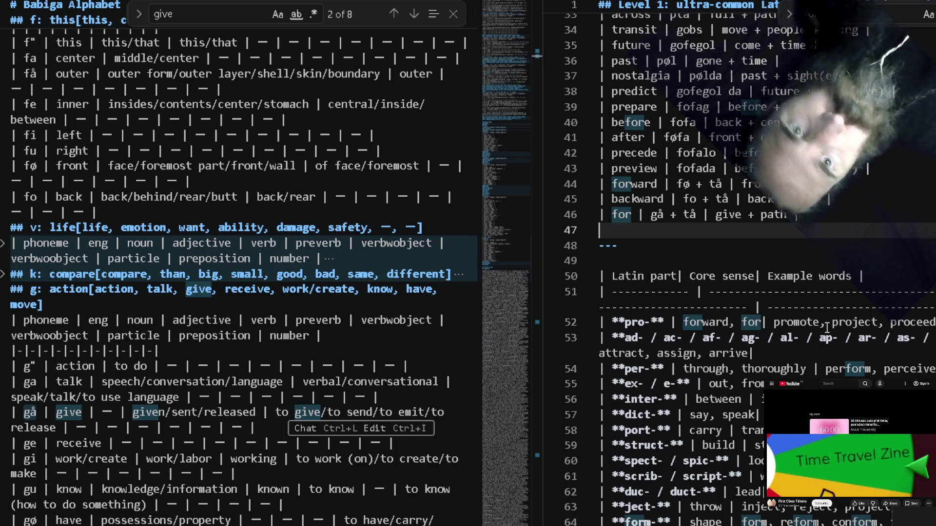
Review the pro- (promote) row's core sense, then return to the empty new row 47.
left_click(766, 322)
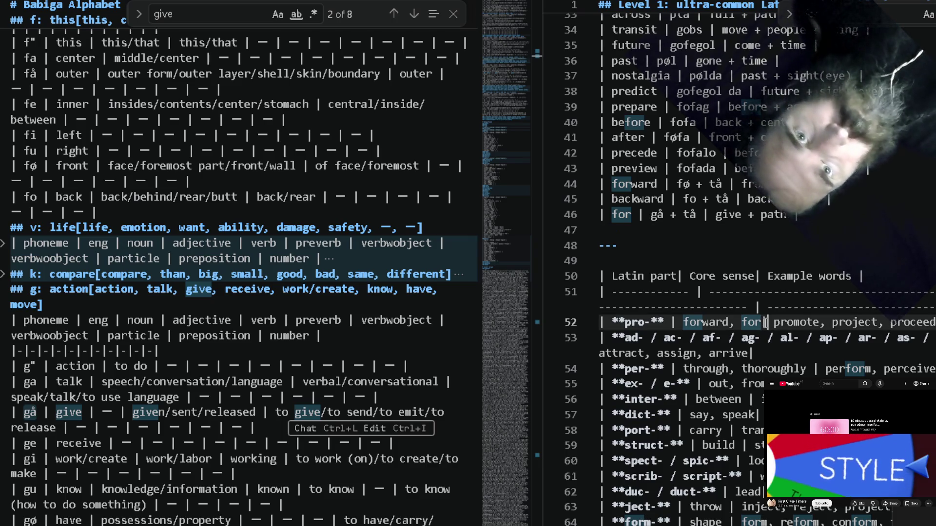
left_click_drag(683, 321, 765, 322)
left_click_drag(672, 323, 600, 322)
left_click(767, 322)
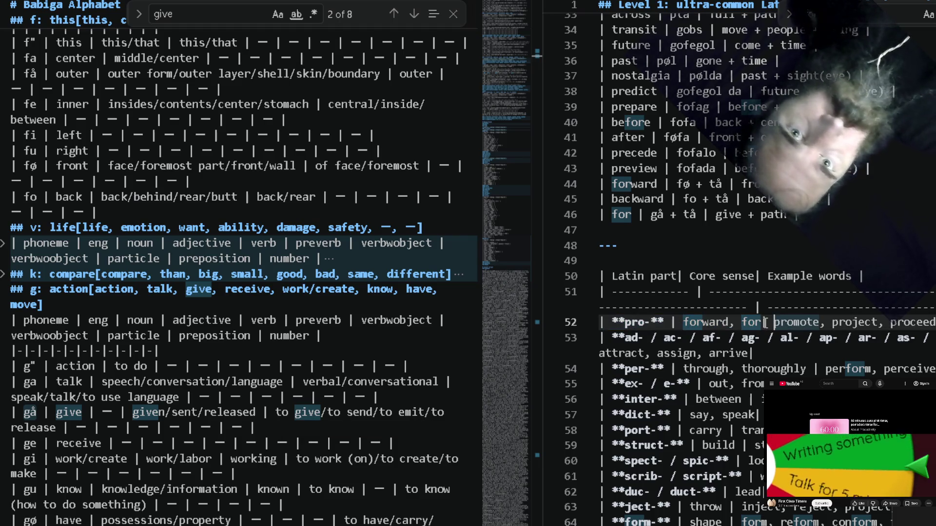
left_click(876, 264)
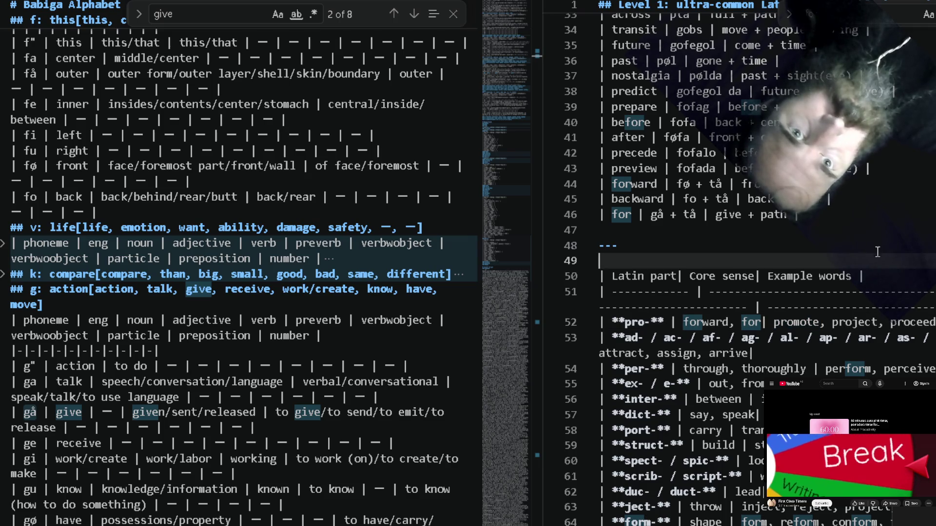
left_click(862, 229)
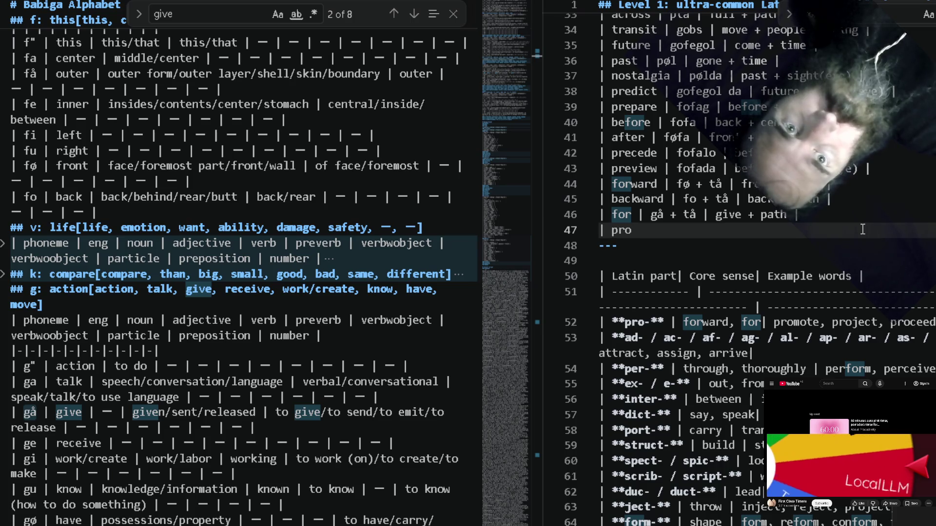
type("| pro")
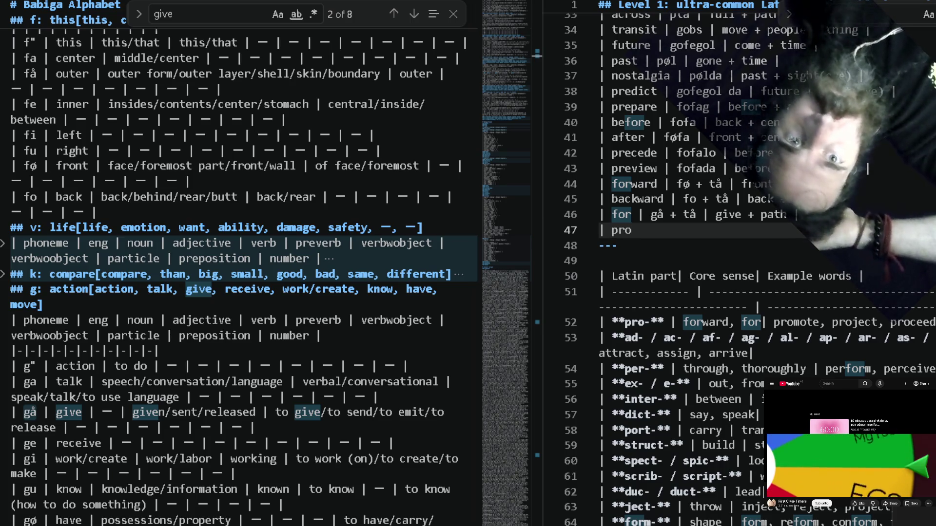
type("fessional |")
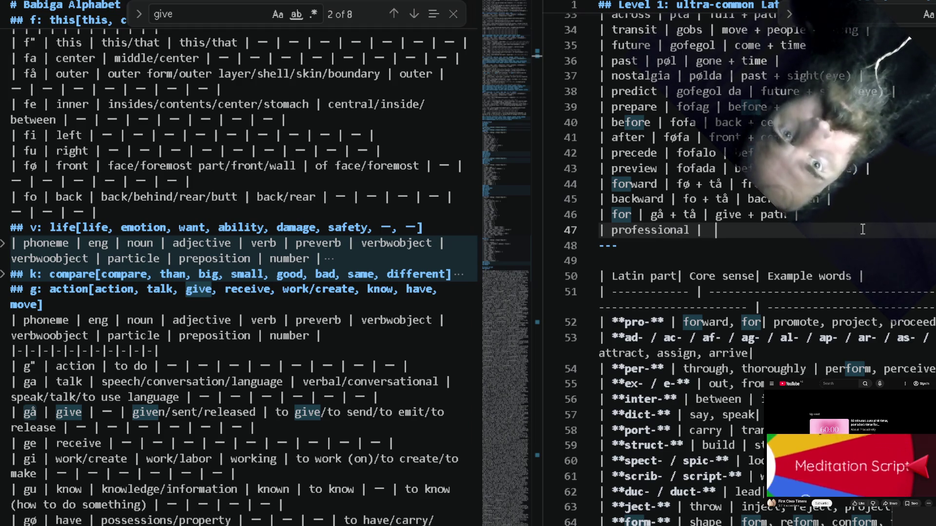
type("  |  |")
Add empty professional and positive rows, then start a search for 'eeling' in the left-hand notes.
key("Return")
type("| positive |")
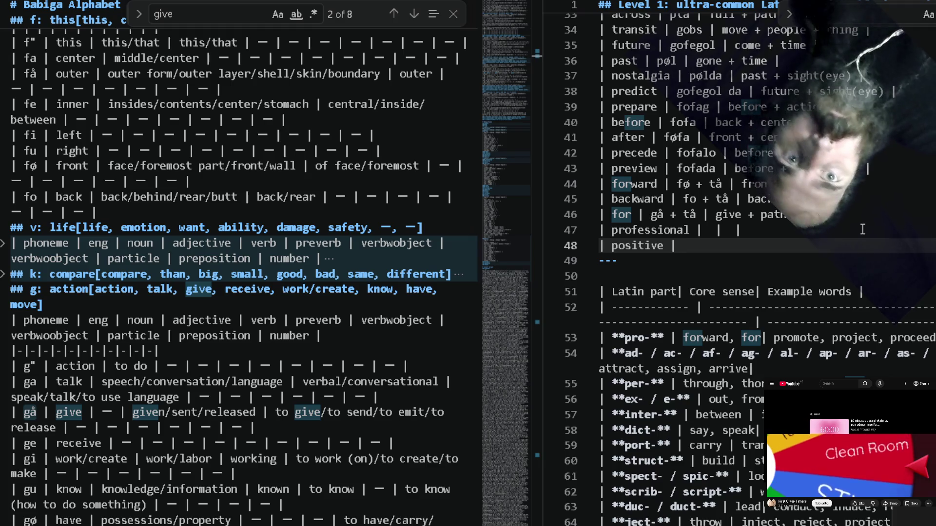
type("| |")
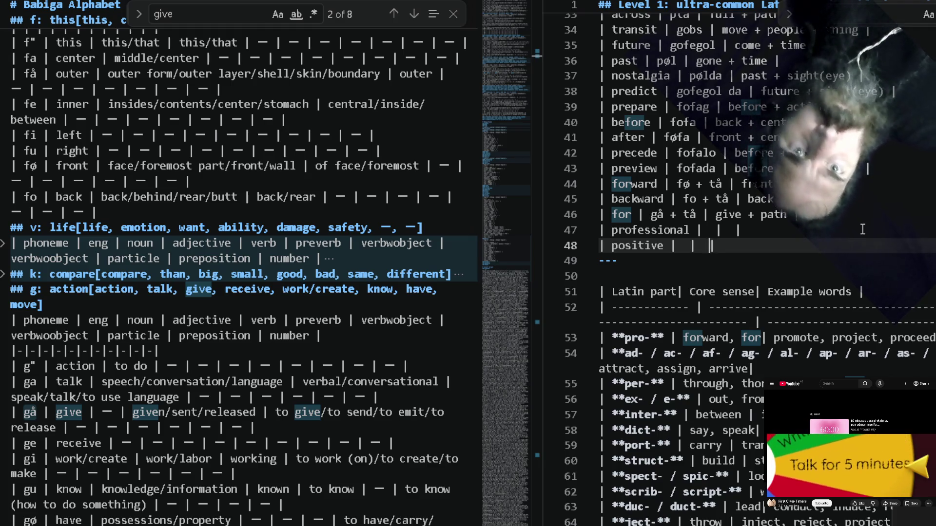
left_click(318, 243)
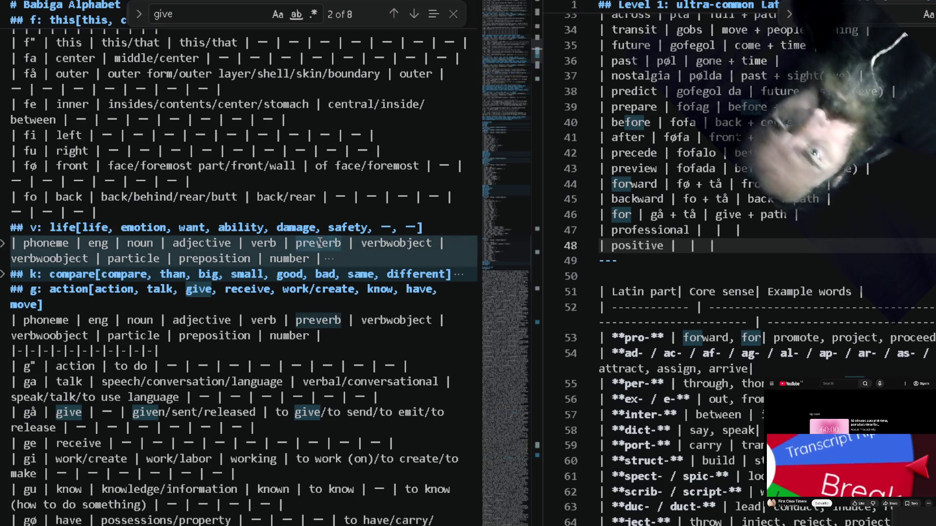
key("ctrl+f")
type("eeling")
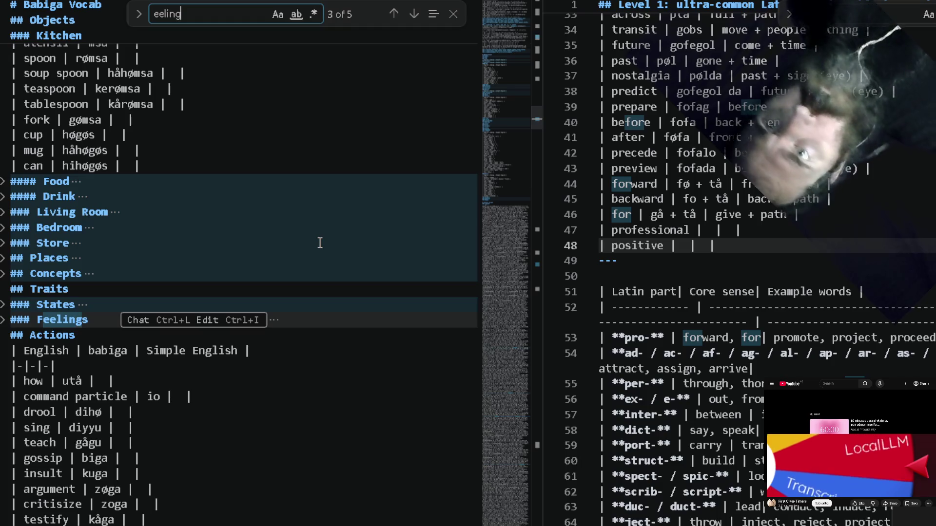
Unfold the Feelings section and its table, stepping through tired (våbo), horny and hungry rows.
mouse_move(4, 330)
left_click(2, 320)
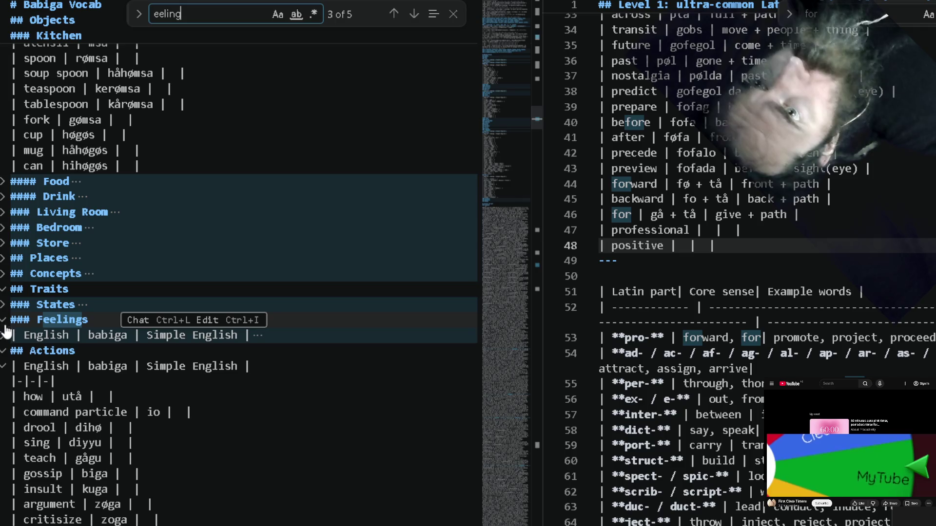
left_click(3, 336)
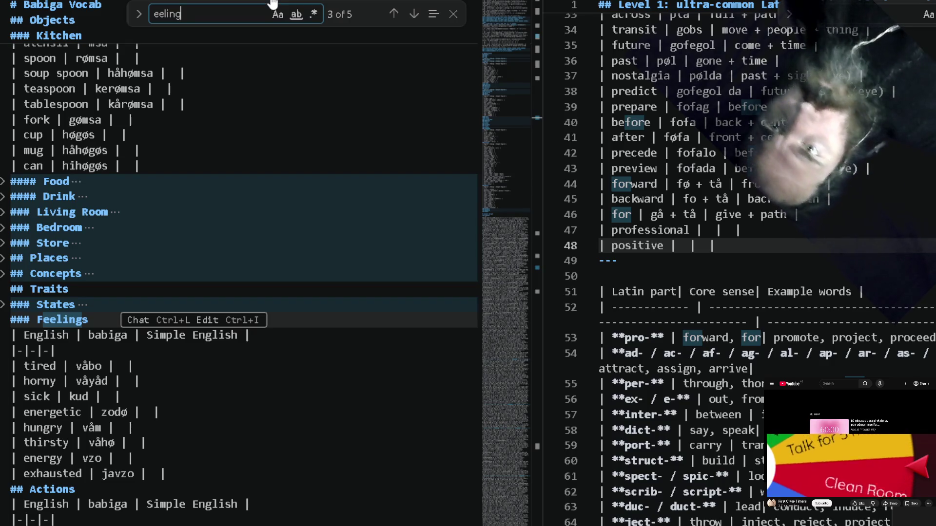
left_click(146, 382)
key("Up")
key("shift+Left")
key("shift+Left")
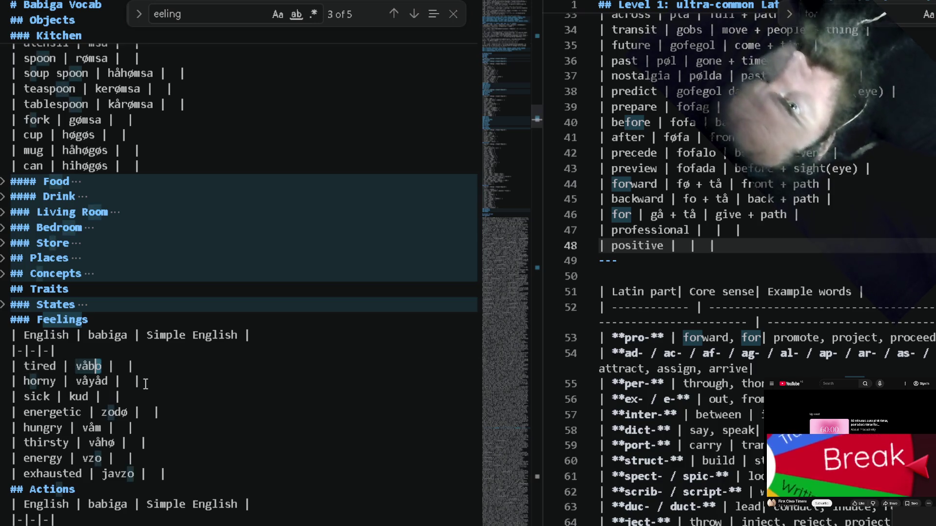
key("shift+Left")
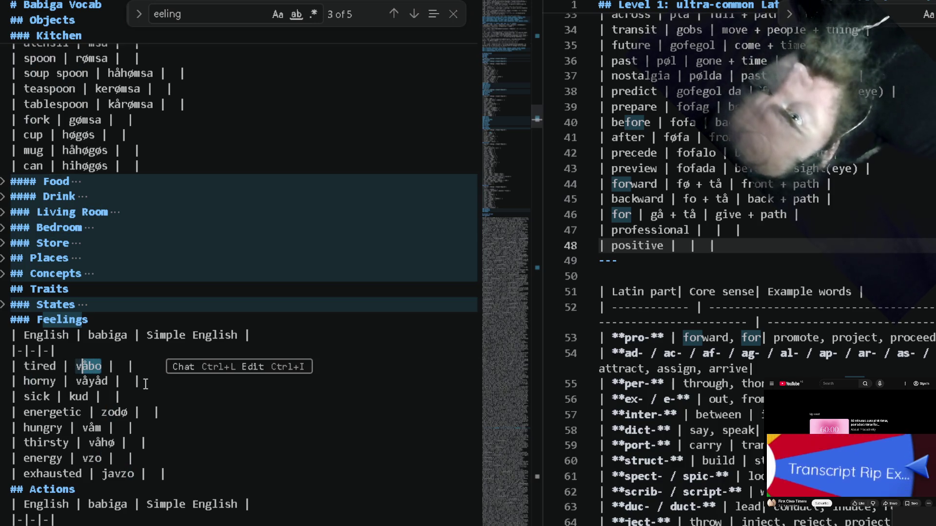
key("shift+Left")
key("Down")
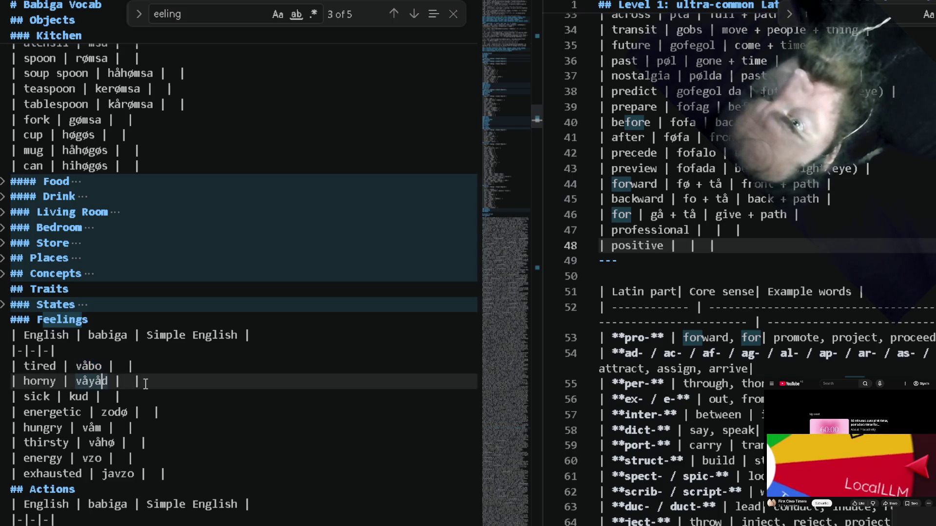
key("Up")
key("Down")
key("Down")
key("Down")
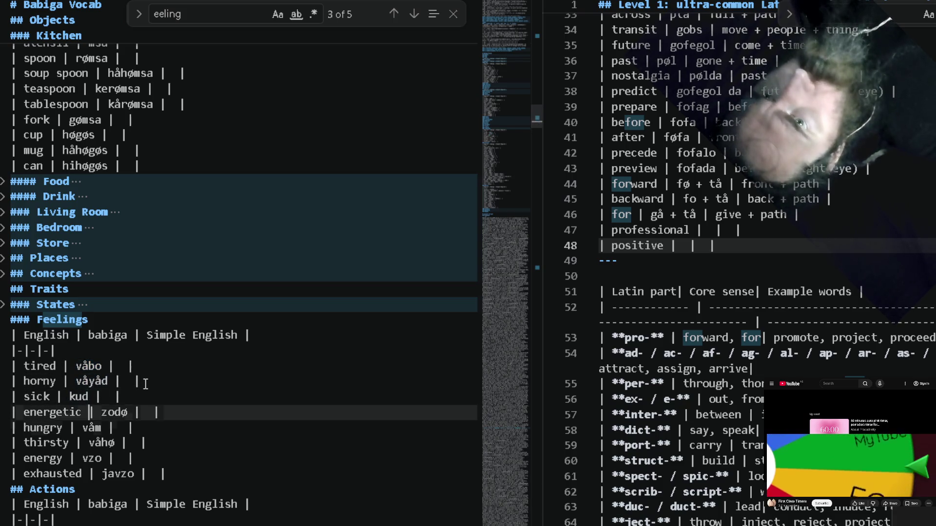
key("Down")
scroll(146, 384, "up", 5)
scroll(146, 383, "up", 5)
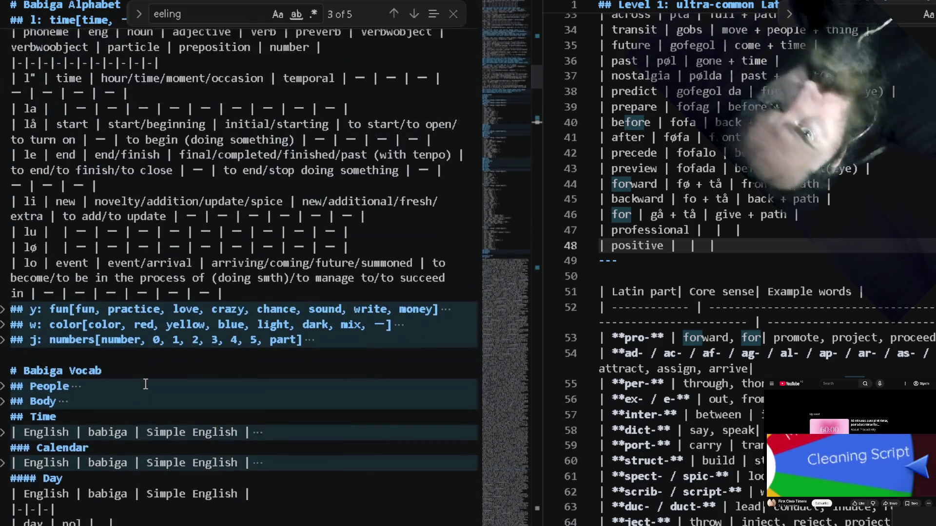
scroll(145, 383, "up", 5)
scroll(146, 385, "up", 3)
scroll(146, 384, "up", 3)
scroll(146, 384, "up", 1)
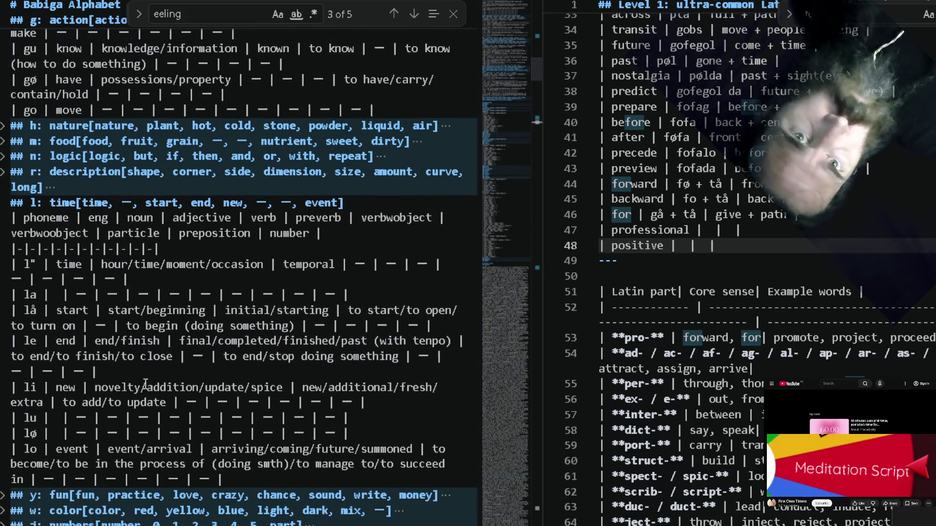
scroll(145, 384, "up", 4)
scroll(145, 384, "up", 1)
scroll(145, 384, "up", 1)
scroll(145, 384, "up", 1)
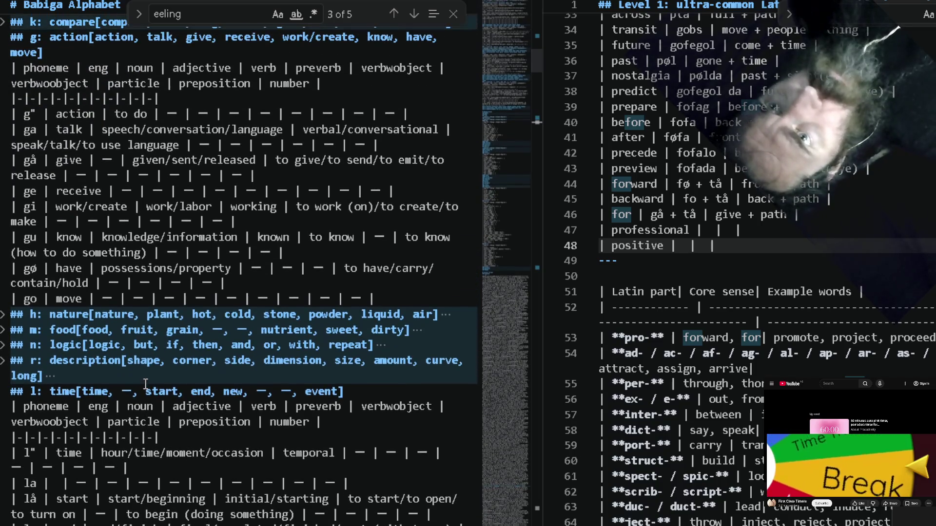
scroll(145, 384, "up", 2)
scroll(146, 384, "up", 1)
scroll(732, 184, "up", 5)
scroll(732, 185, "up", 2)
scroll(732, 187, "up", 1)
scroll(733, 187, "up", 1)
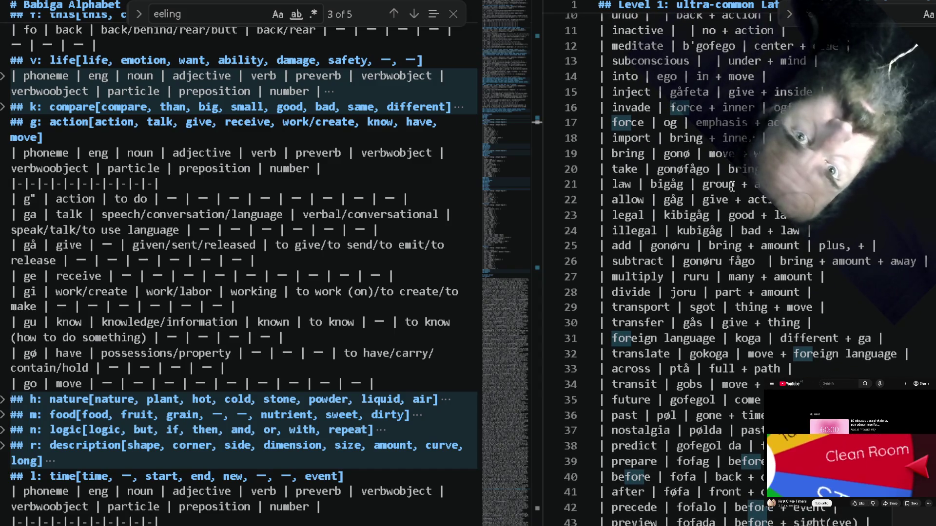
Complete the positive row as kis meaning good + thing, then move up to the professional row.
double_click(685, 218)
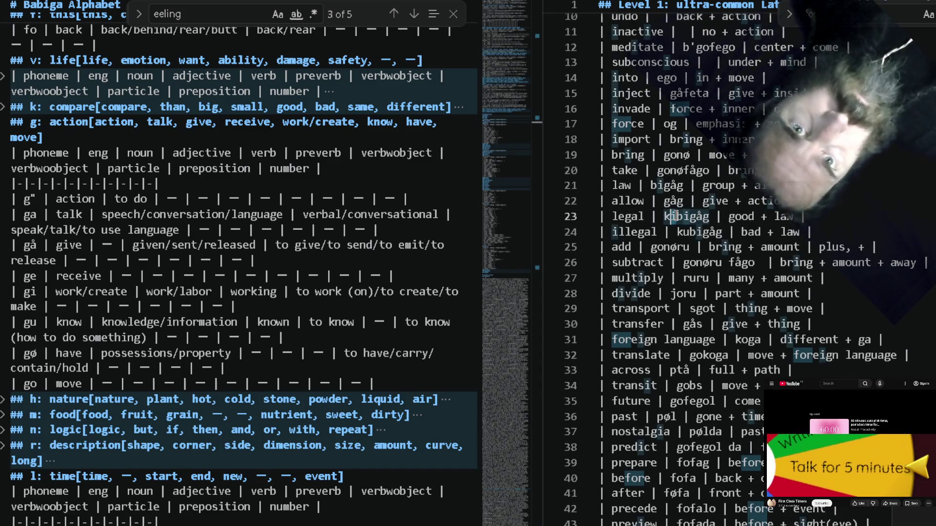
scroll(676, 216, "down", 1)
scroll(675, 215, "down", 6)
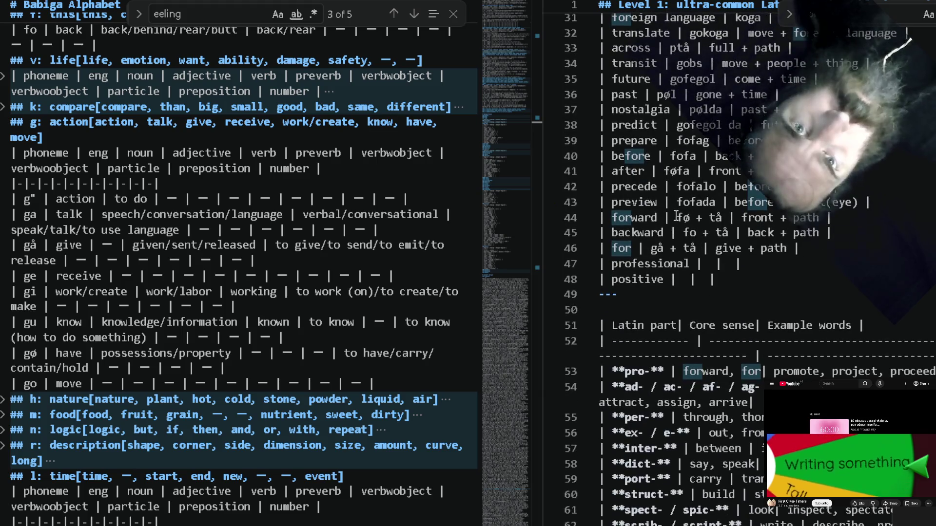
left_click(686, 281)
type("ki")
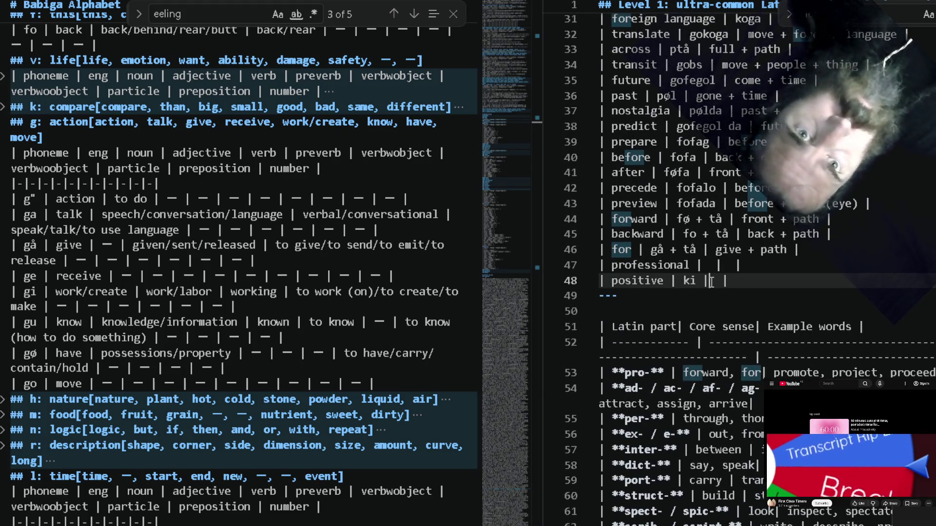
key("Right")
key("Right")
key("Right")
type("good")
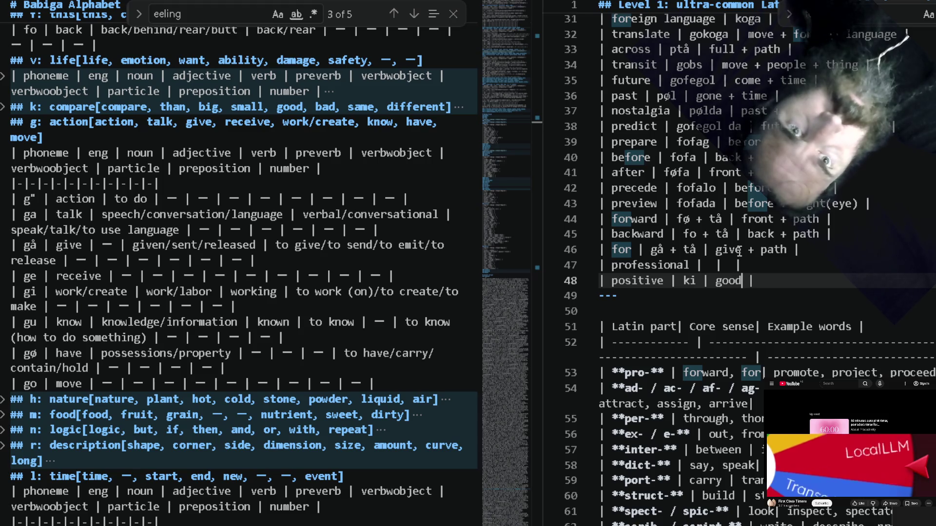
type(" +")
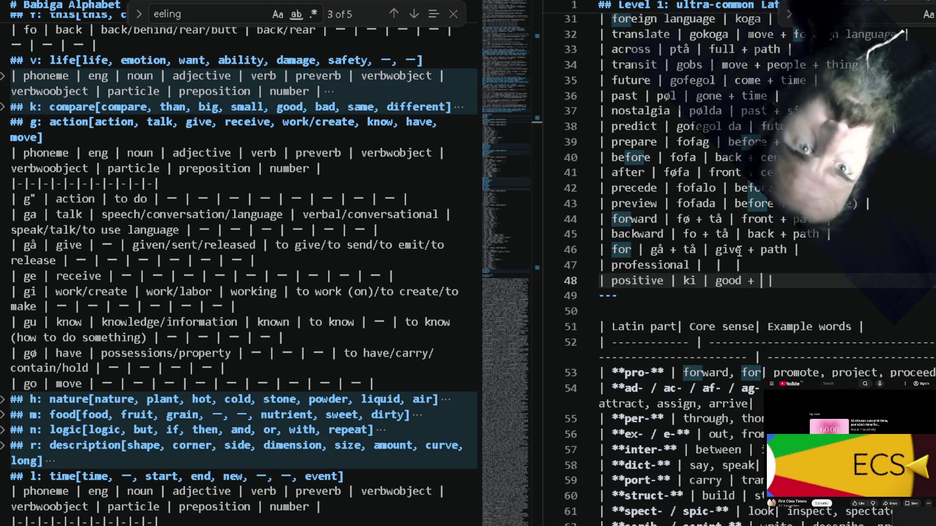
left_click(362, 219)
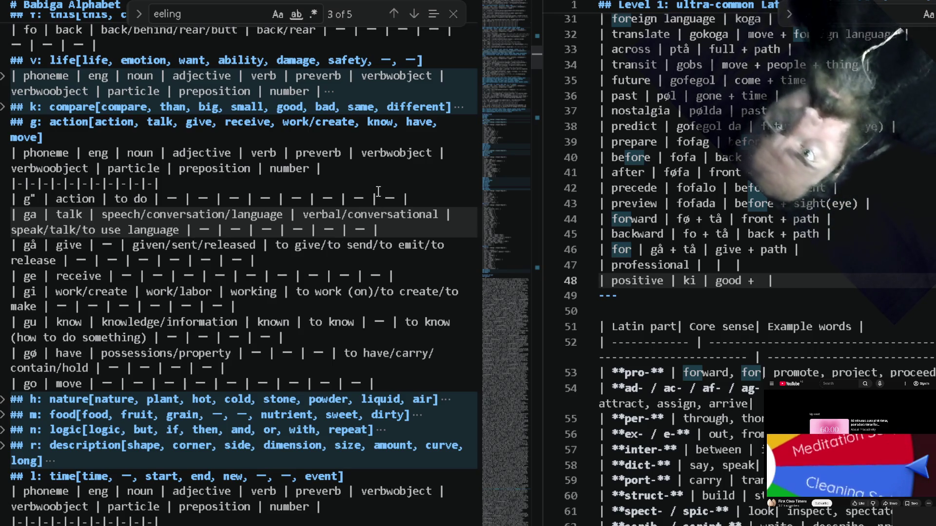
scroll(410, 227, "up", 2)
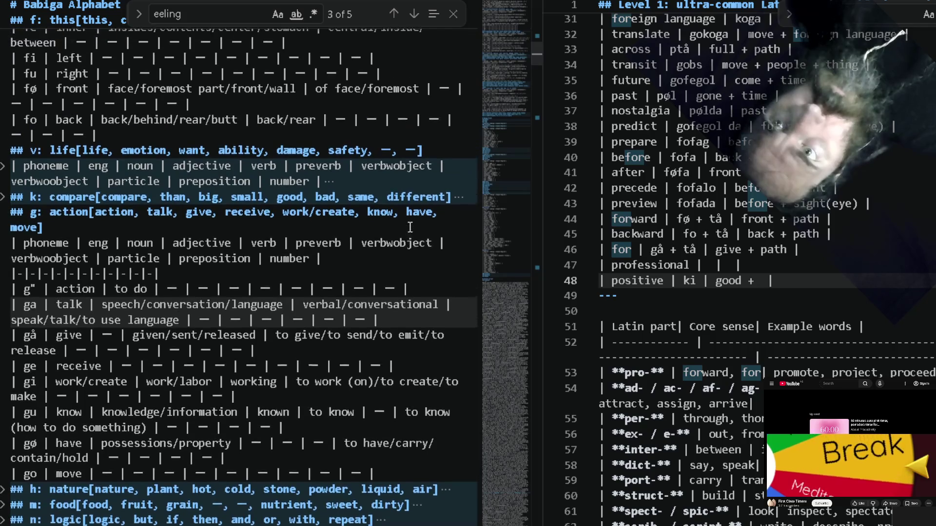
scroll(410, 227, "up", 2)
scroll(409, 227, "up", 2)
scroll(410, 228, "up", 3)
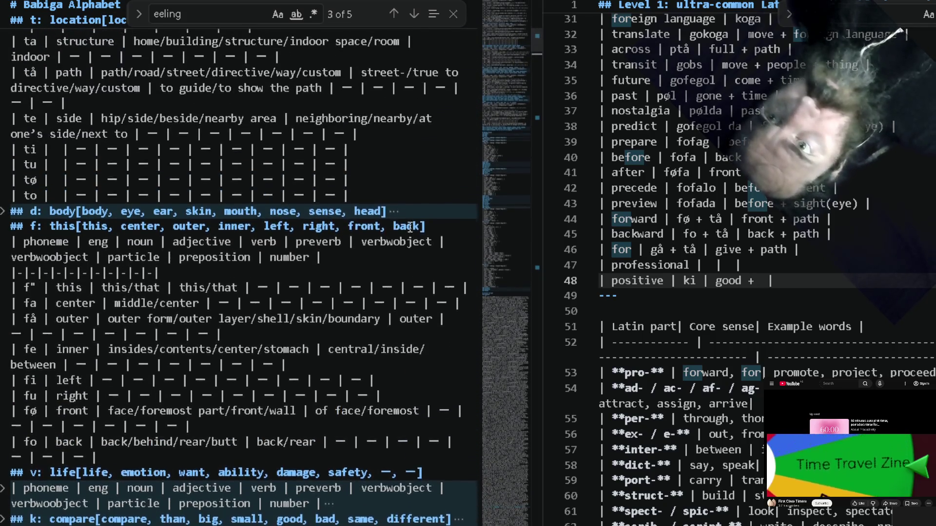
scroll(410, 228, "up", 4)
scroll(410, 227, "up", 3)
scroll(410, 227, "up", 4)
scroll(411, 227, "up", 2)
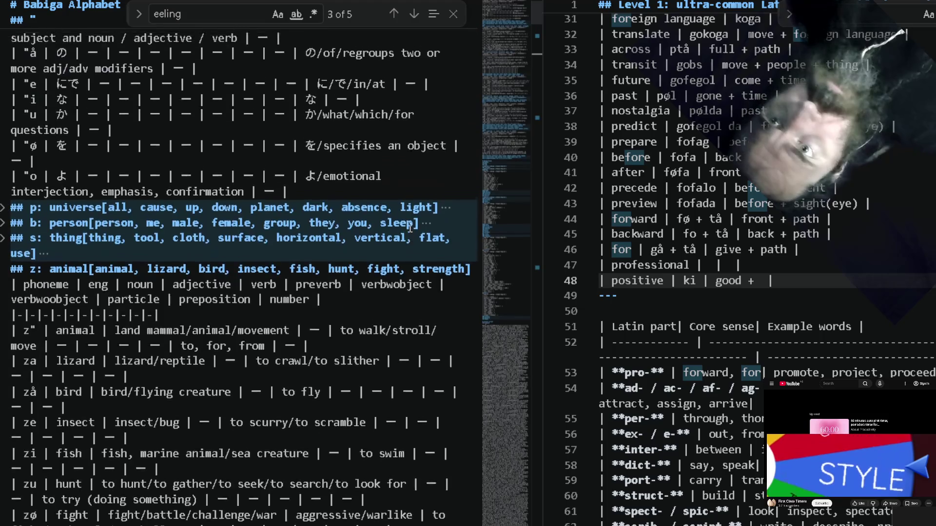
scroll(410, 227, "up", 2)
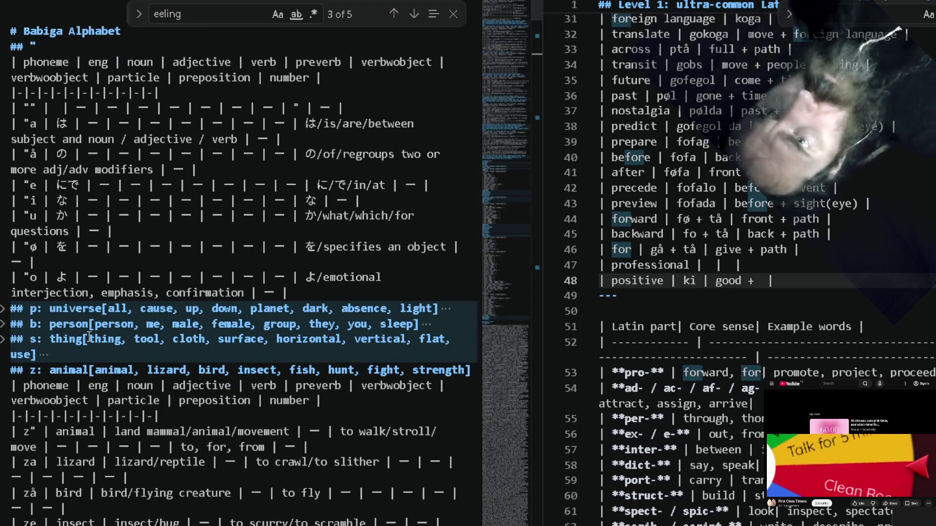
type("s")
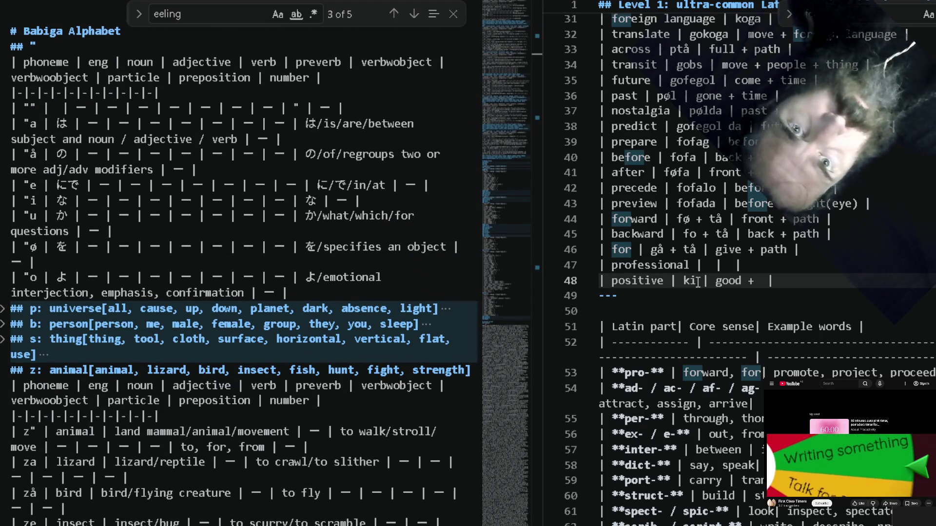
left_click(766, 282)
type("thing")
key("Up")
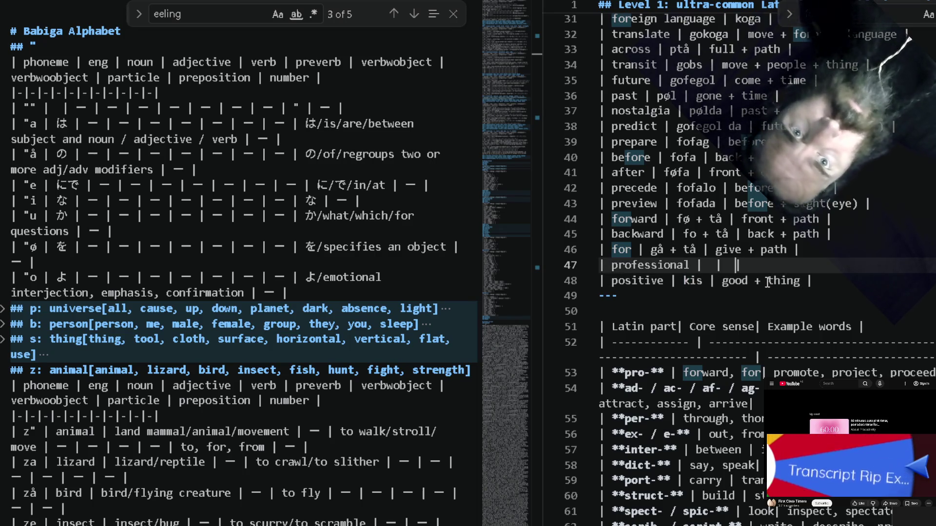
key("Left")
key("Left")
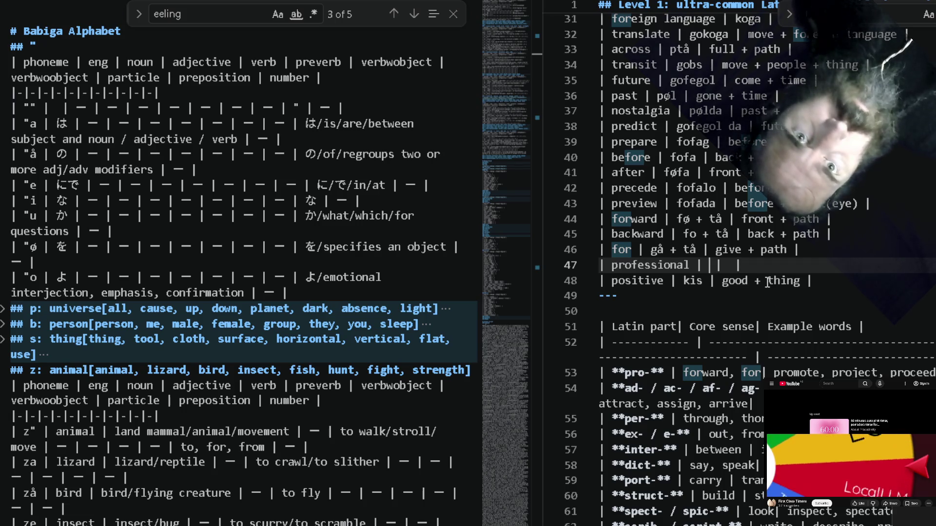
Search the notes around the Professions heading and begin the professional row's meaning with 'high +'.
left_click(410, 233)
key("ctrl+f")
type("skill")
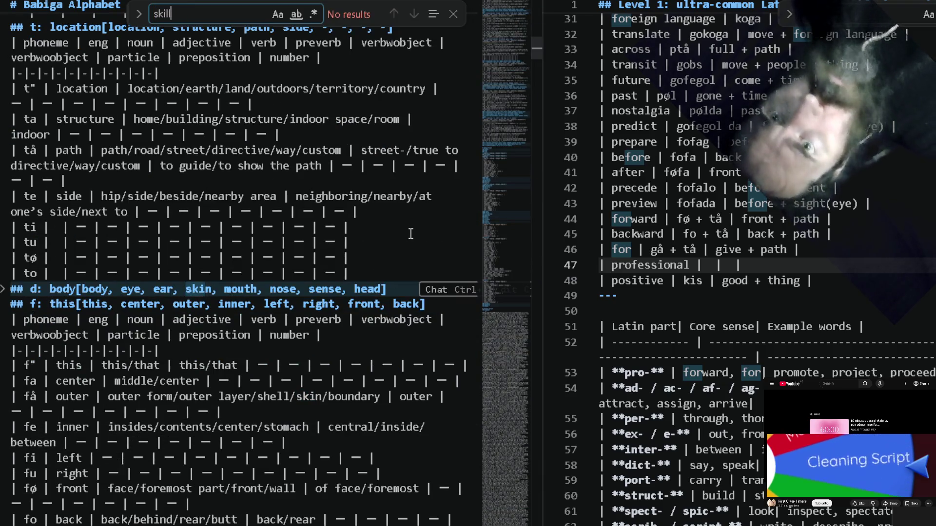
key("BackSpace")
key("BackSpace")
key("BackSpace")
scroll(287, 377, "down", 10)
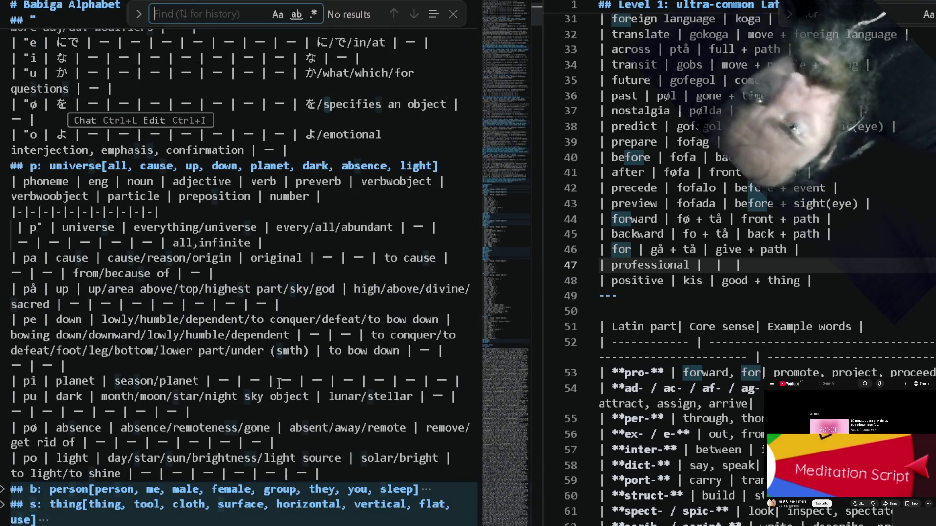
scroll(287, 378, "down", 6)
scroll(285, 392, "down", 6)
scroll(280, 414, "down", 3)
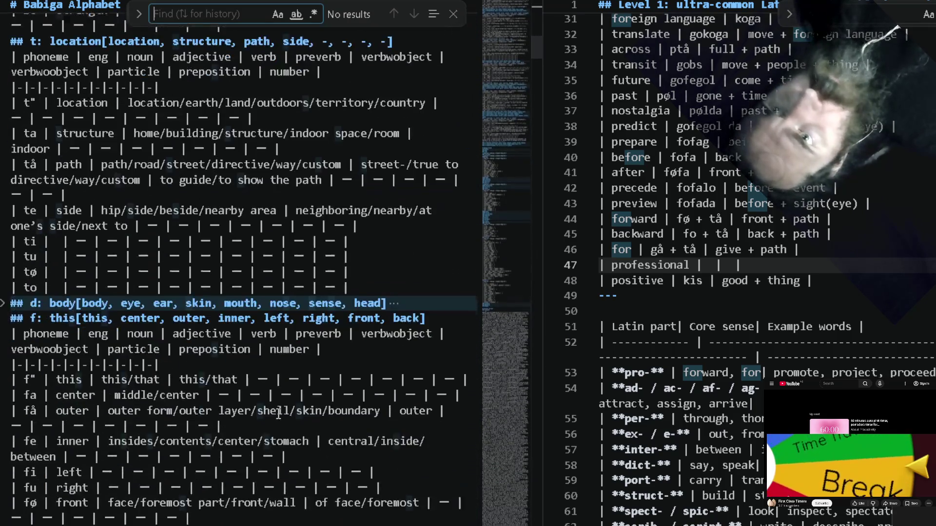
scroll(280, 414, "down", 6)
scroll(271, 439, "down", 1)
scroll(260, 475, "down", 4)
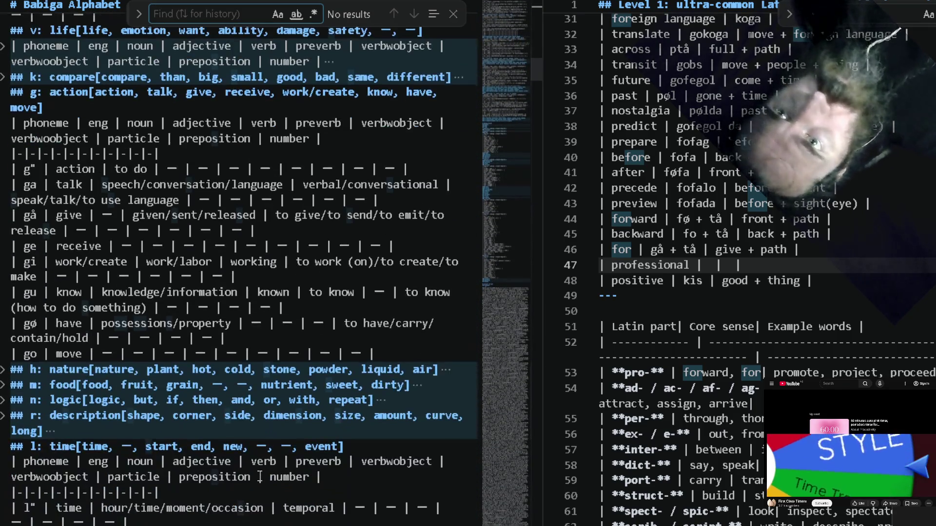
scroll(260, 475, "down", 8)
scroll(267, 454, "down", 2)
type("p")
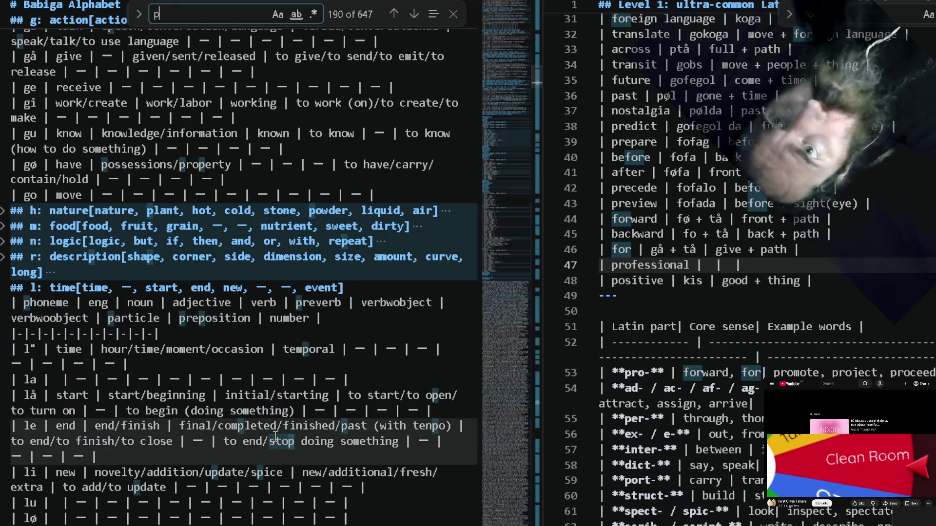
type("rofessiona")
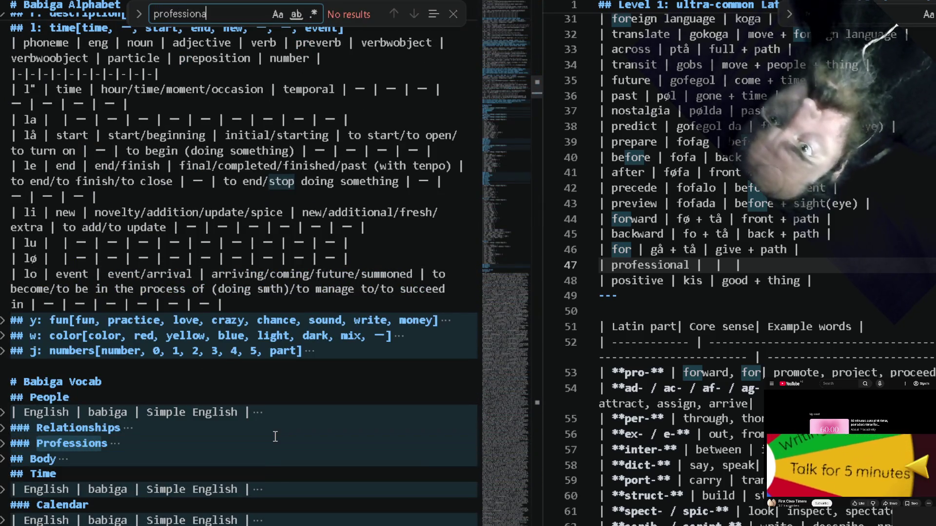
left_click(275, 436)
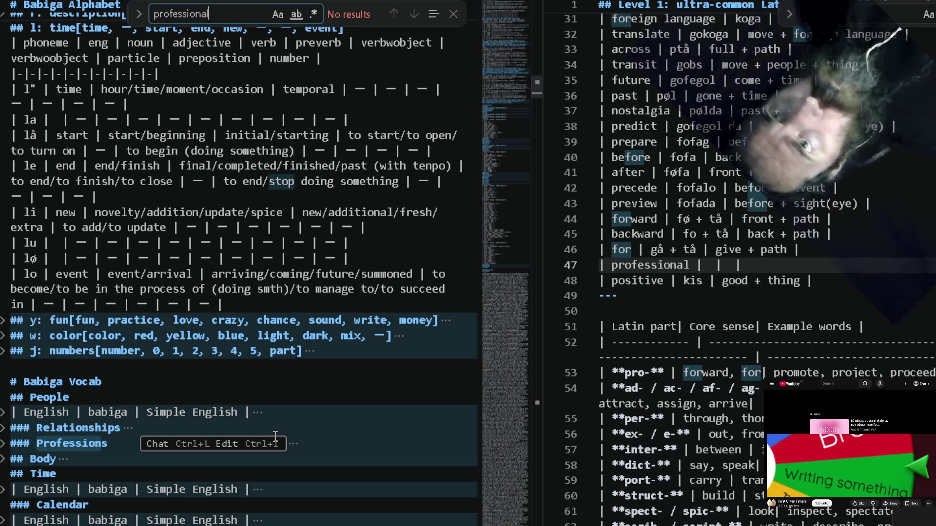
key("BackSpace")
key("BackSpace")
key("BackSpace")
key("BackSpace")
key("BackSpace")
key("BackSpace")
key("BackSpace")
key("BackSpace")
key("BackSpace")
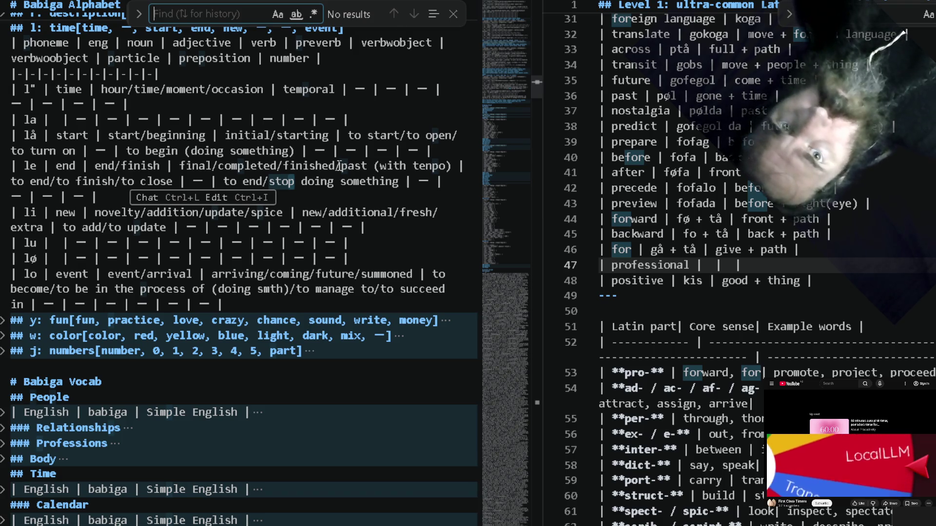
left_click(767, 284)
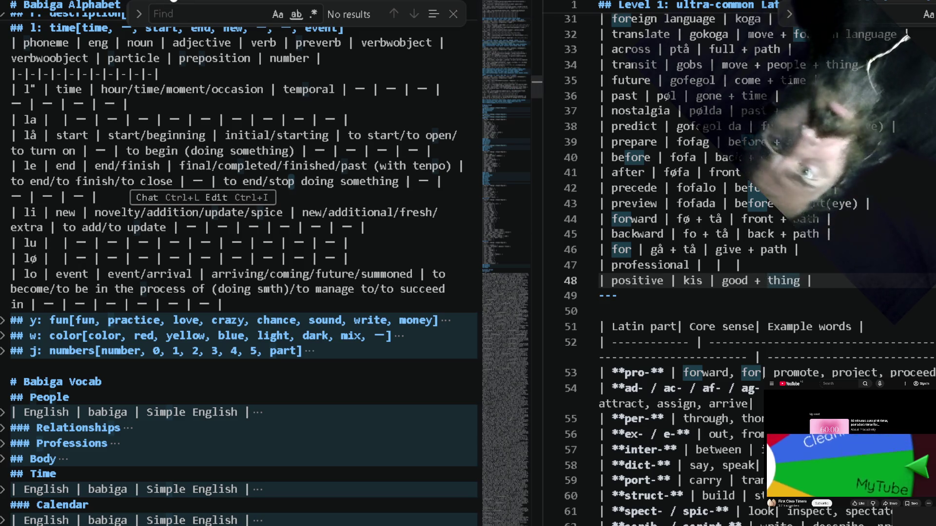
left_click(181, 9)
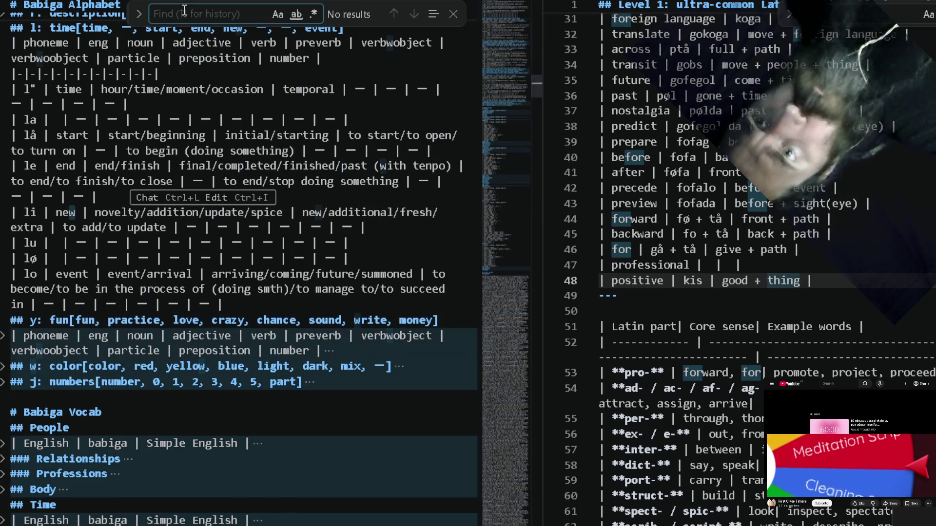
left_click(192, 258)
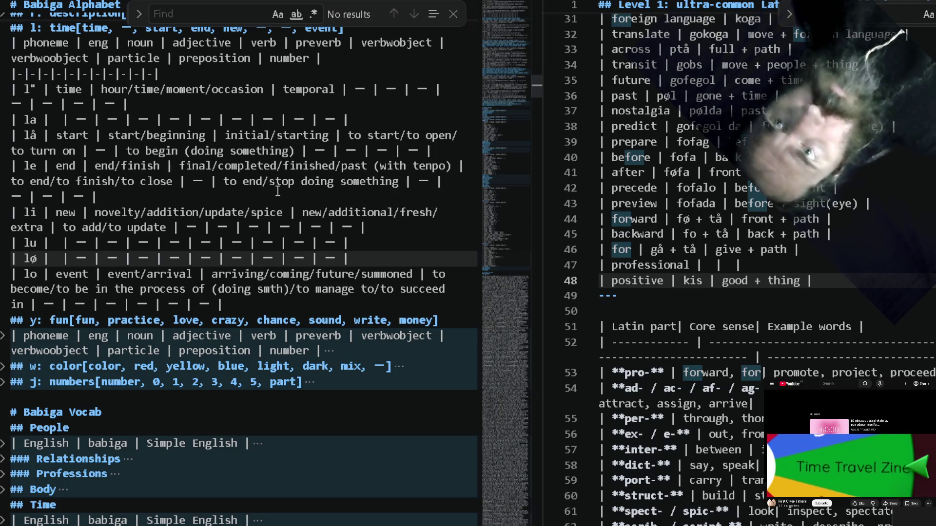
scroll(278, 191, "up", 5)
scroll(278, 192, "up", 5)
scroll(277, 190, "up", 5)
scroll(277, 189, "up", 5)
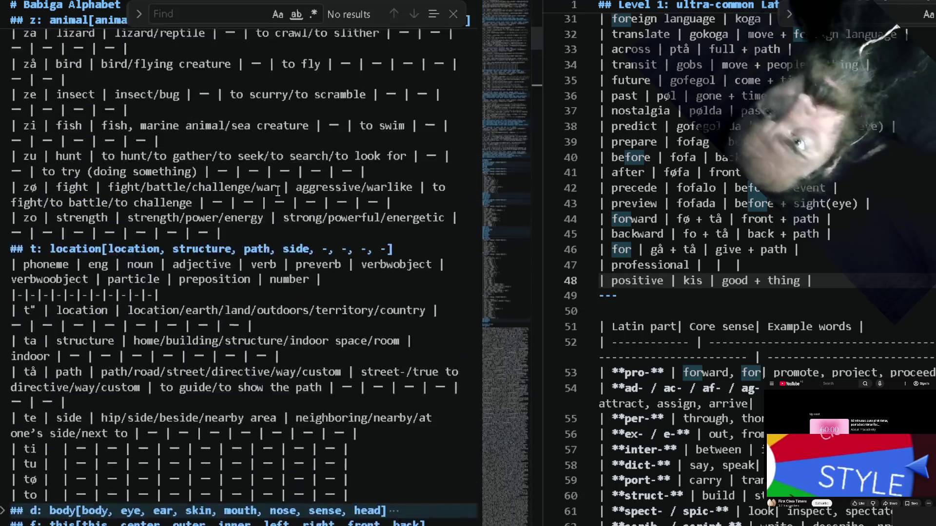
scroll(277, 190, "up", 5)
scroll(278, 192, "up", 5)
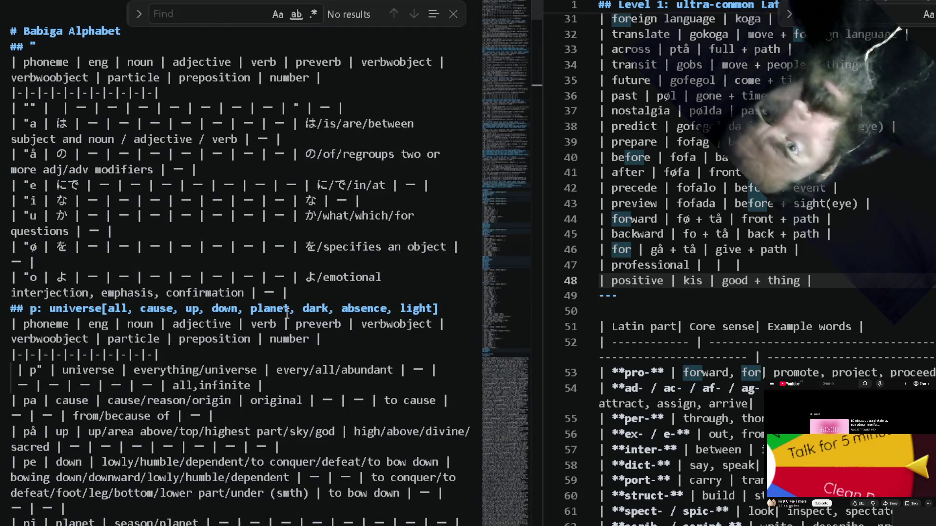
left_click(729, 264)
type("gh +")
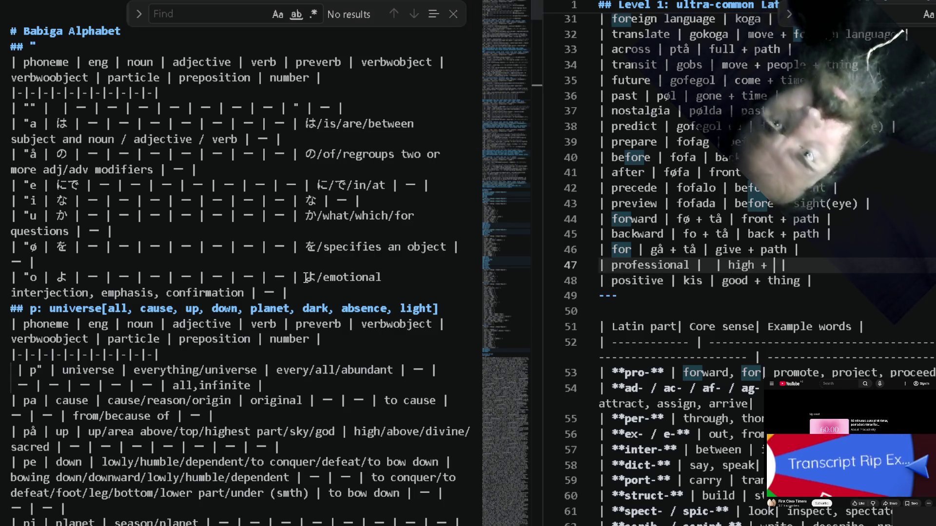
Fold all notes sections, then unfold Babiga Vocab, People and Professions to reach the worker | gib row.
double_click(309, 277)
key("ctrl+f")
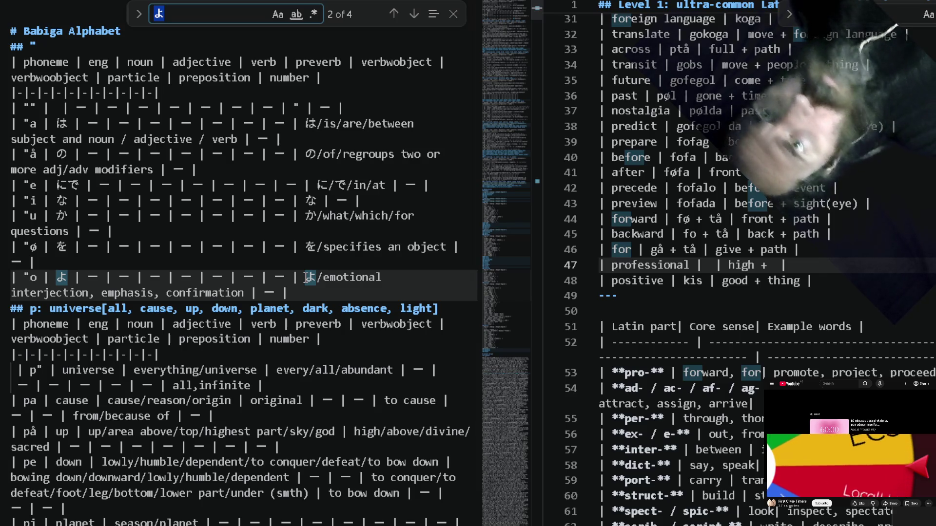
left_click(279, 251)
key("ctrl+a")
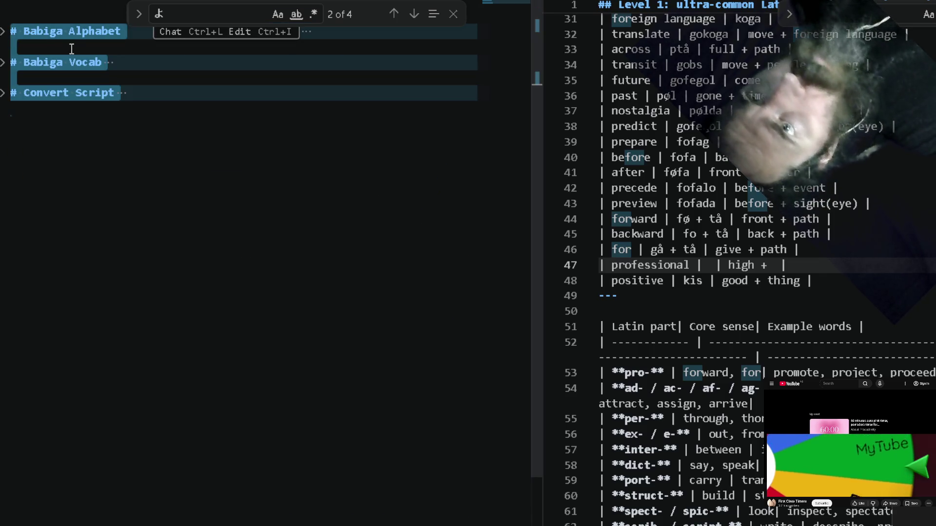
left_click(3, 62)
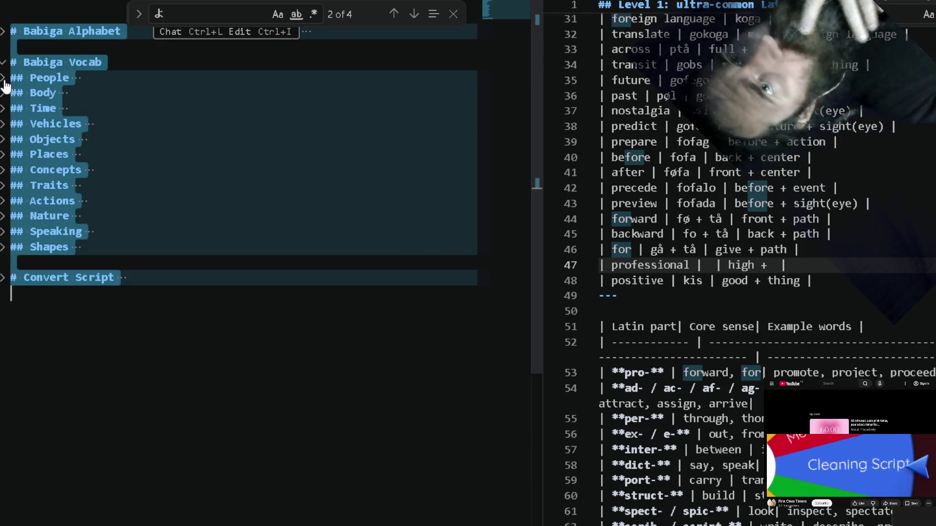
left_click(3, 77)
left_click(4, 93)
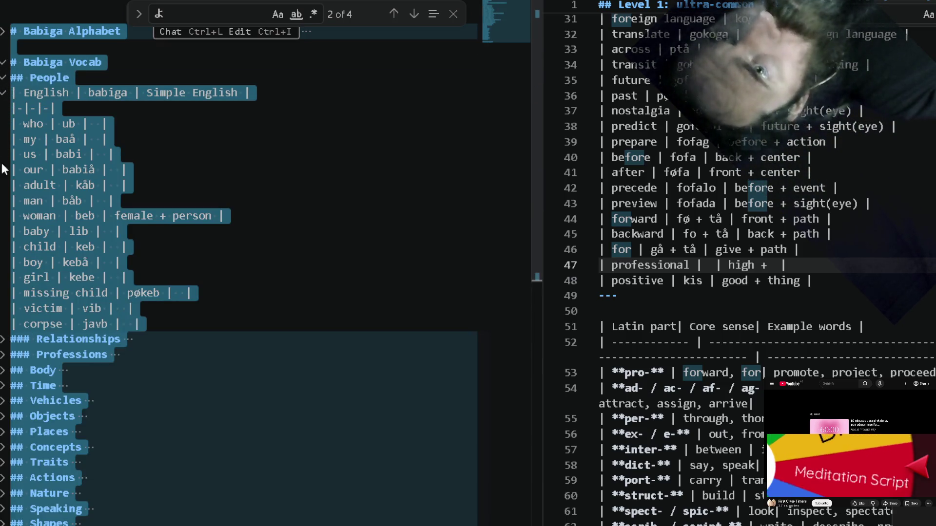
left_click(4, 355)
left_click(88, 401)
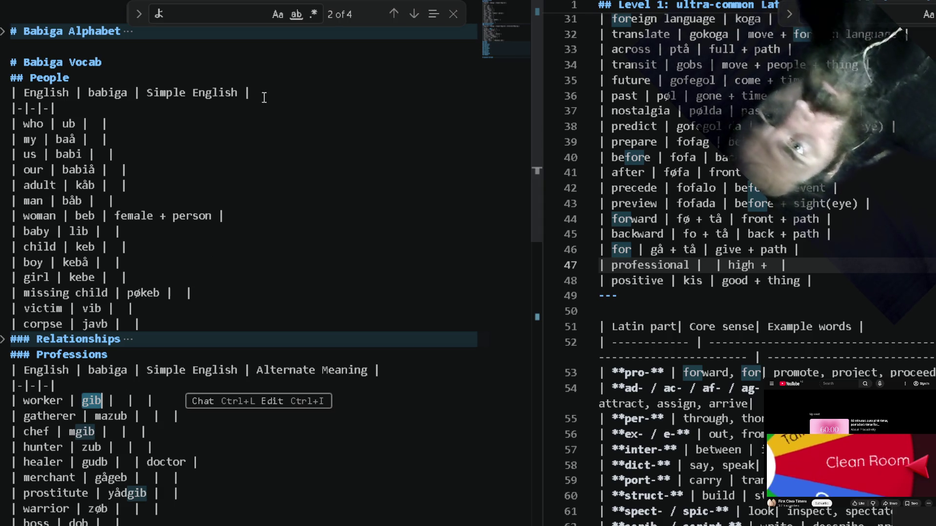
Search the notes for 'gi' from the top and step through its matches.
left_click(242, 15)
type("gib")
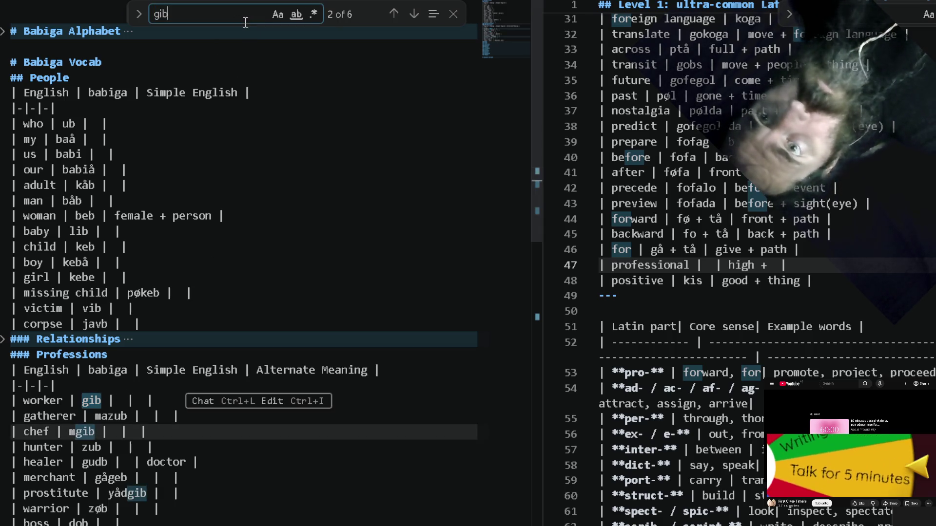
key("BackSpace")
left_click(321, 266)
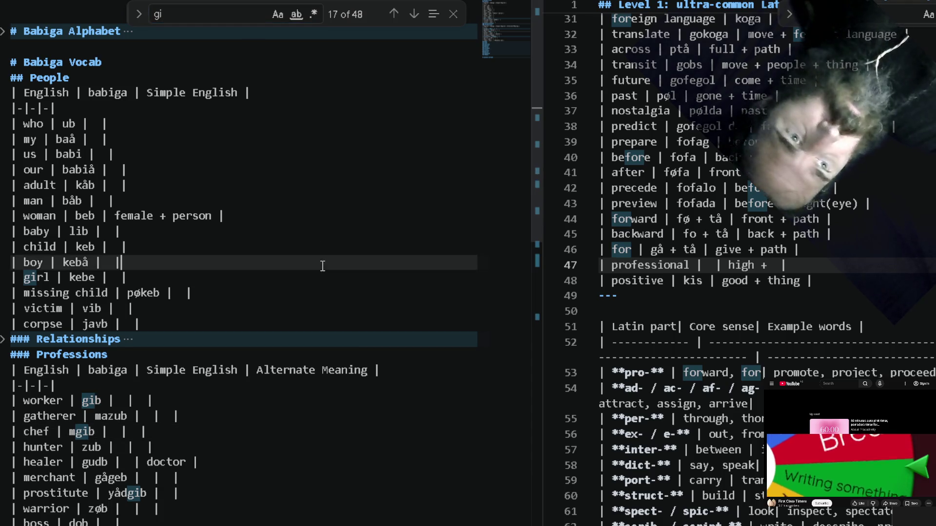
key("ctrl+Home")
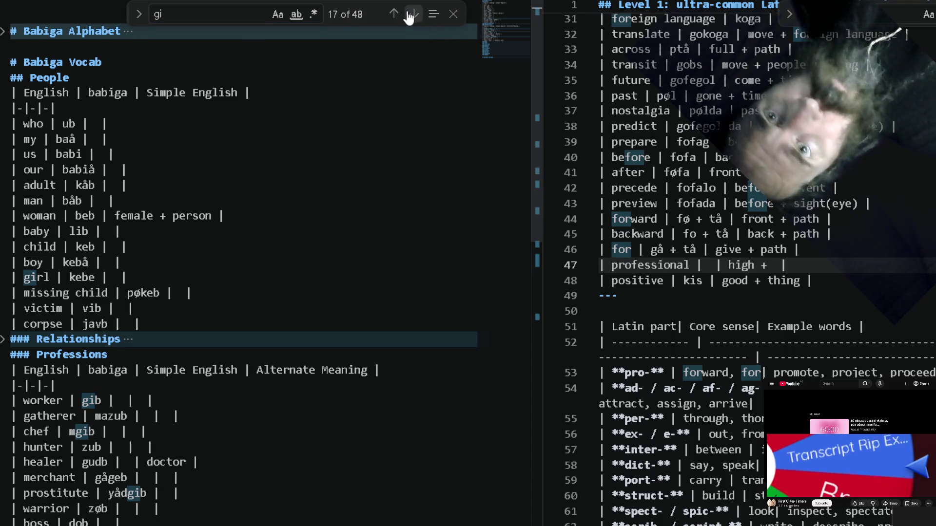
left_click(414, 14)
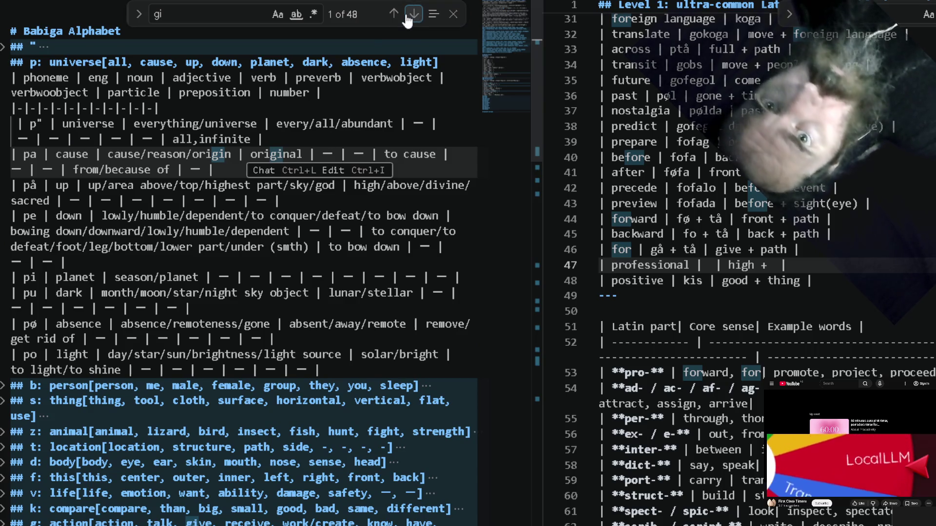
left_click(410, 16)
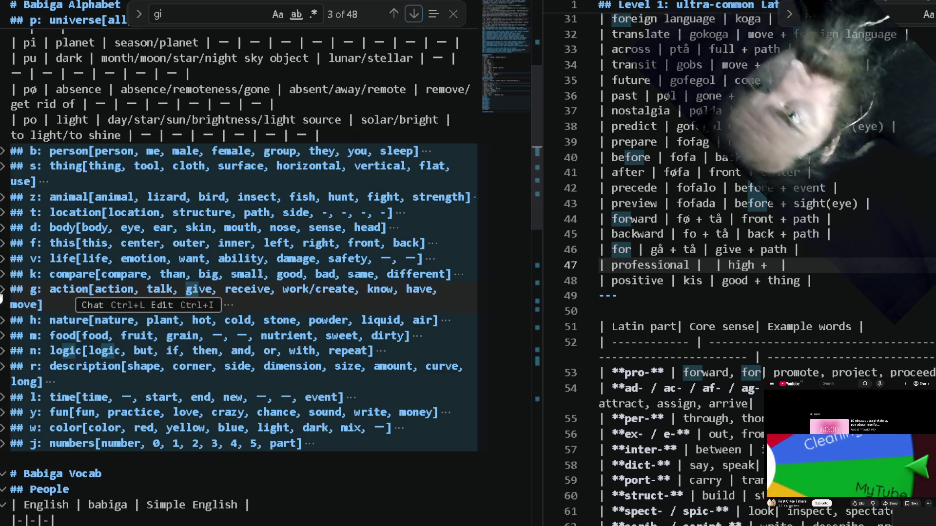
Unfold the g: action phoneme table showing gi as work/create, then return to extend the search to 'gib'.
left_click(2, 291)
left_click(4, 320)
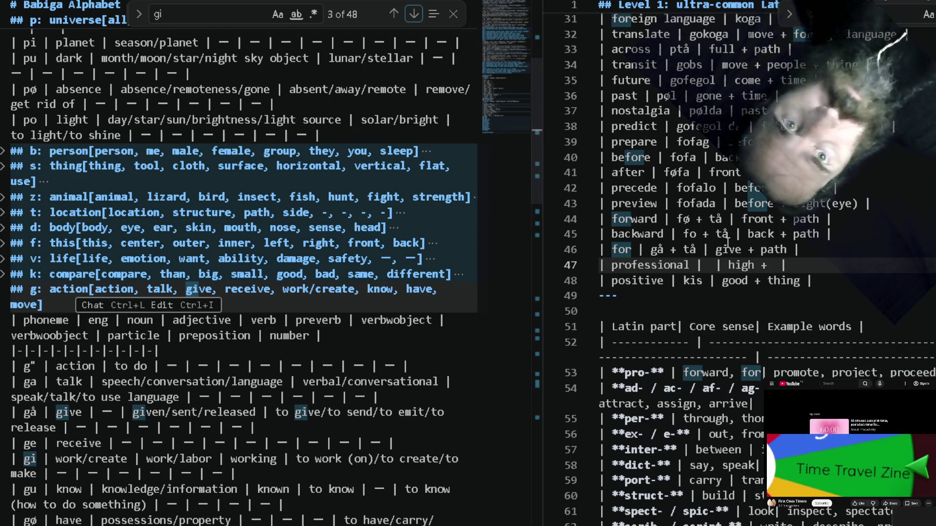
left_click(363, 401)
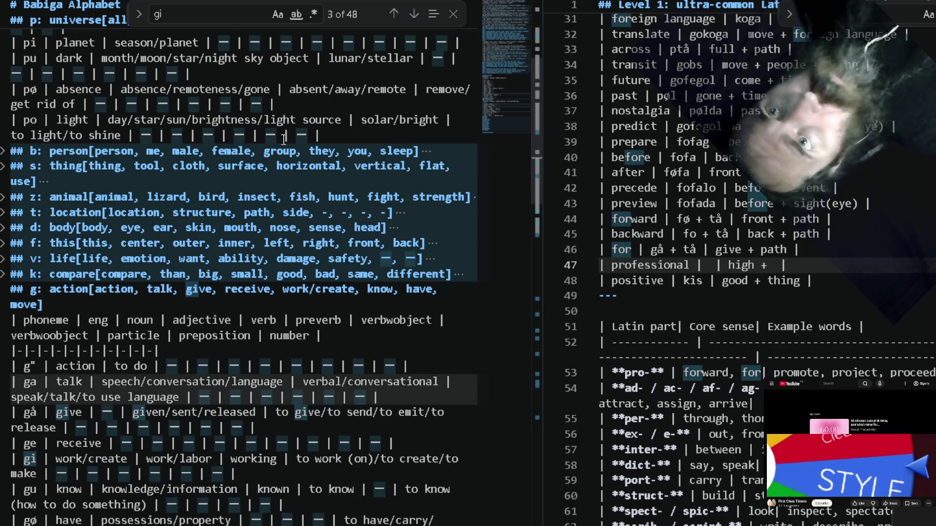
left_click(218, 17)
type("b")
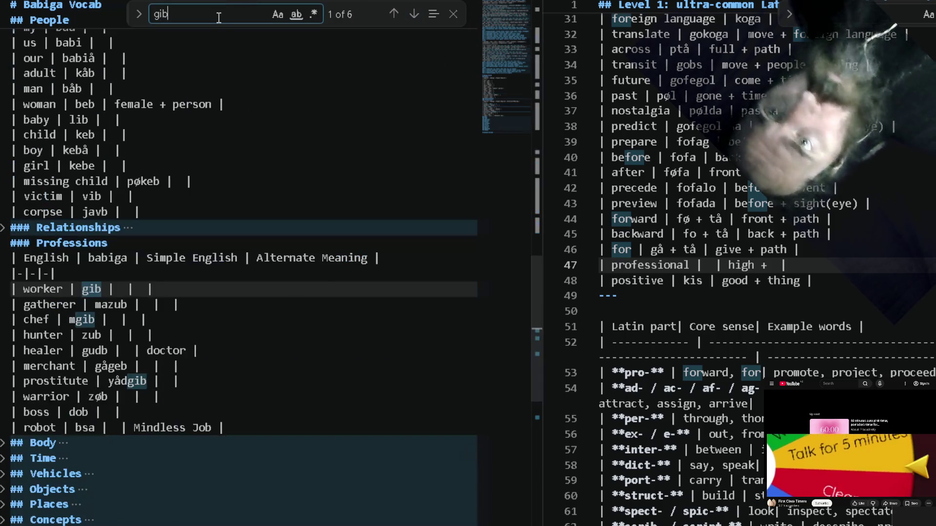
Fill worker's cells with 'work + person' and 'employee', and professional's with 'high + worker' and 'gib'.
left_click(139, 287)
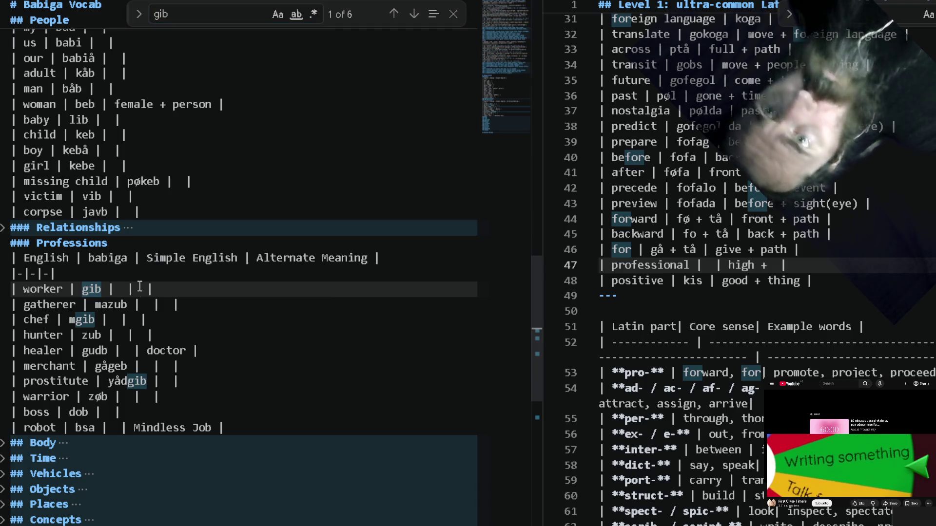
type("work ")
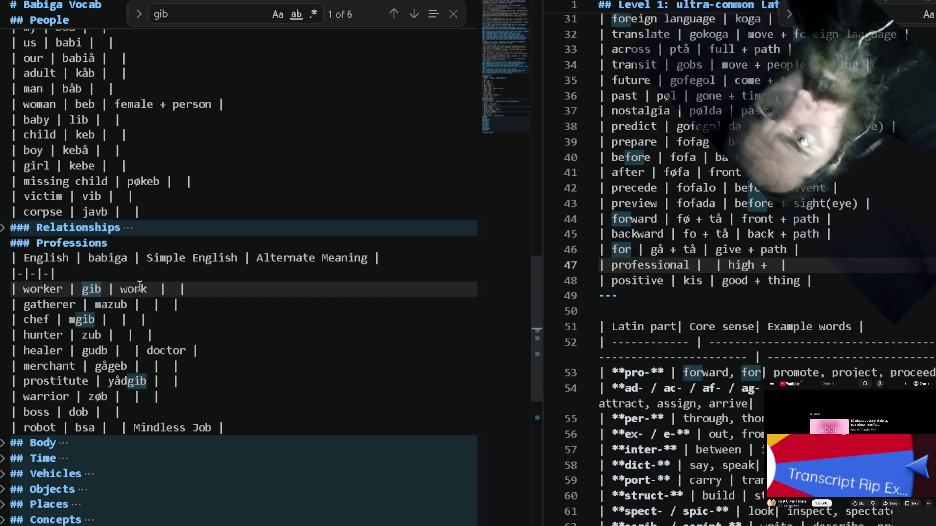
type("+ |")
type("on ")
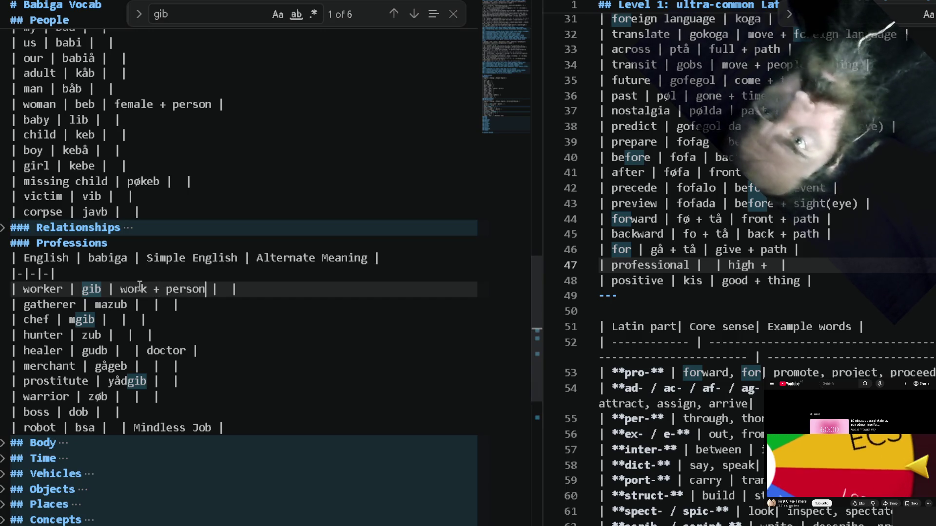
type("mployee")
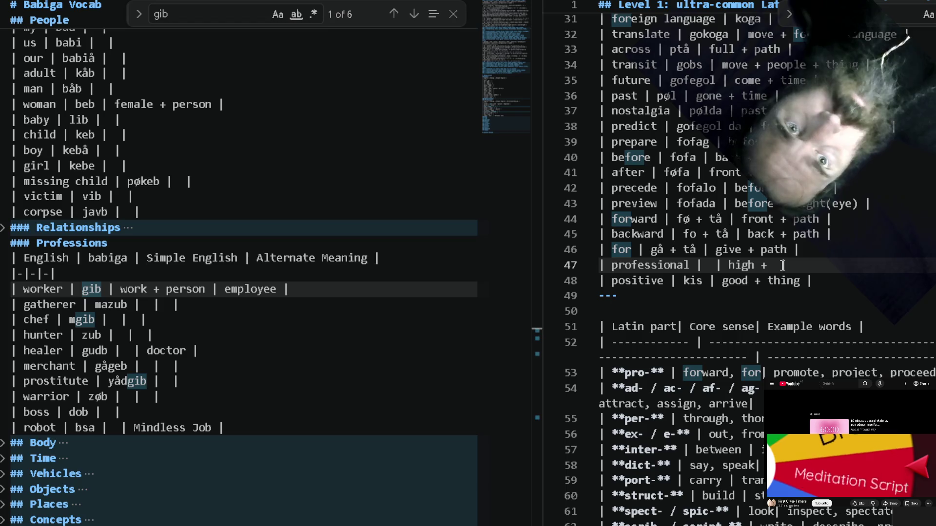
type("w")
type("orker |")
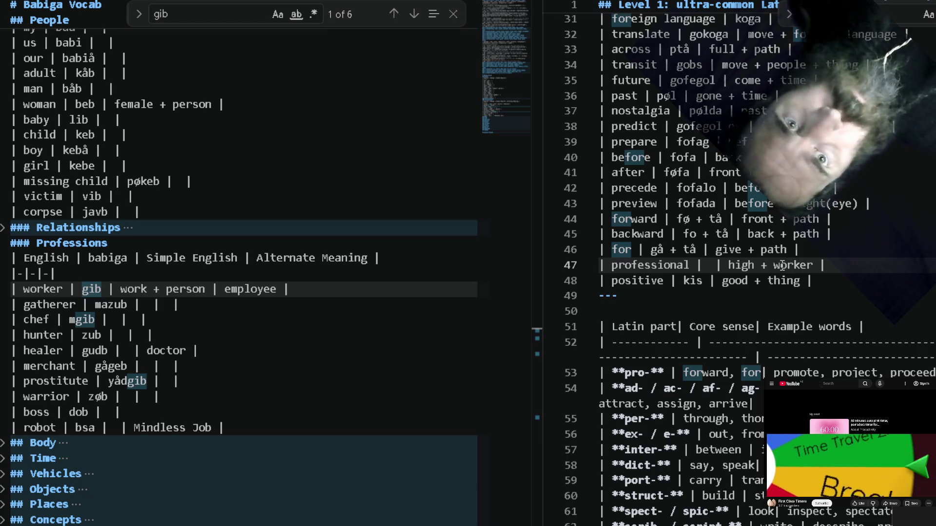
left_click(715, 265)
type("gib")
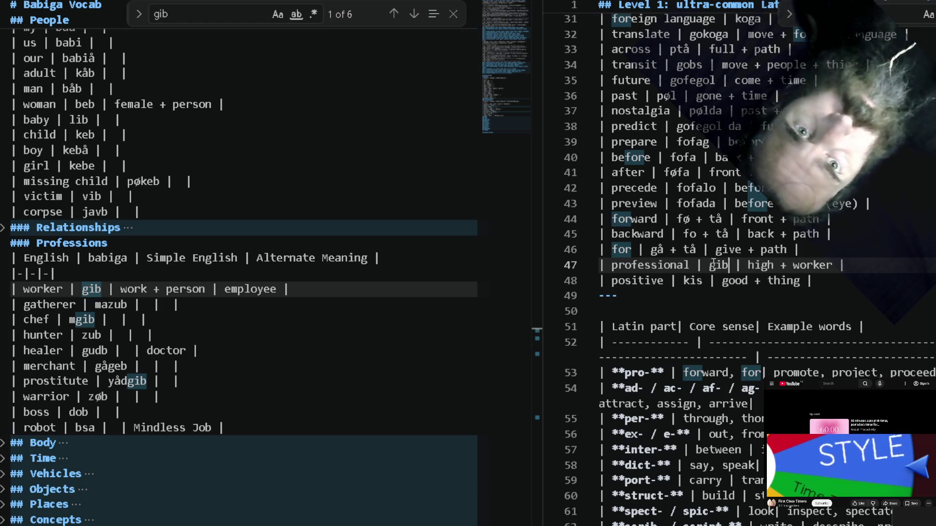
scroll(189, 169, "up", 2)
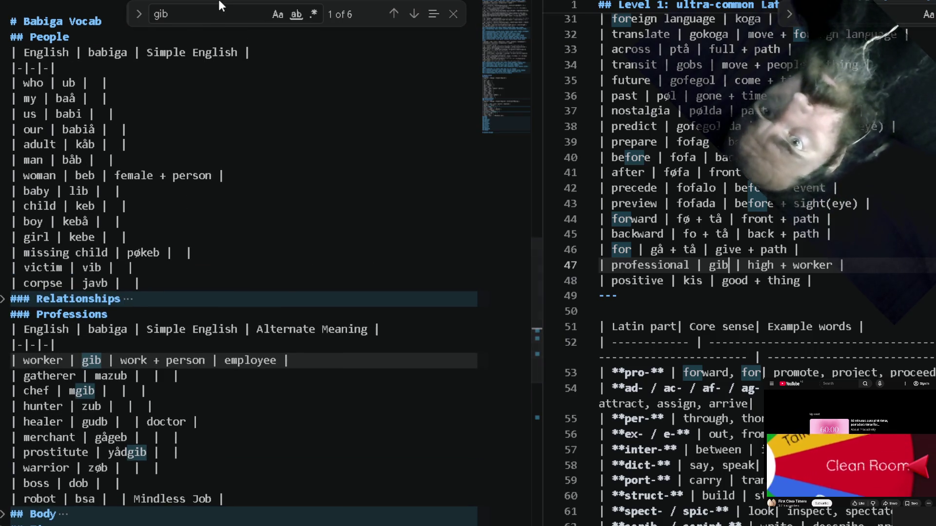
left_click(221, 10)
Find 'på' via a search for 'high' and paste it before 'gib', making professional 'pågib'.
key("ctrl+a")
type("high")
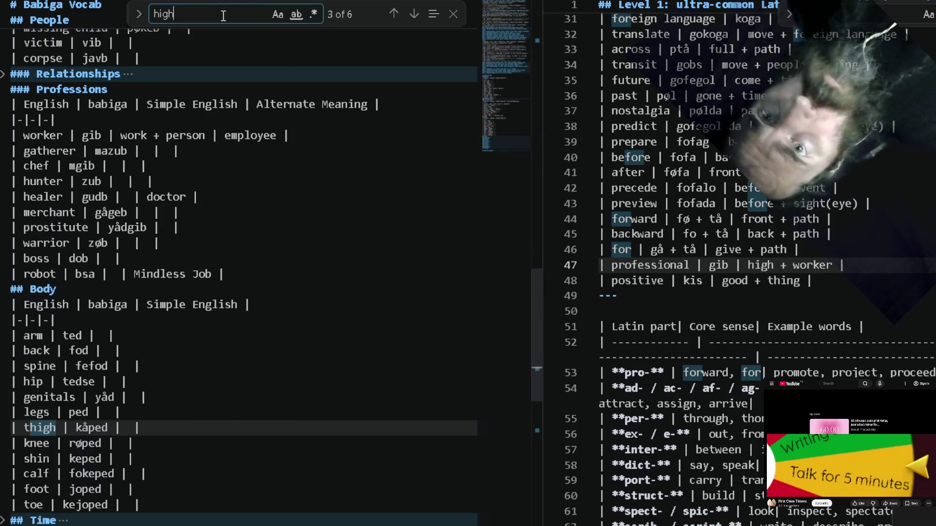
left_click(393, 13)
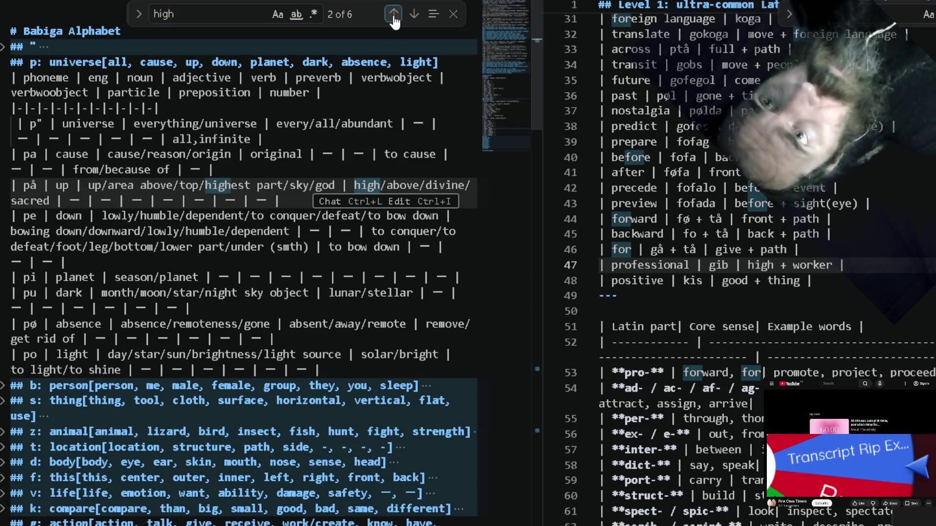
left_click(30, 185)
double_click(31, 186)
key("ctrl+c")
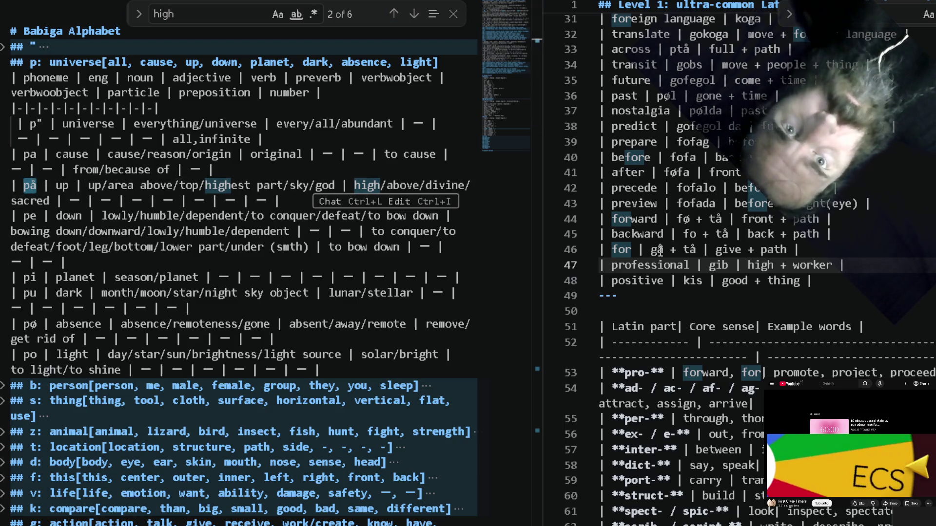
left_click(708, 265)
key("ctrl+v")
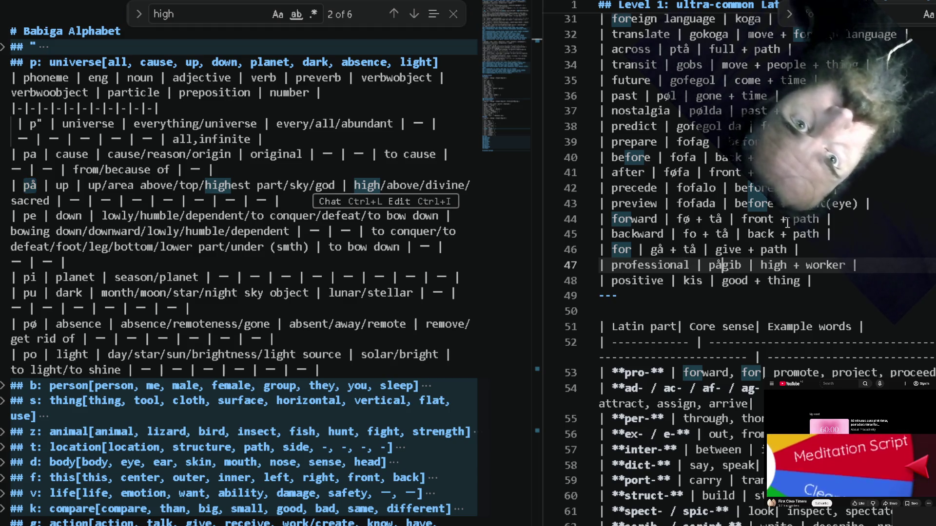
Amend the professional breakdown to read 'high(up) + worker'.
left_click(880, 285)
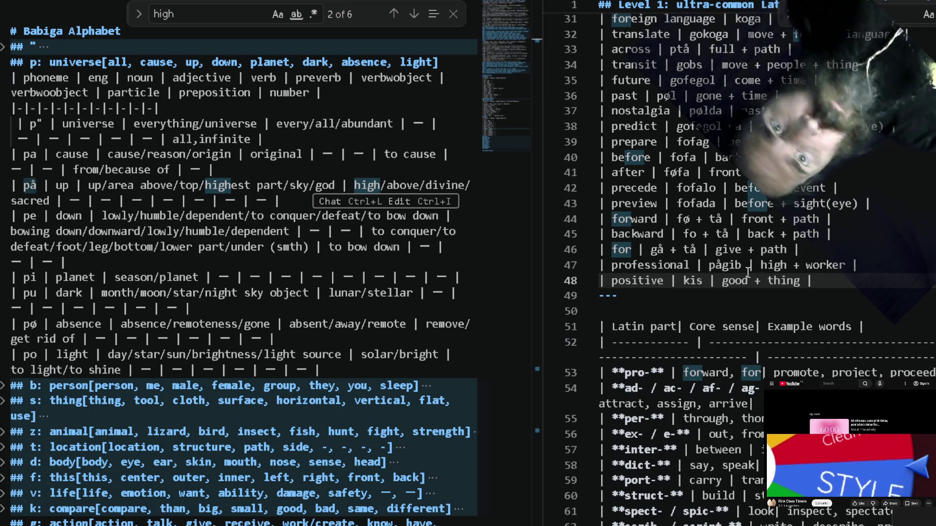
left_click(789, 265)
type("(")
type("up")
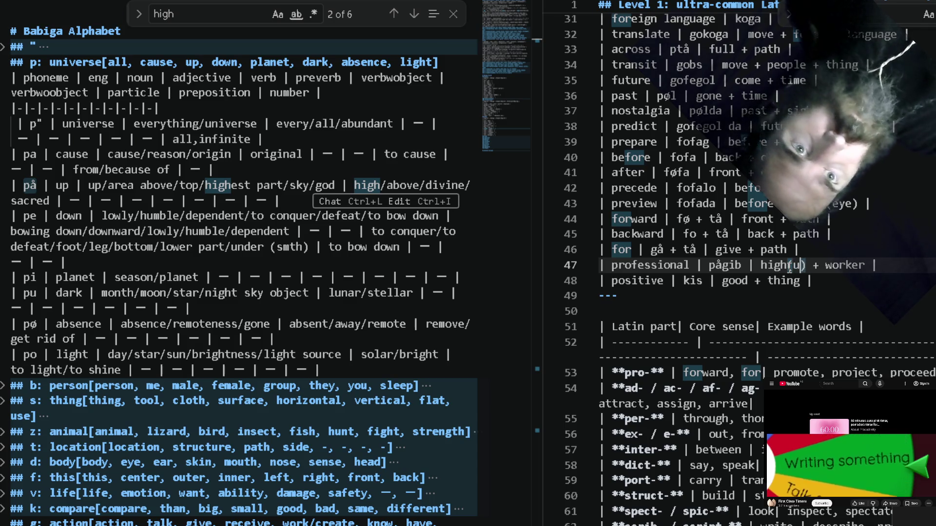
left_click(834, 275)
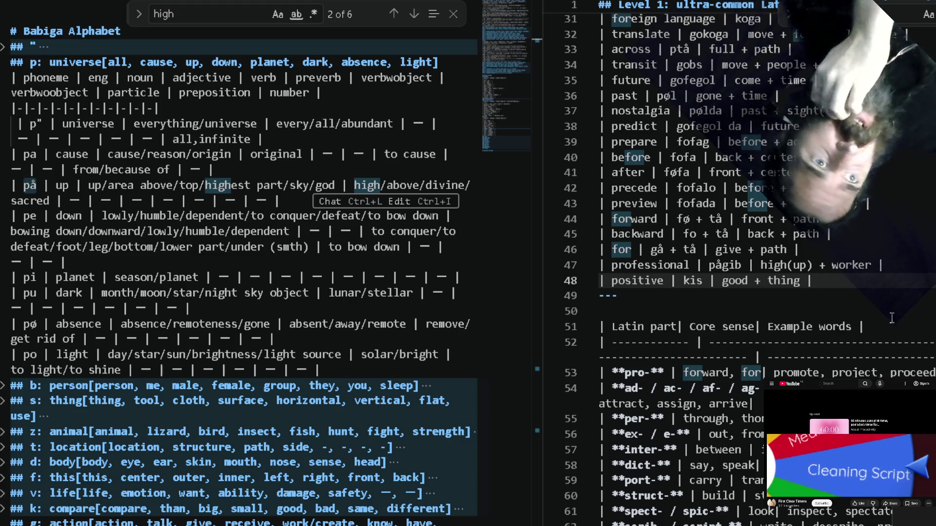
left_click(915, 372)
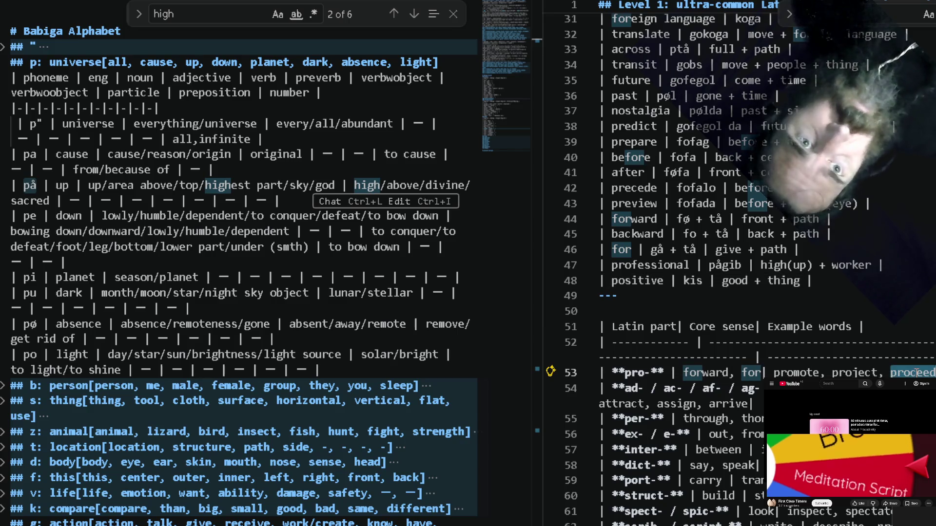
Select the 'forward, for' cell text on the pro- line.
key("ctrl+Left")
key("ctrl+Left")
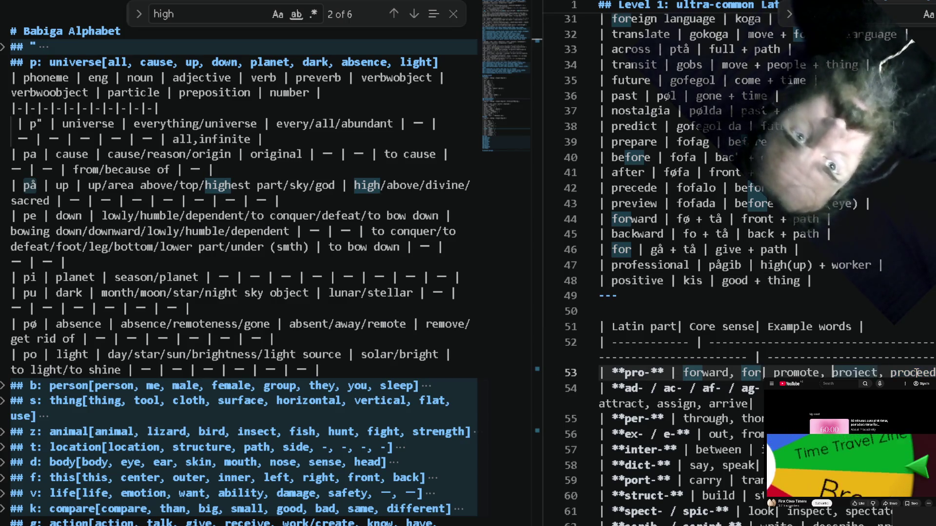
key("ctrl+Left")
key("ctrl+Left")
key("ctrl+Left")
key("ctrl+Left")
key("ctrl+Left")
key("ctrl+Right")
key("ctrl+Right")
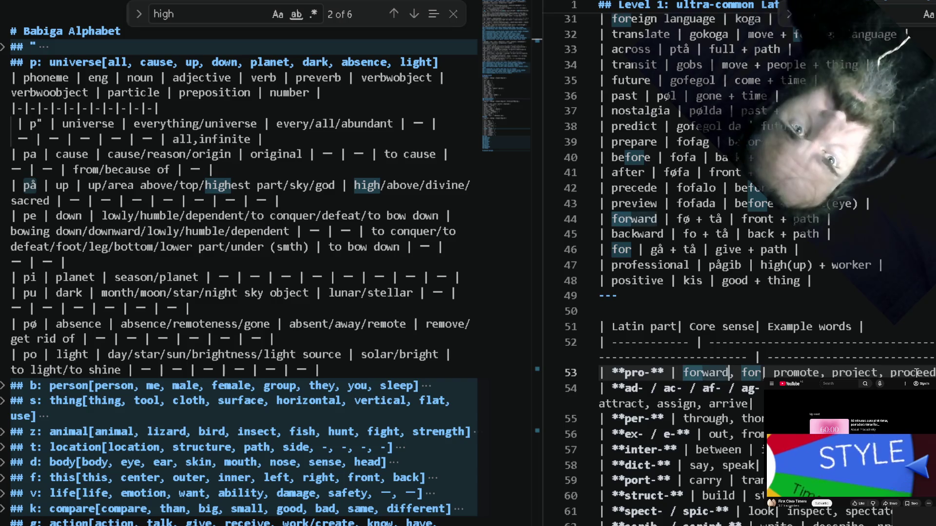
key("ctrl+Right")
key("ctrl+Right")
key("ctrl+shift+Left")
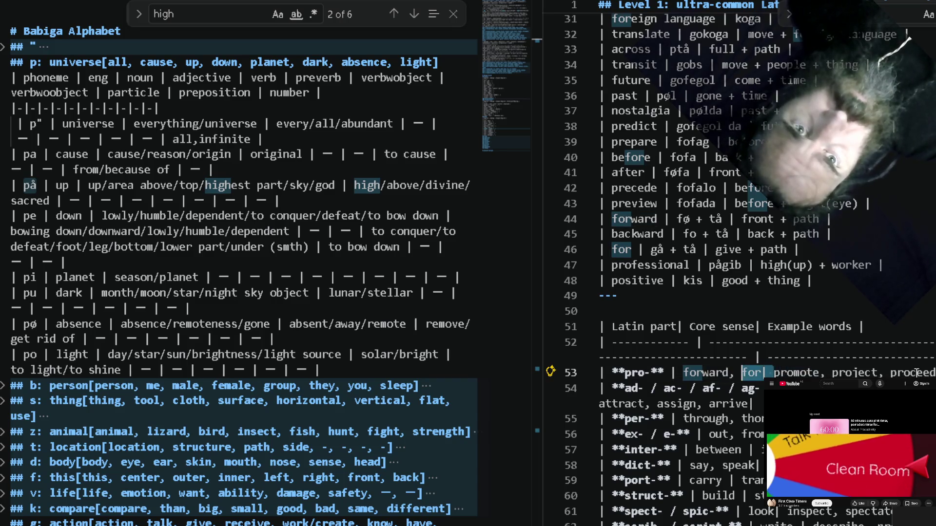
key("ctrl+shift+Left")
key("ctrl+shift+Left")
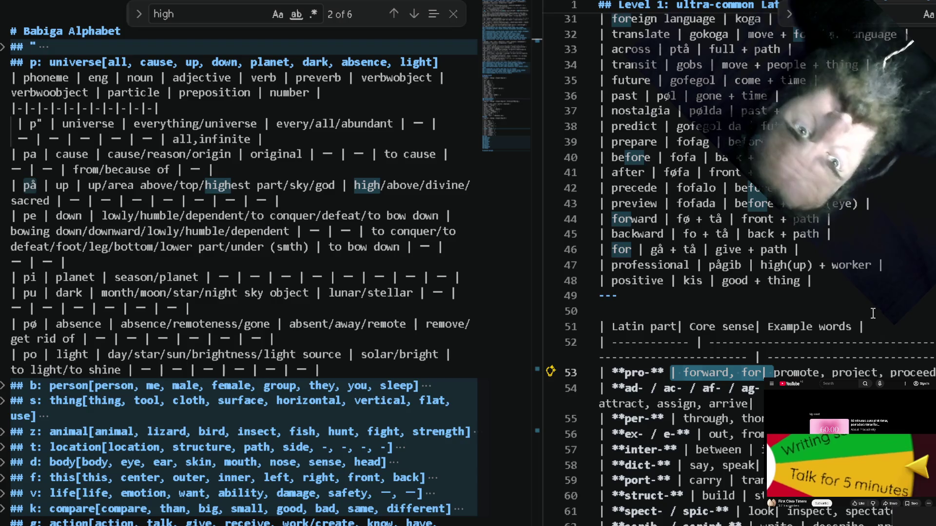
Insert a new '| promote | | |' row beneath the positive row.
left_click(864, 285)
key("Return")
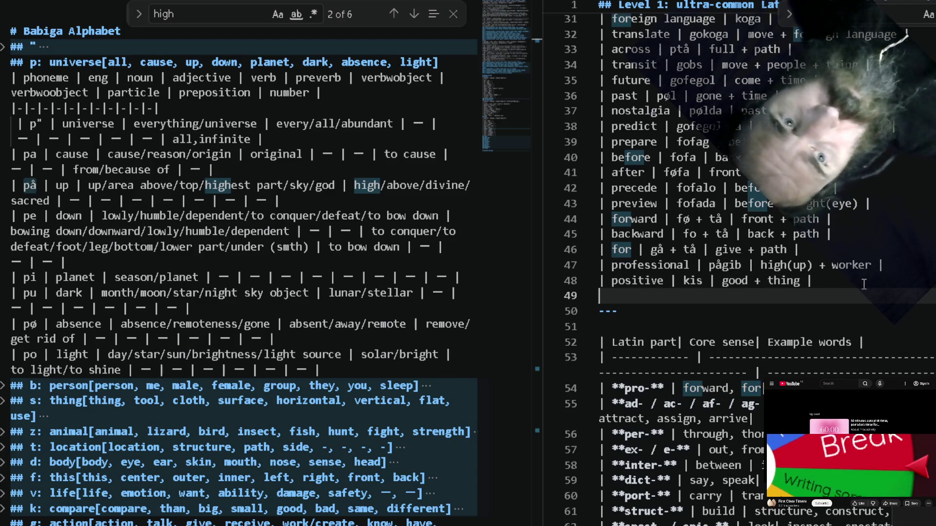
type("| promote ")
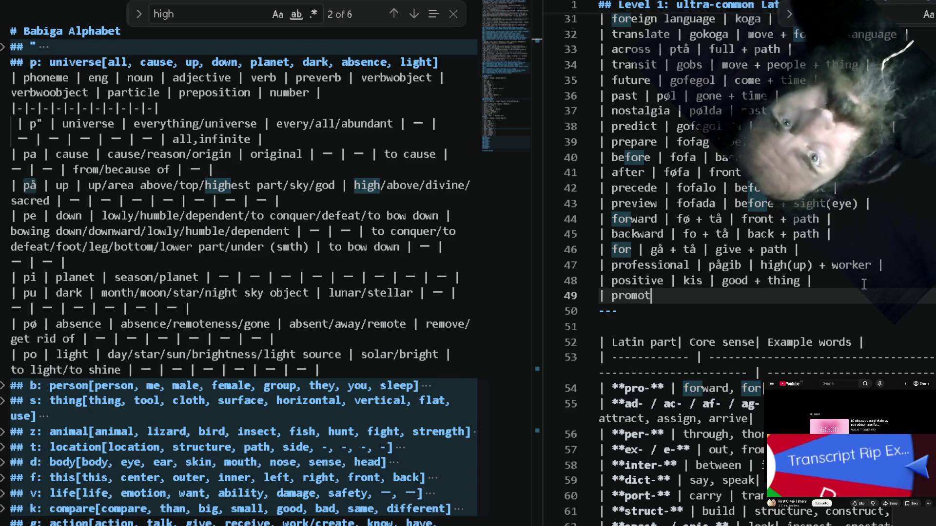
type("| | |")
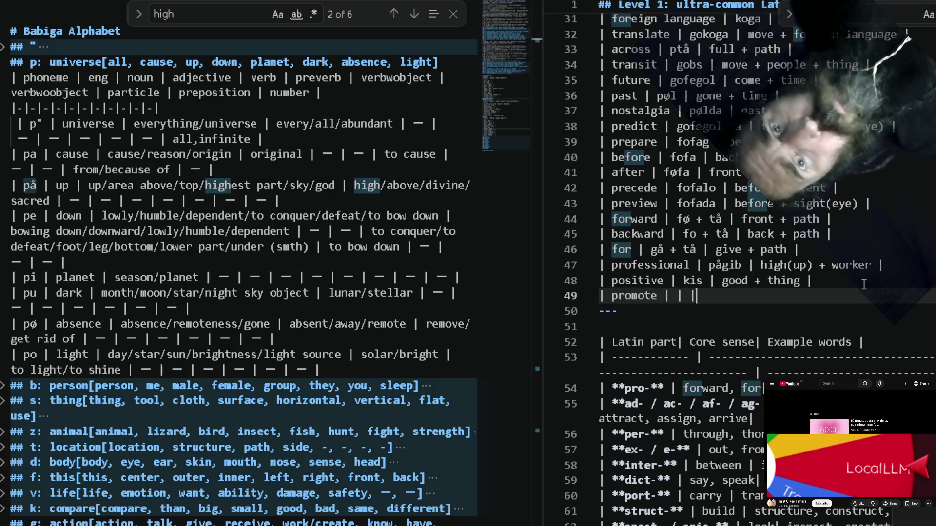
type(" |")
key("Left")
key("Left")
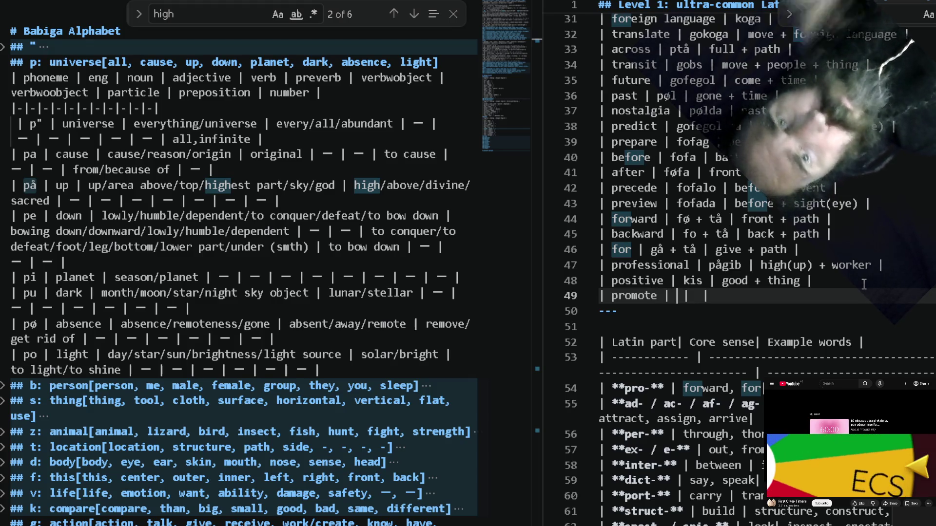
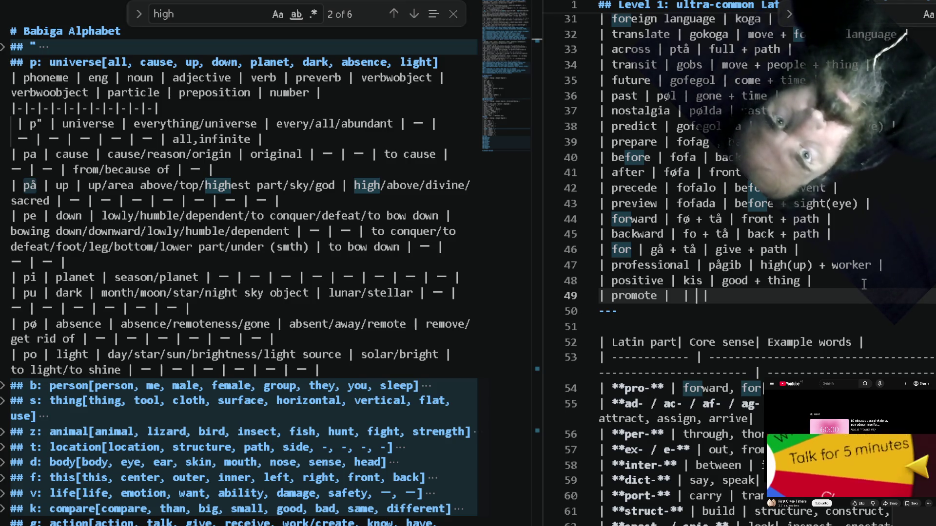
type("up + m")
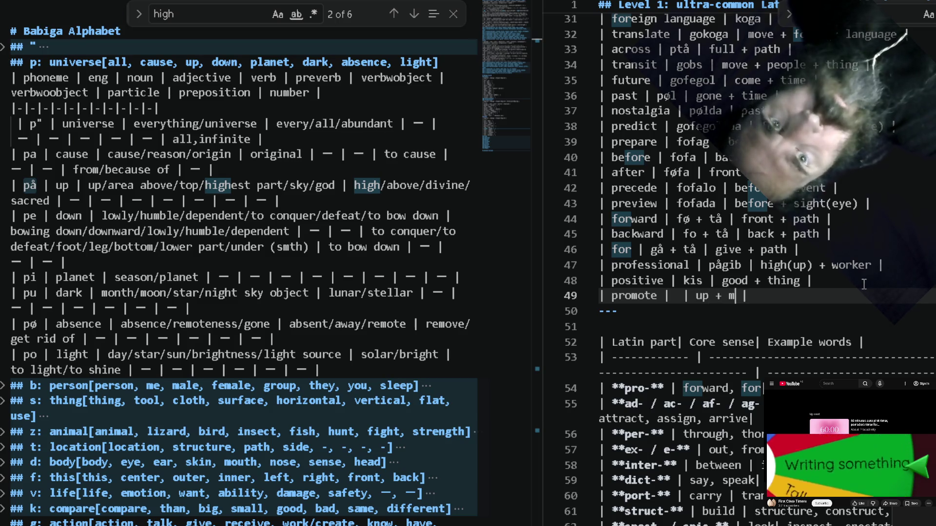
type(" |")
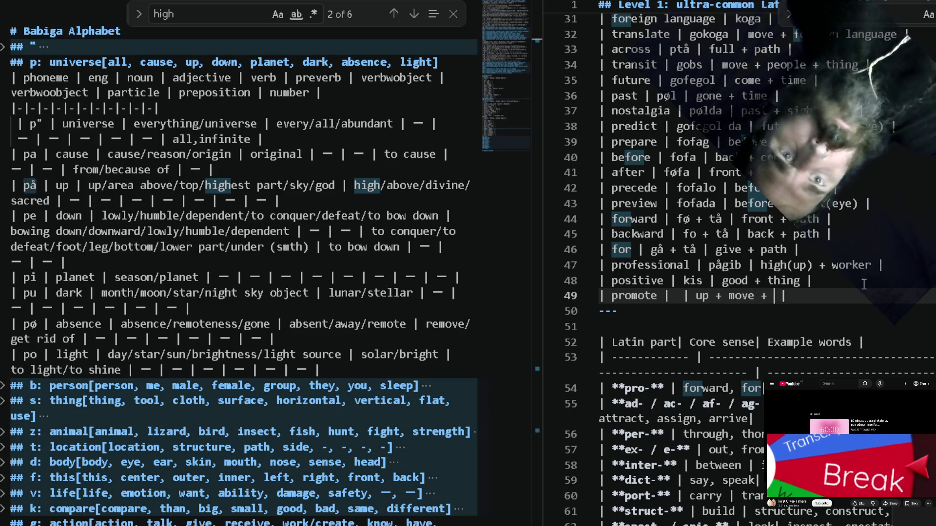
type("thing")
Finish the promote gloss 'up + move + thing' and check pågib on the professional row for reference.
key("ctrl+Left")
key("ctrl+Left")
key("ctrl+Left")
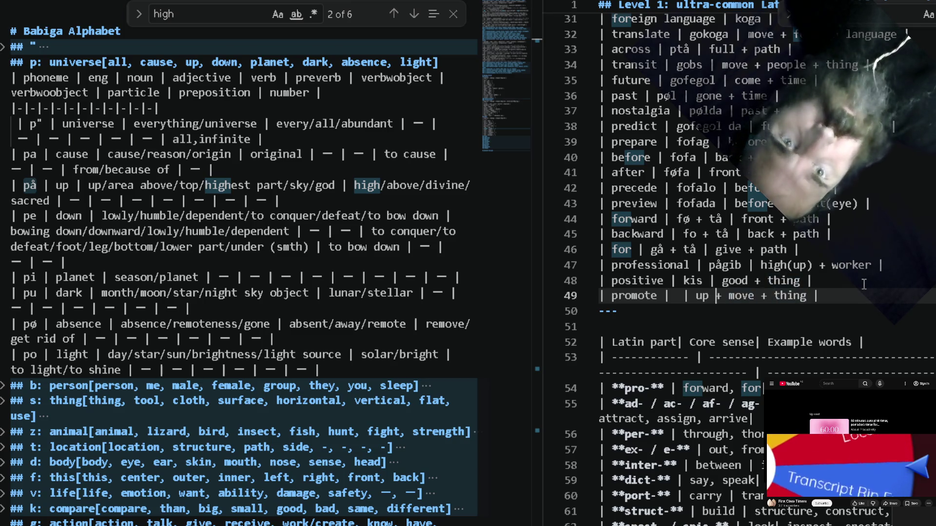
key("ctrl+Left")
key("ctrl+Left")
key("ctrl+Left")
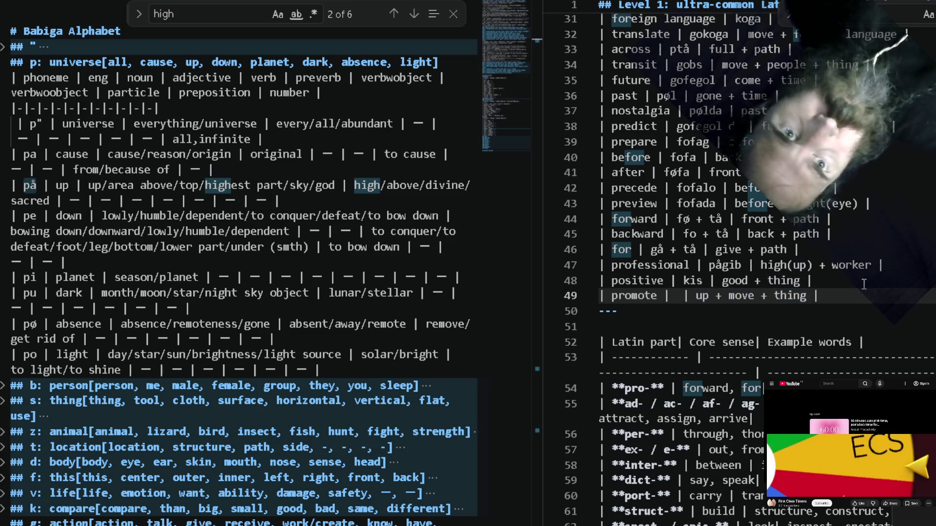
left_click(743, 265)
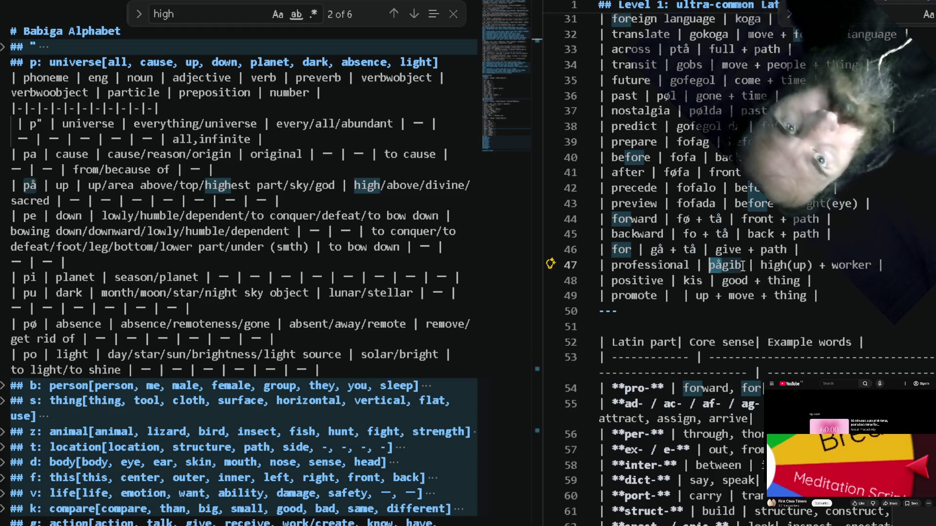
key("Down")
key("Down")
Enter 'pågos' as the Babiga word for promote and begin a new row below it.
key("ctrl+Left")
key("ctrl+Left")
key("ctrl+Left")
key("ctrl+shift+Right")
key("Left")
key("Left")
key("Left")
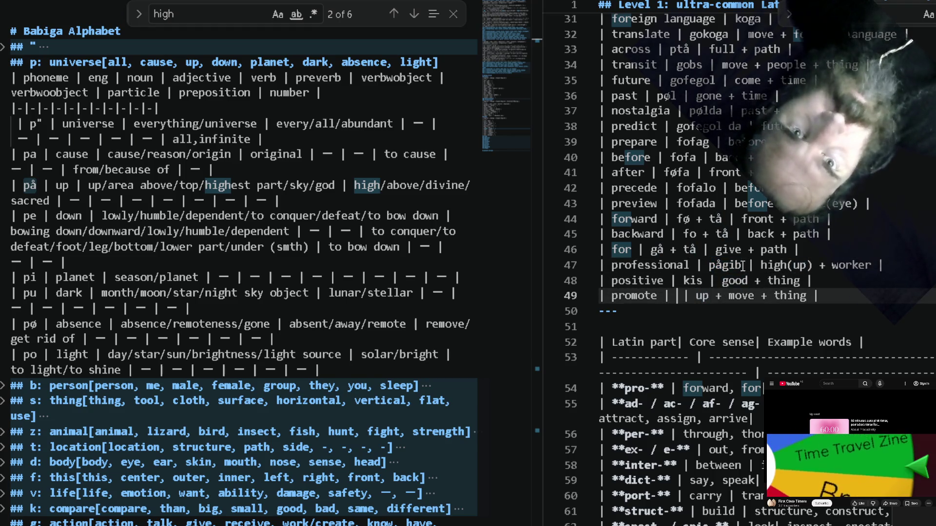
type("pågo")
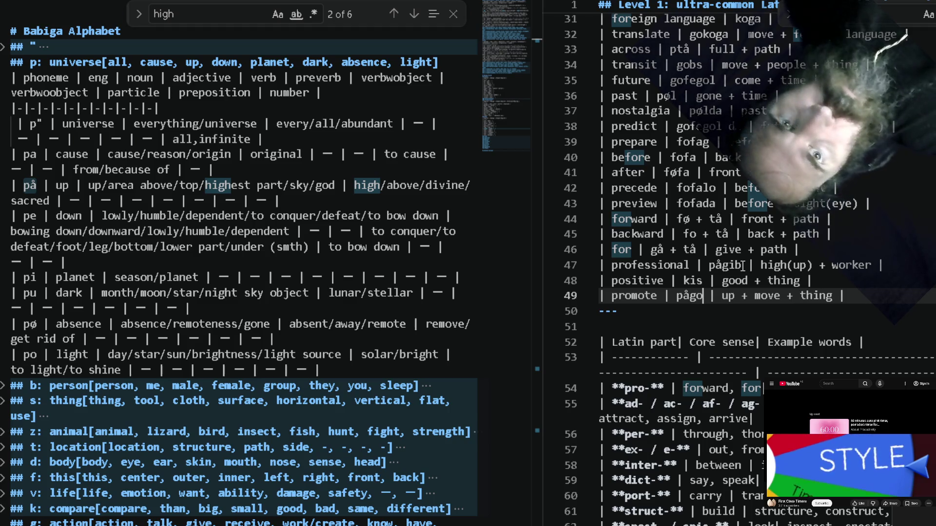
type("s")
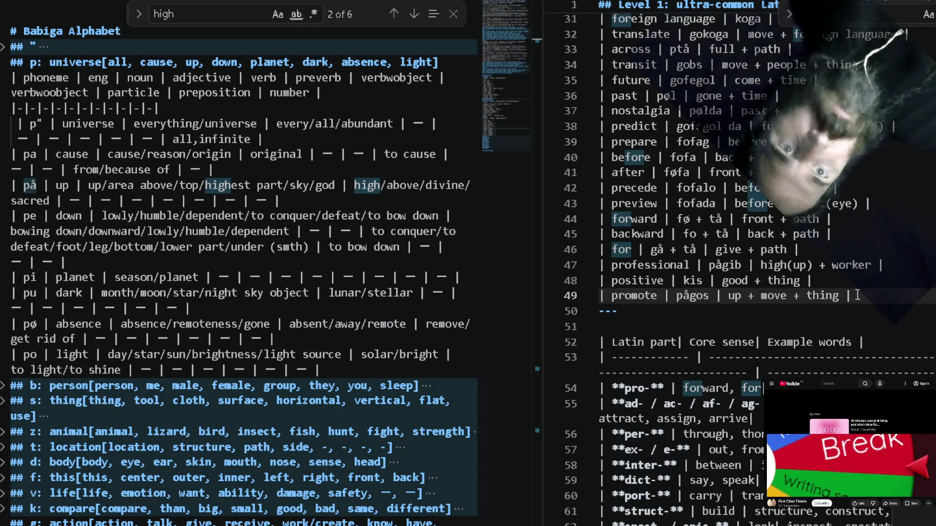
key("Return")
type("|||")
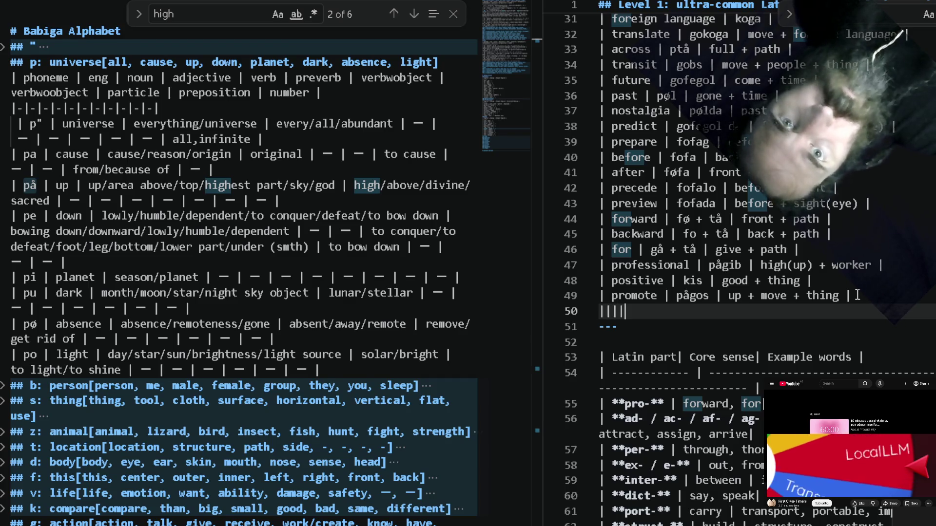
Add a 'project | | |' row below promote and duplicate it twice.
key("Down")
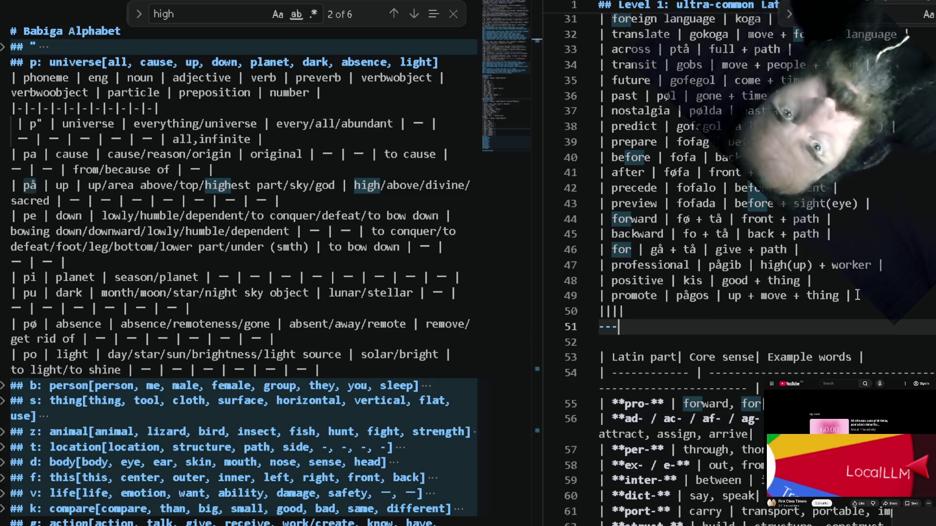
key("Up")
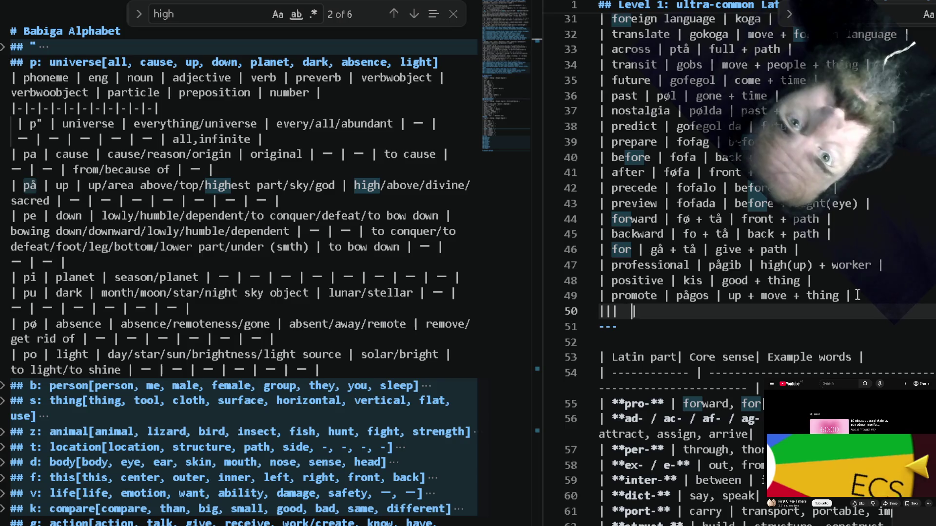
key("Left")
key("Left")
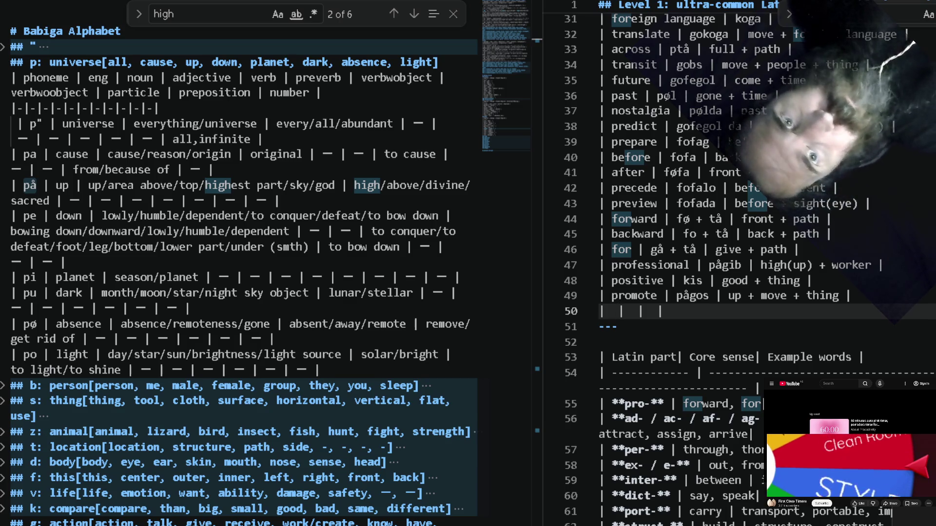
key("Down")
key("Down")
key("Down")
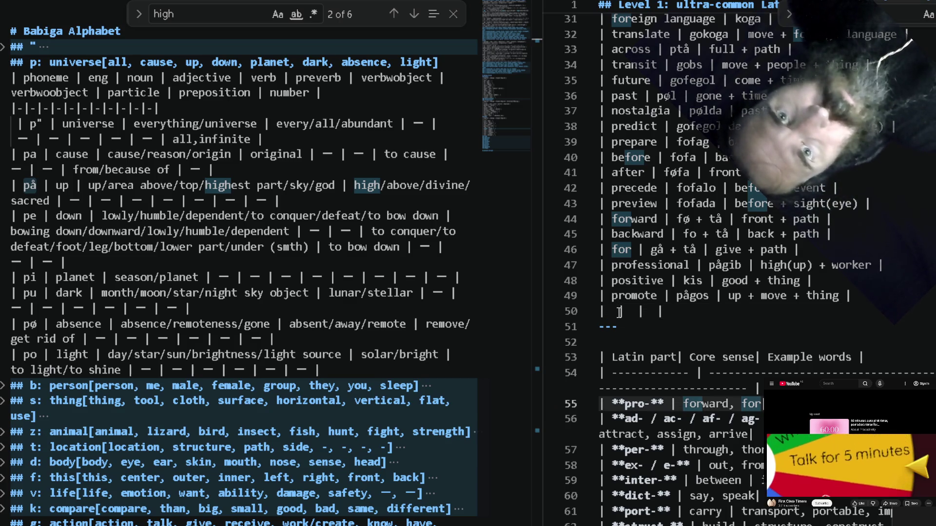
left_click(620, 312)
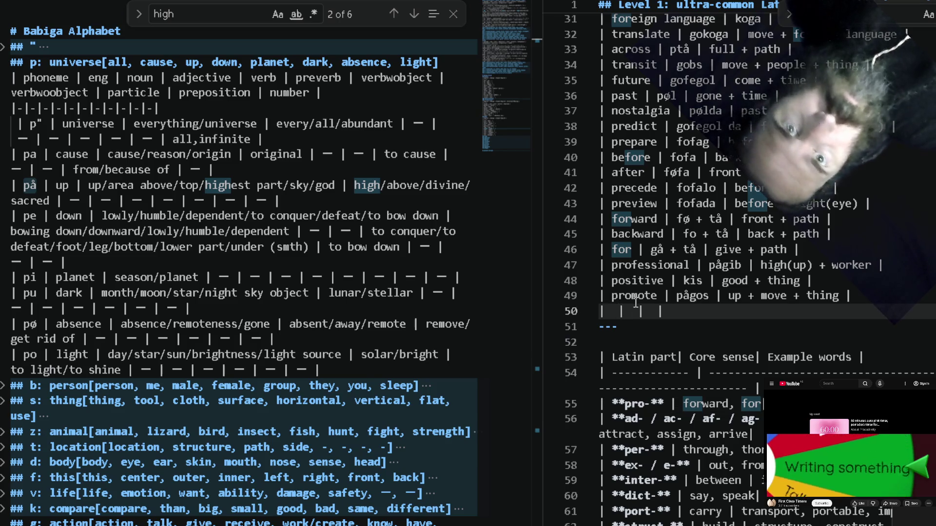
type("project")
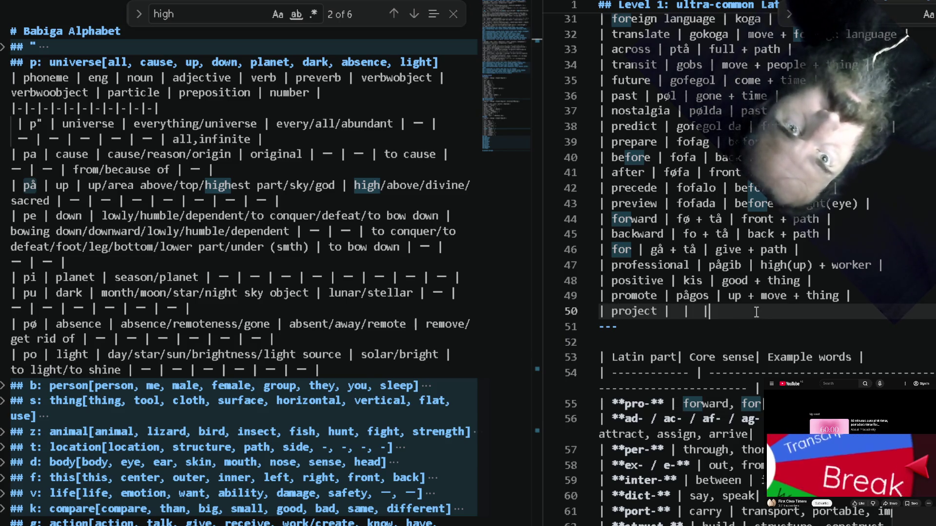
key("shift+alt+Down")
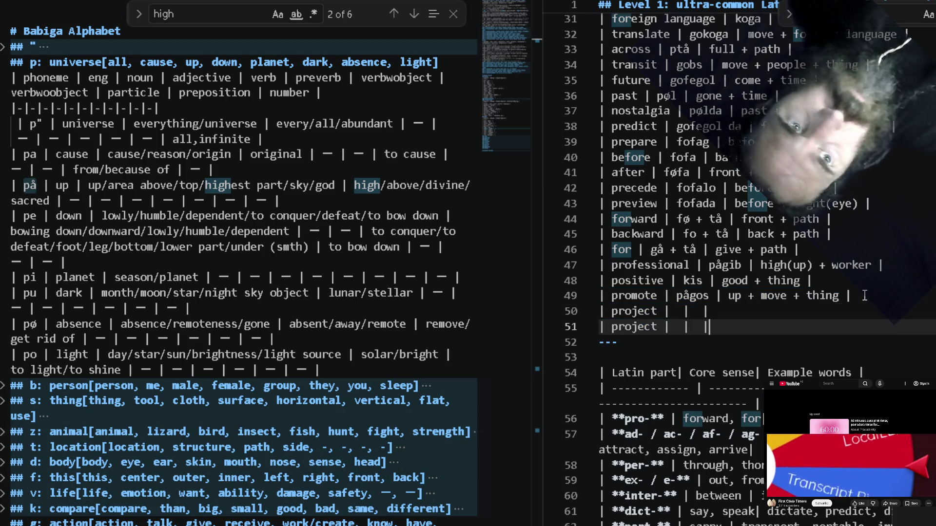
key("shift+alt+Down")
scroll(891, 321, "down", 2)
Replace the copied rows' words with 'proceed' and 'progress' taken from the Latin table's pro- line.
double_click(865, 370)
key("ctrl+c")
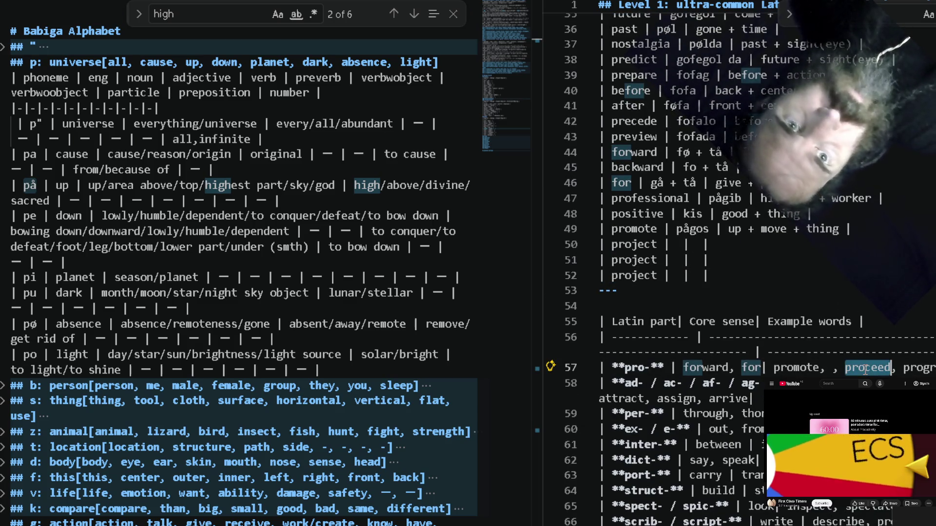
double_click(634, 259)
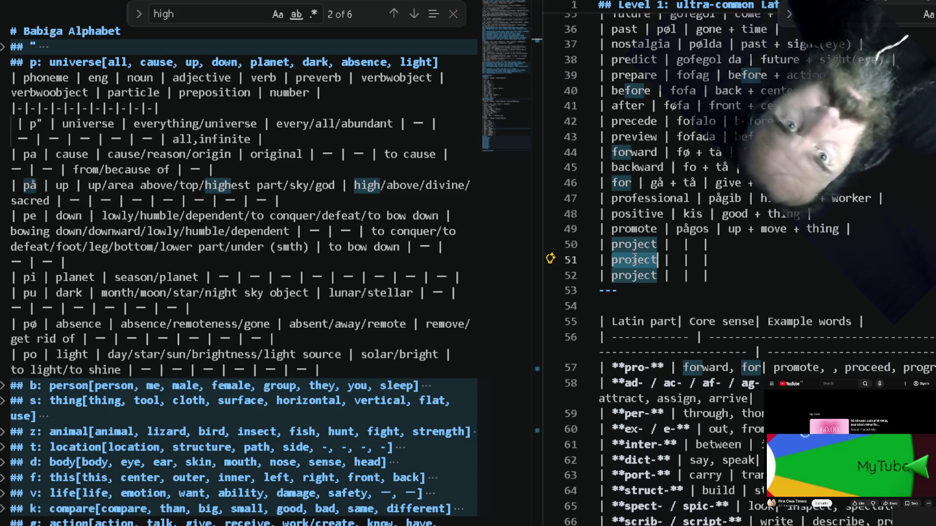
key("ctrl+v")
double_click(919, 368)
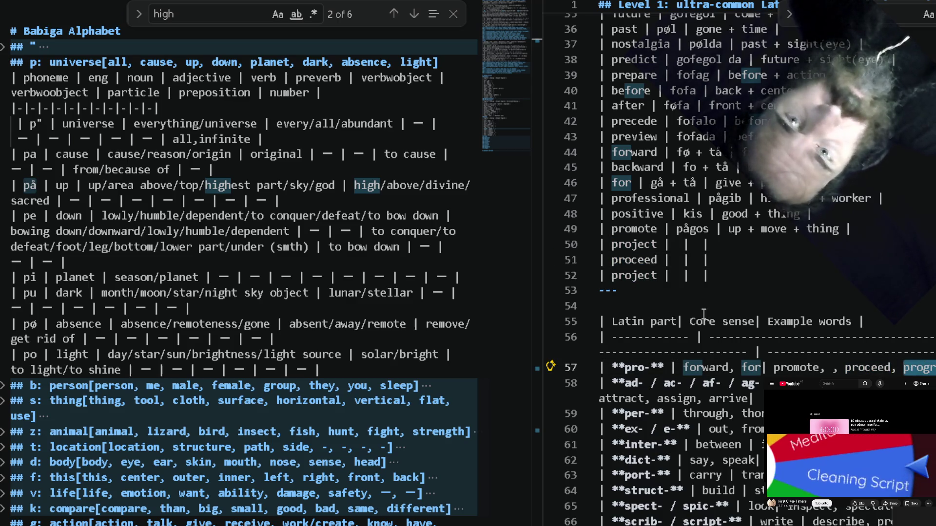
double_click(635, 276)
type("progress")
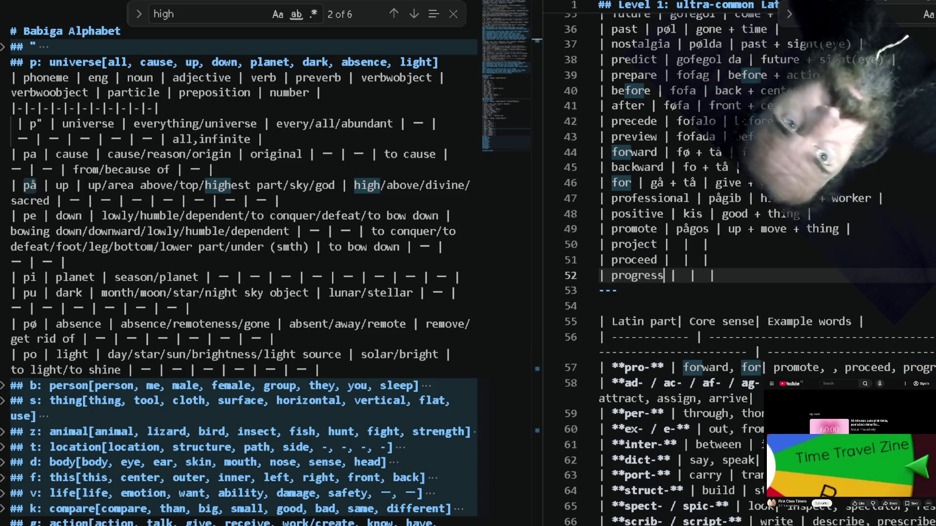
left_click_drag(921, 367, 517, 351)
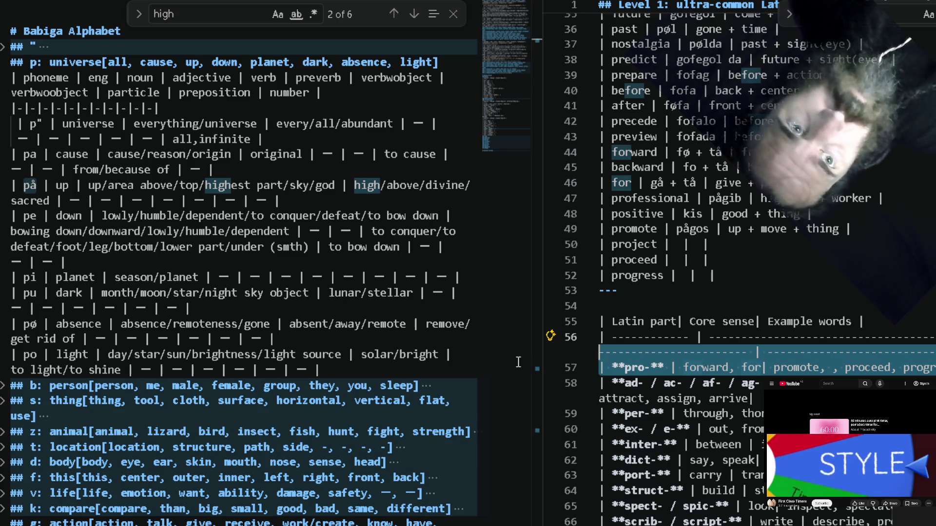
Delete the pro- row from the Latin parts table and gloss proceed as 'move + forward'.
key("Delete")
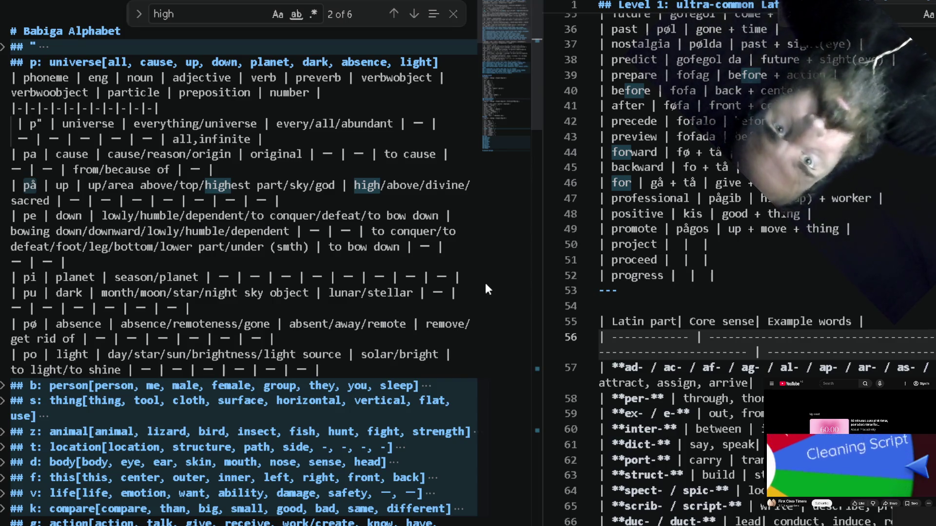
left_click(675, 261)
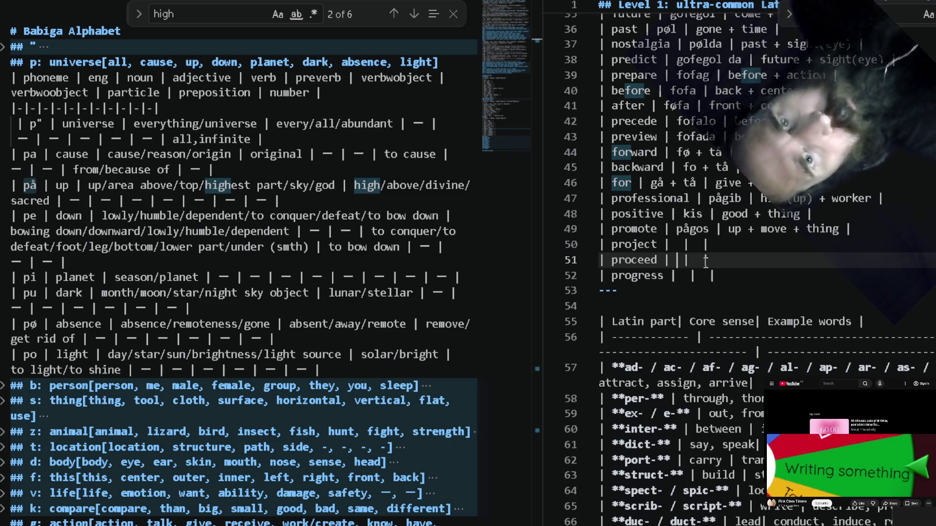
type("|")
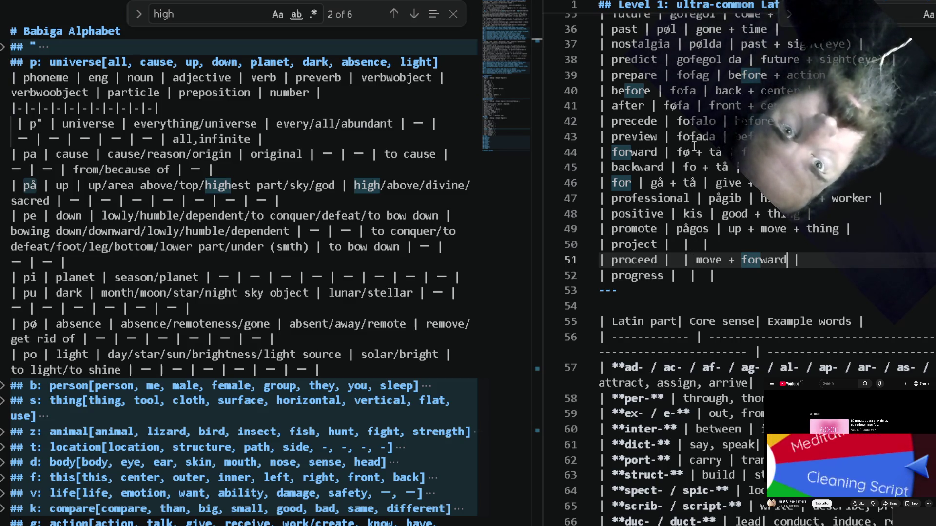
Join the forward, backward and for words into 'føtå', 'fotå' and 'gåtå' by removing the separators.
left_click(676, 152)
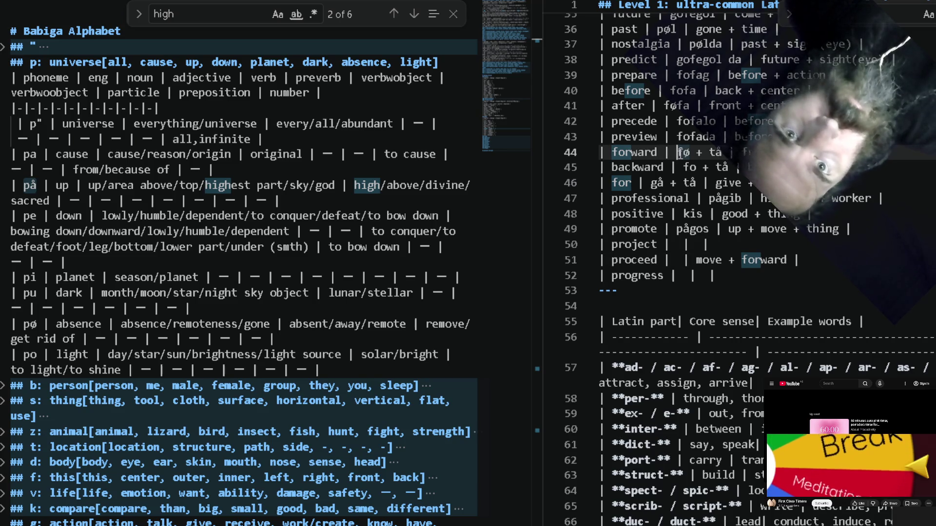
double_click(679, 153)
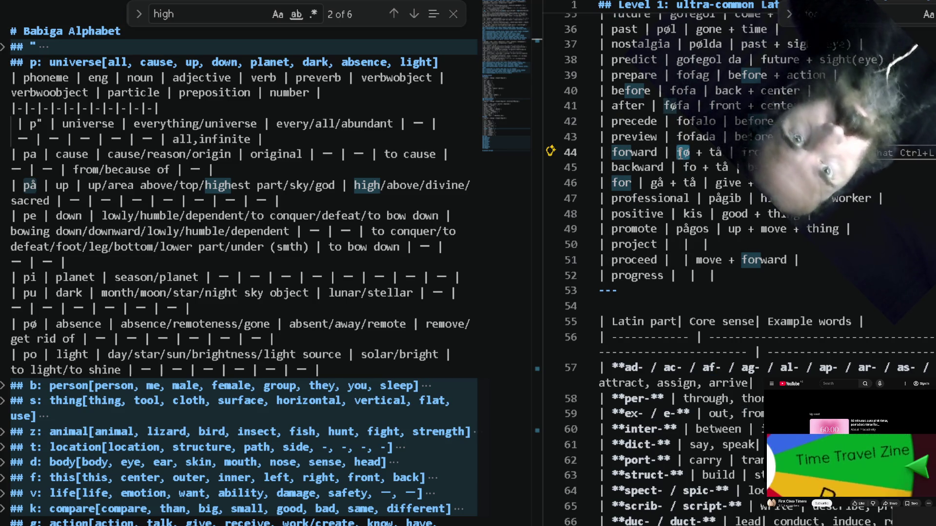
left_click(710, 153)
key("Down")
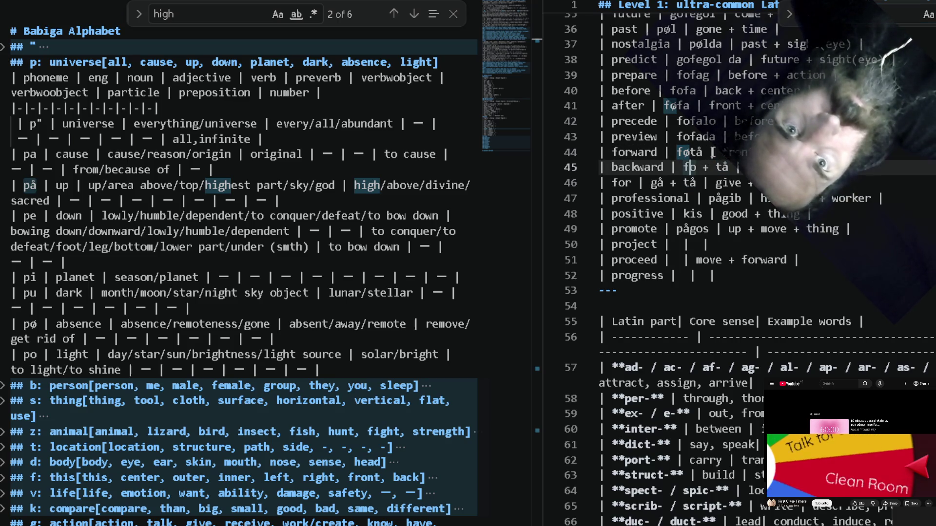
key("Delete")
key("Delete")
key("Delete")
key("Down")
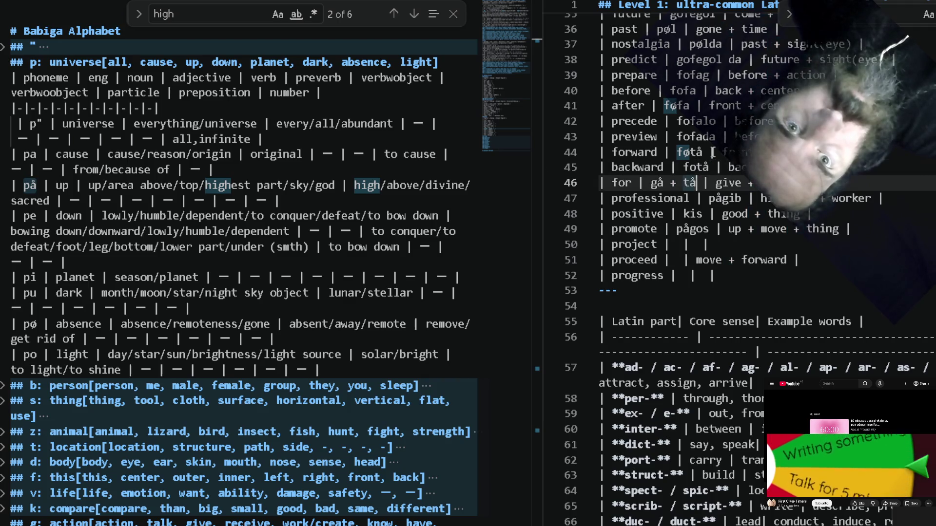
key("BackSpace")
key("Down")
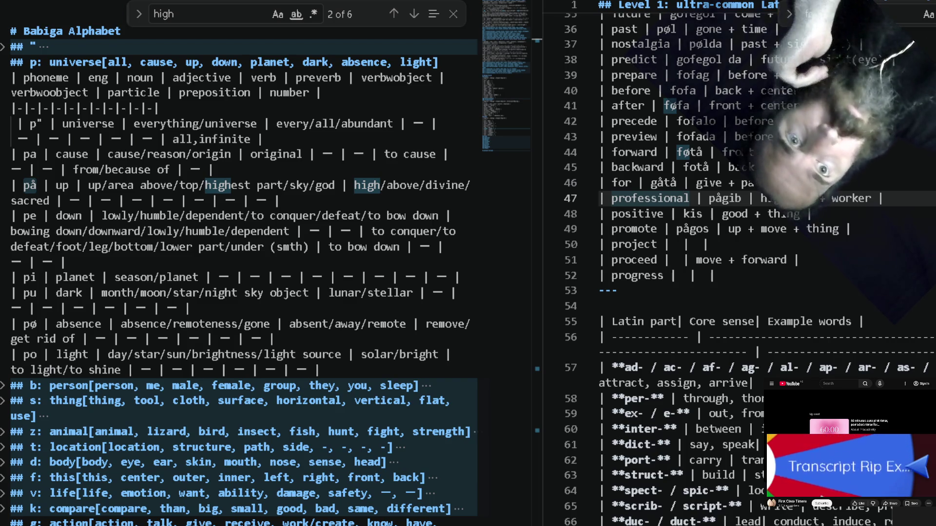
left_click(712, 153)
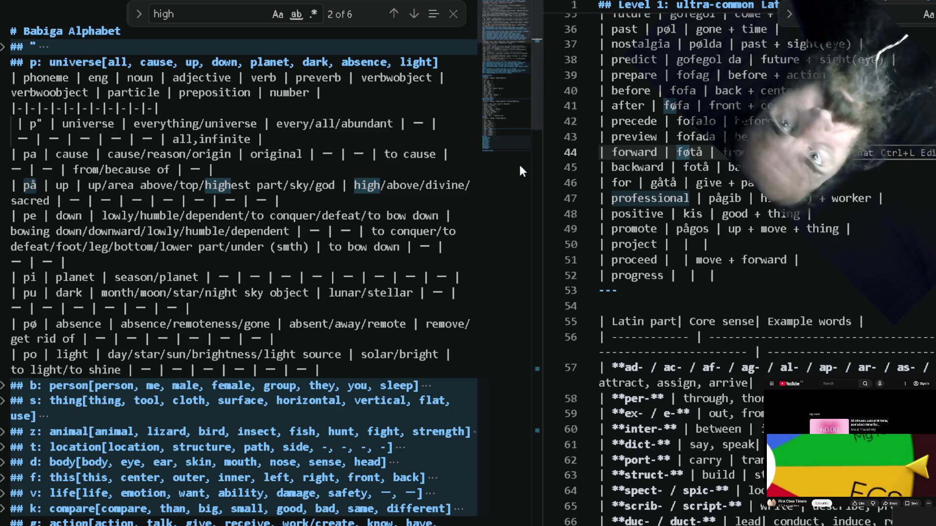
Move to the pe entry in the Babiga alphabet file to begin a search there.
left_click(369, 216)
left_click(259, 18)
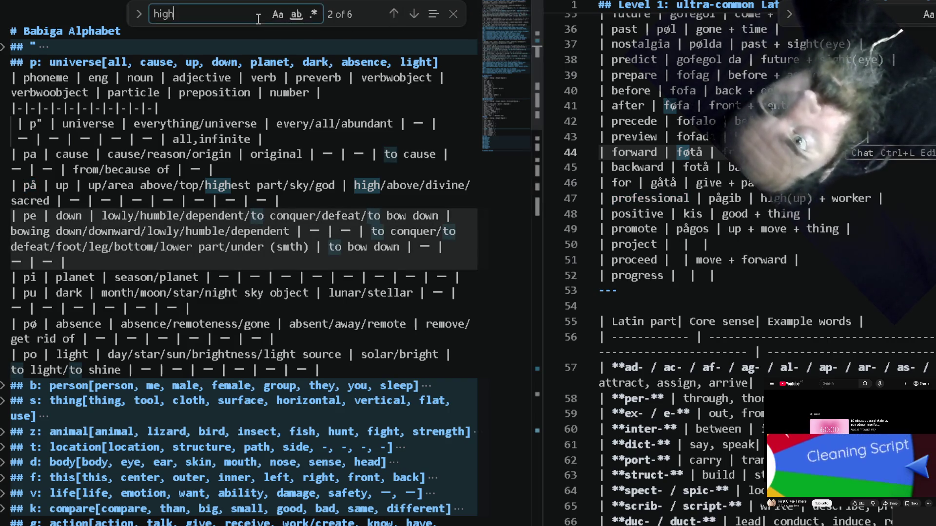
type("fø")
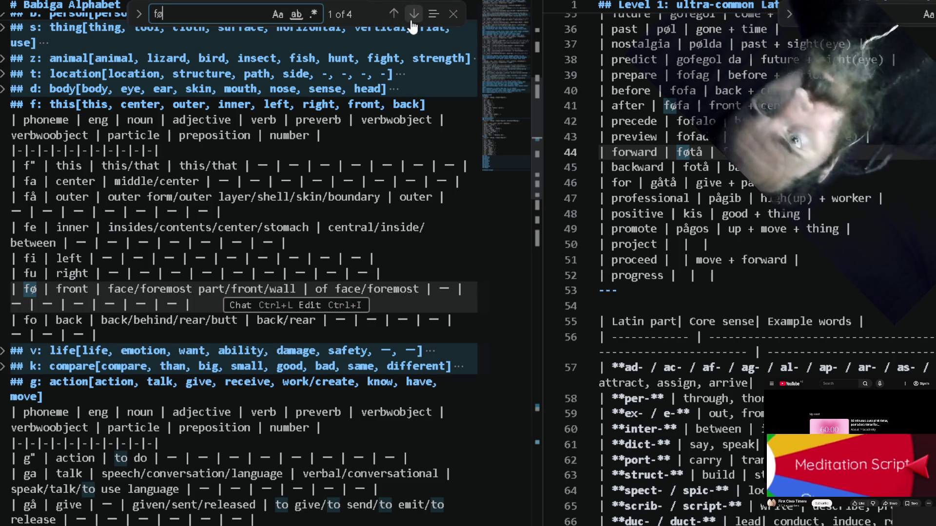
Find the afternoon entry føfapol and rewrite its gloss from 'after + sun(day)' to 'after + day'.
left_click(412, 23)
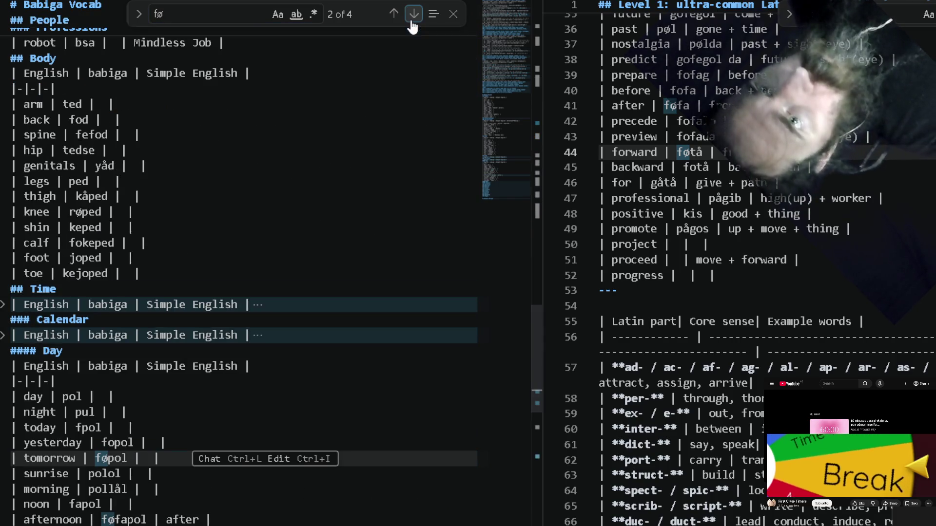
left_click(411, 14)
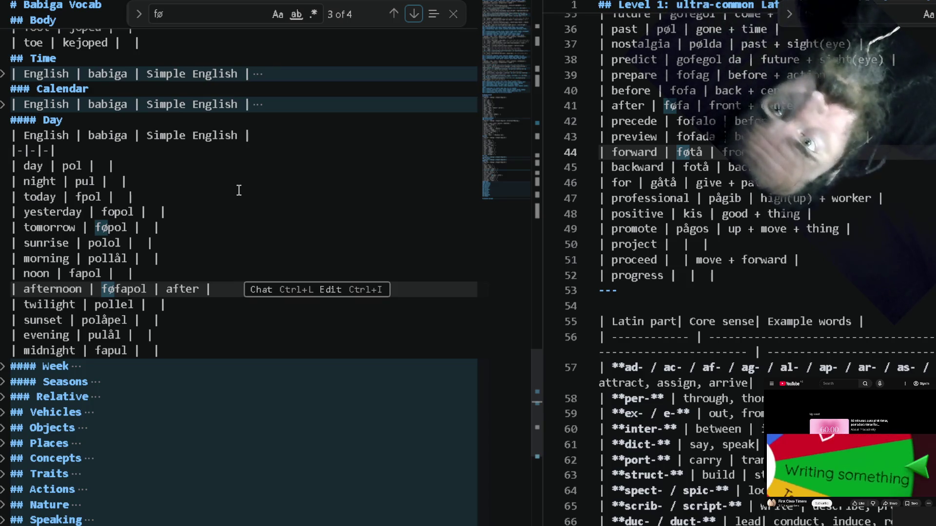
double_click(199, 287)
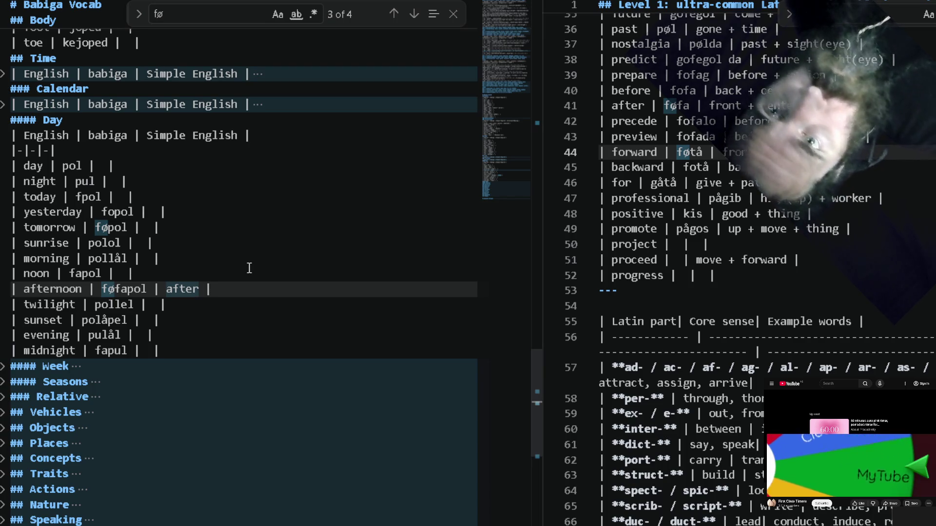
type("|")
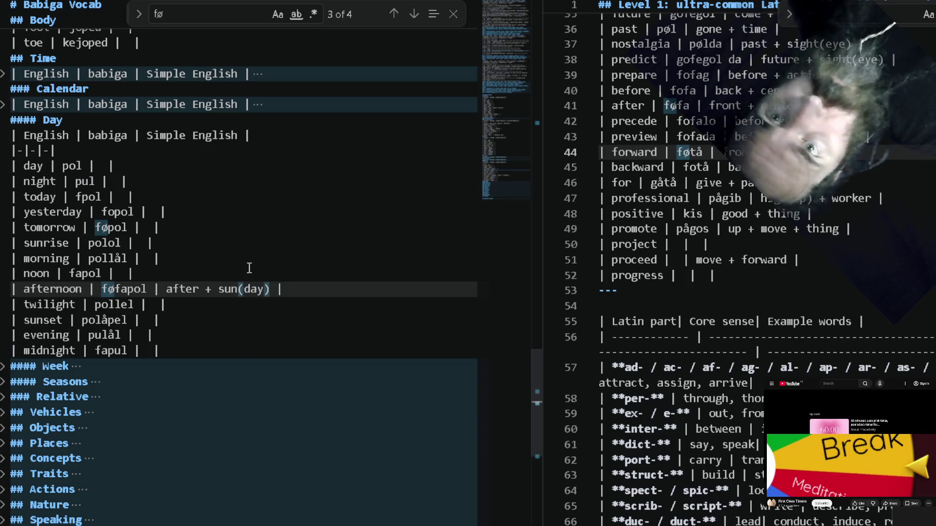
key("shift+Left")
key("shift+Left")
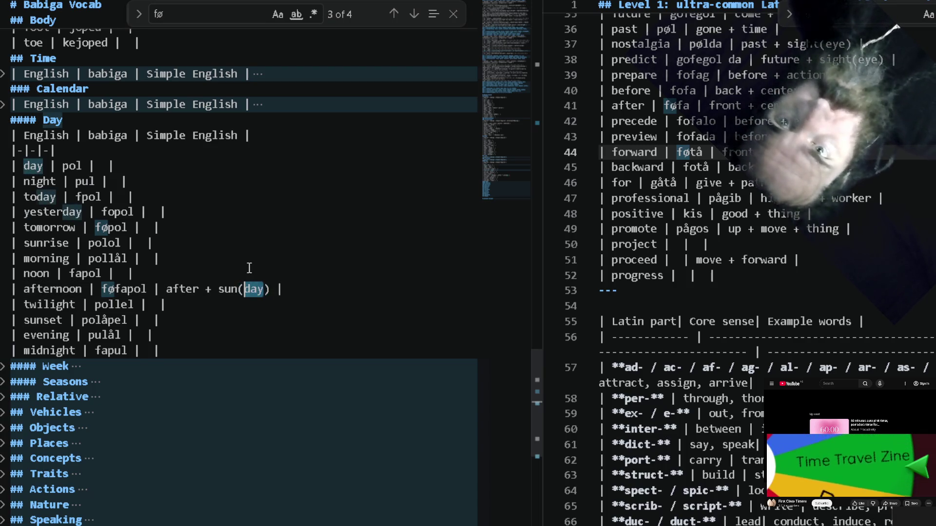
key("BackSpace")
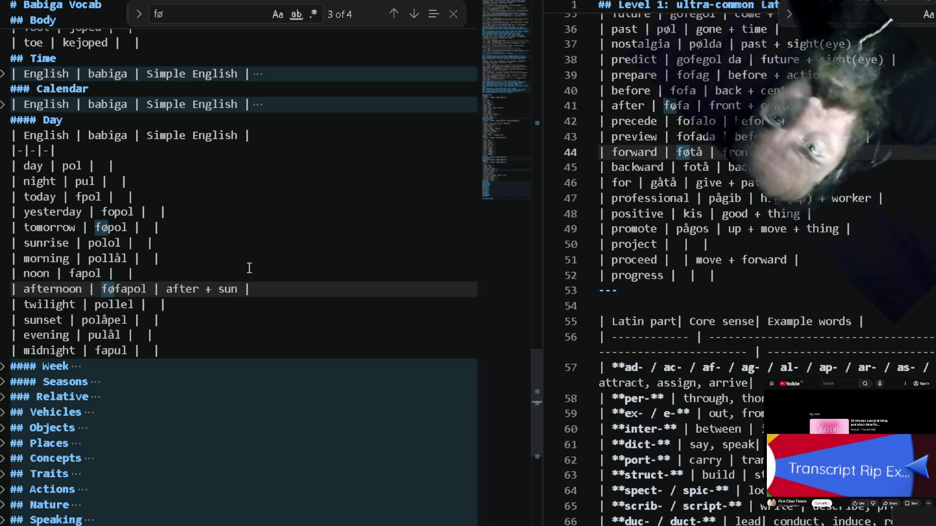
key("ctrl+shift+Left")
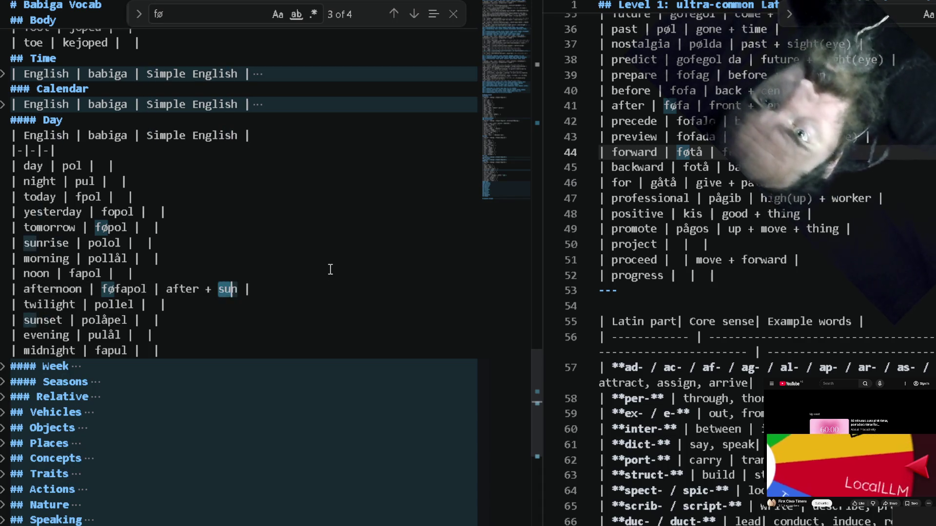
type("day")
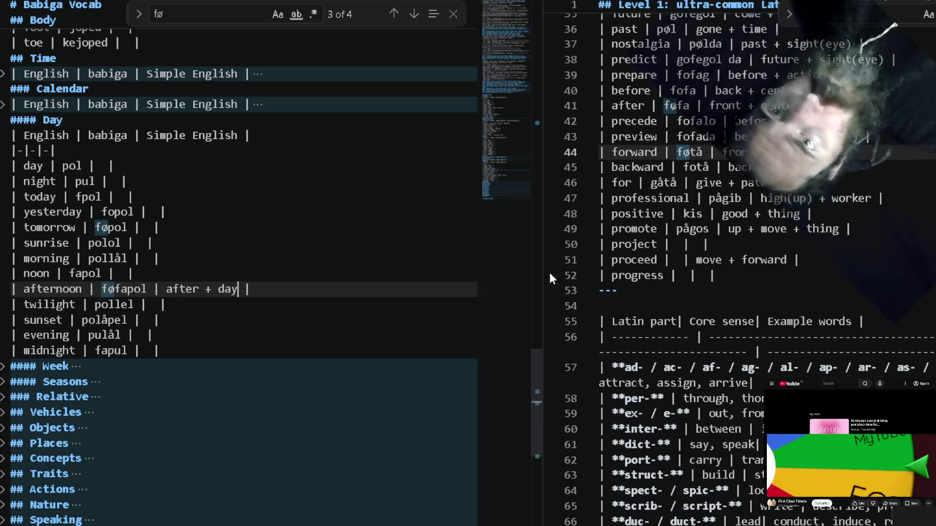
Return to the Latin roots file at the end of the progress row.
left_click(883, 339)
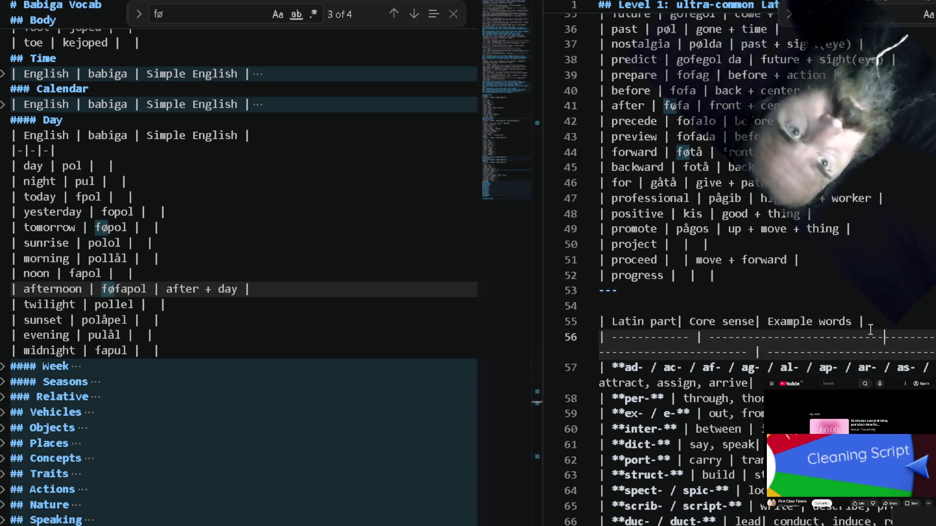
left_click(806, 274)
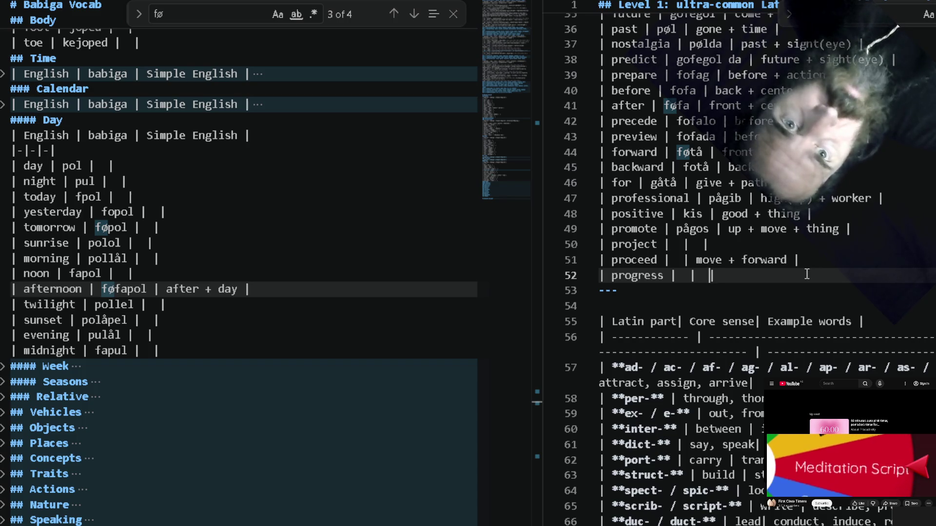
Copy føtå from the forward row, make it 'goføtå' on the proceed row and paste it into the progress row.
key("Up")
key("Left")
key("Left")
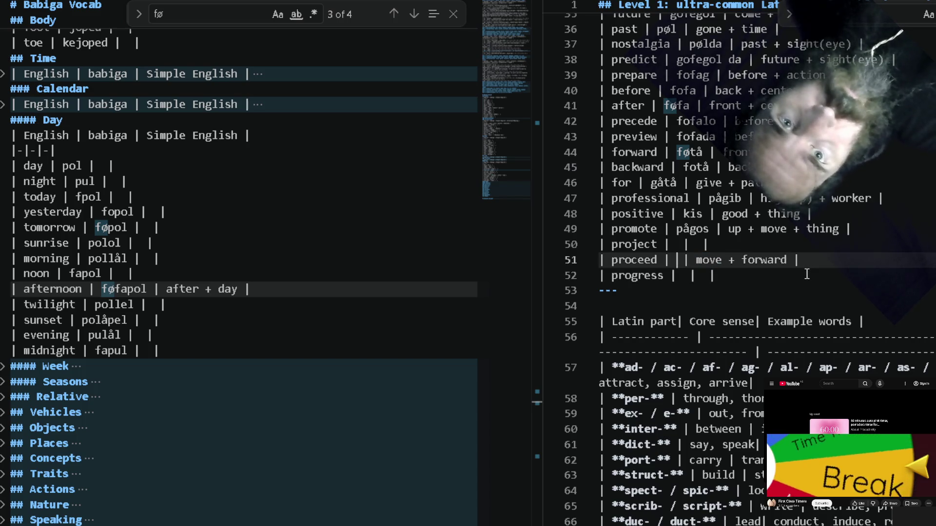
key("Up")
key("Up")
key("Up")
key("Up")
key("Up")
key("Up")
key("ctrl+shift+Right")
key("ctrl+c")
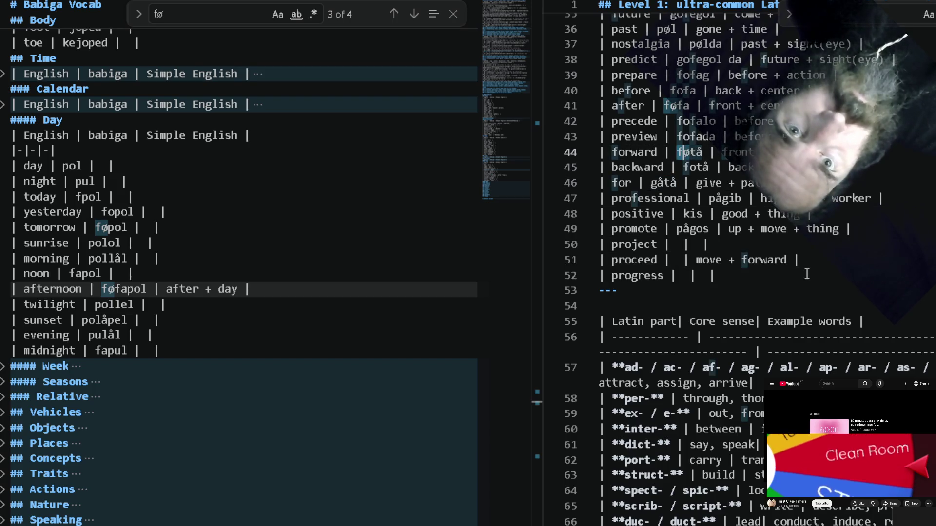
key("Down")
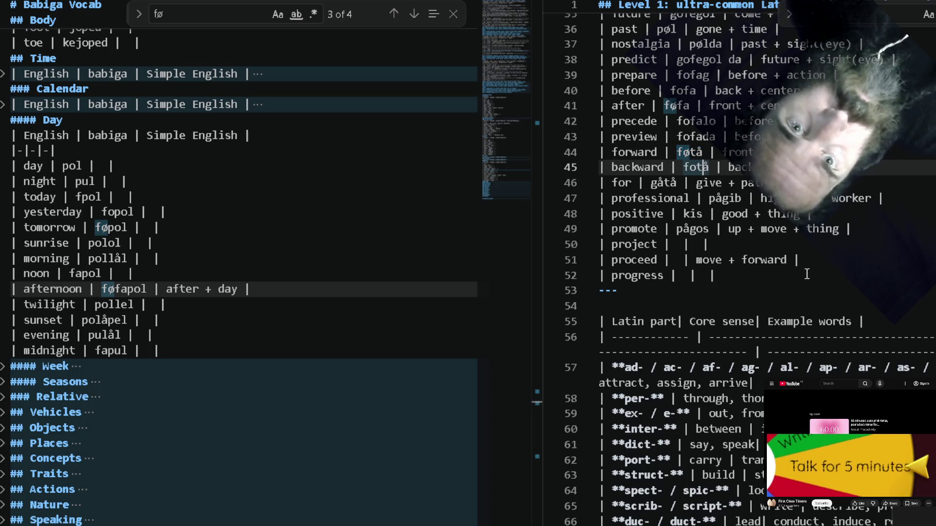
key("Down")
key("Down")
key("Down")
key("ctrl+v")
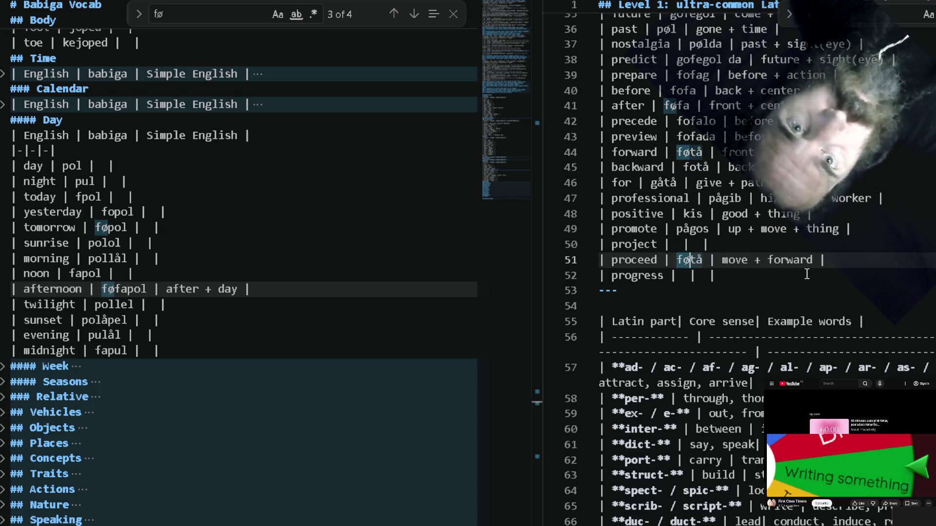
type("go")
key("ctrl+Left")
key("ctrl+shift+Right")
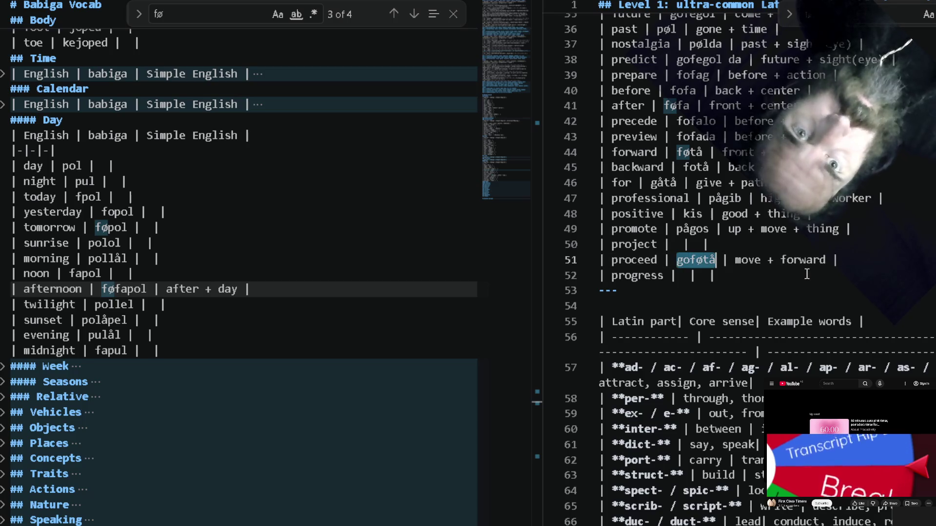
key("Down")
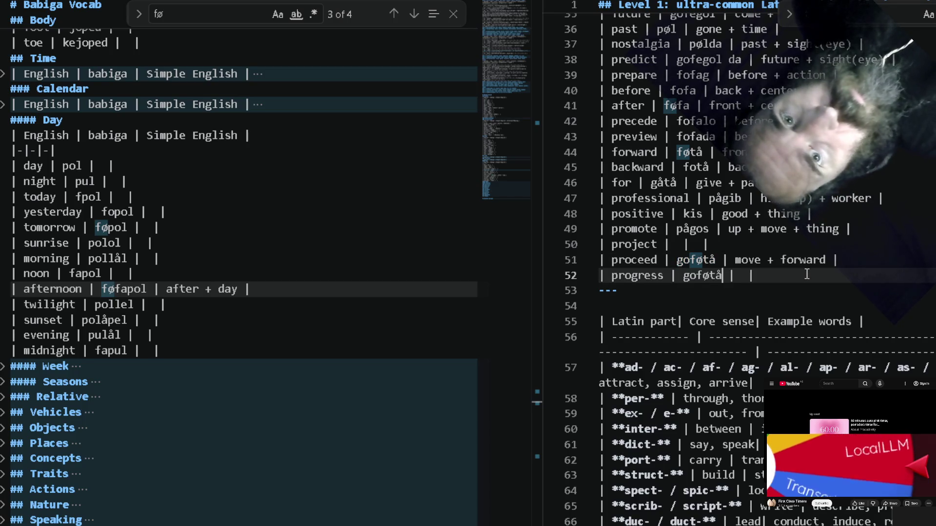
Copy the gloss 'move + forward' from proceed into the progress row, then switch toward the browser.
key("Up")
key("ctrl+Right")
key("ctrl+shift+Right")
key("ctrl+shift+Right")
key("ctrl+shift+Right")
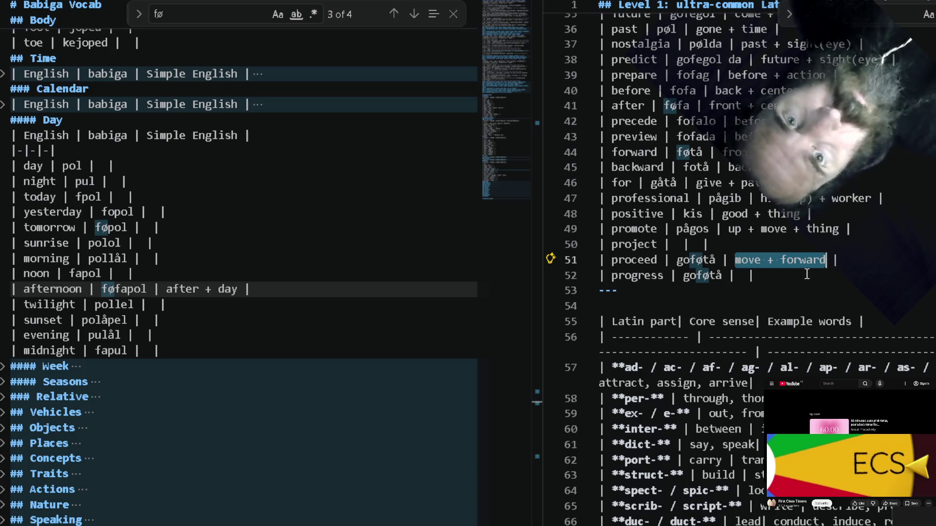
key("ctrl+c")
key("Down")
key("Left")
key("Left")
key("ctrl+v")
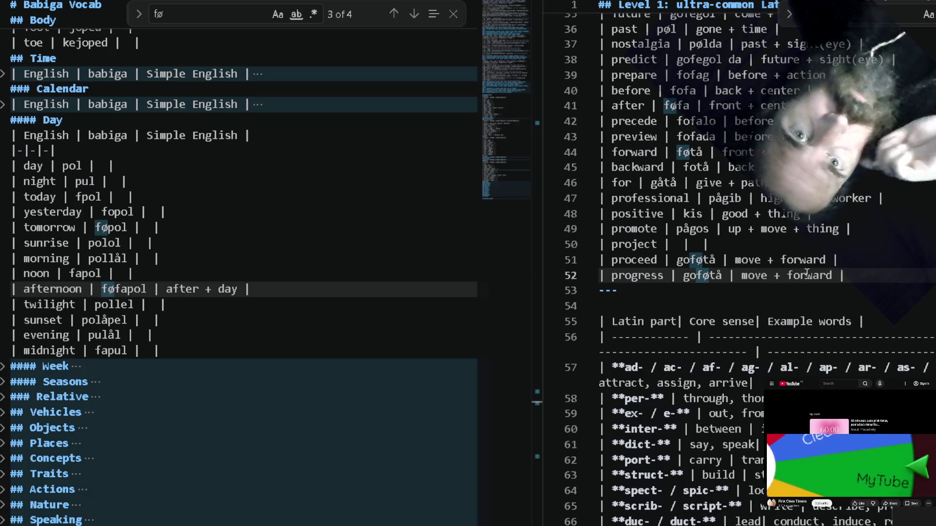
key("alt+Tab")
key("alt+Tab")
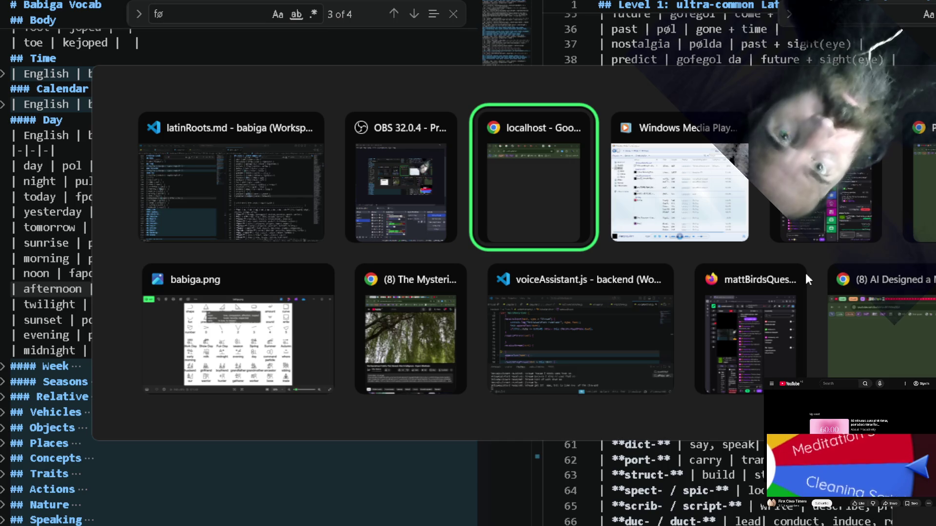
Search Google in Chrome for how transit differs from transport, read the overview and return to Windsurf.
key("alt+shift+Tab")
key("alt+shift+Tab")
key("alt+Tab")
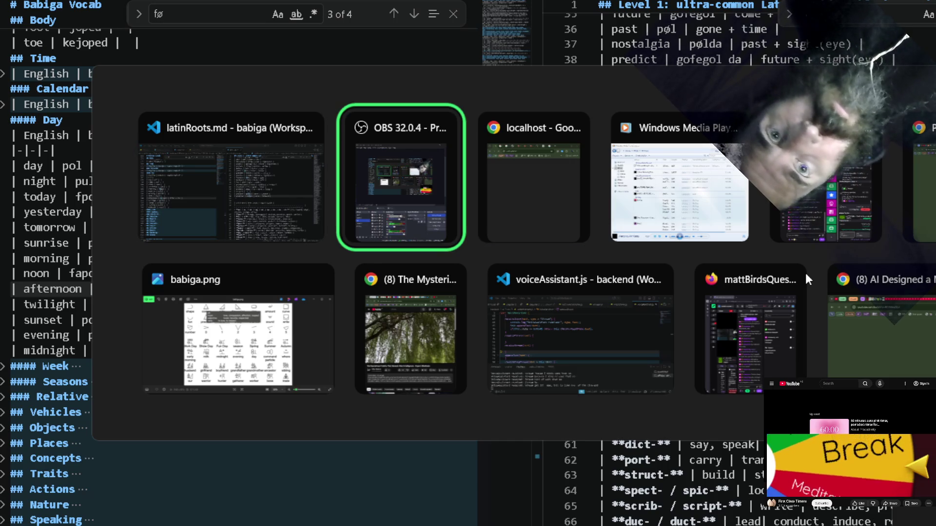
key("alt+Tab")
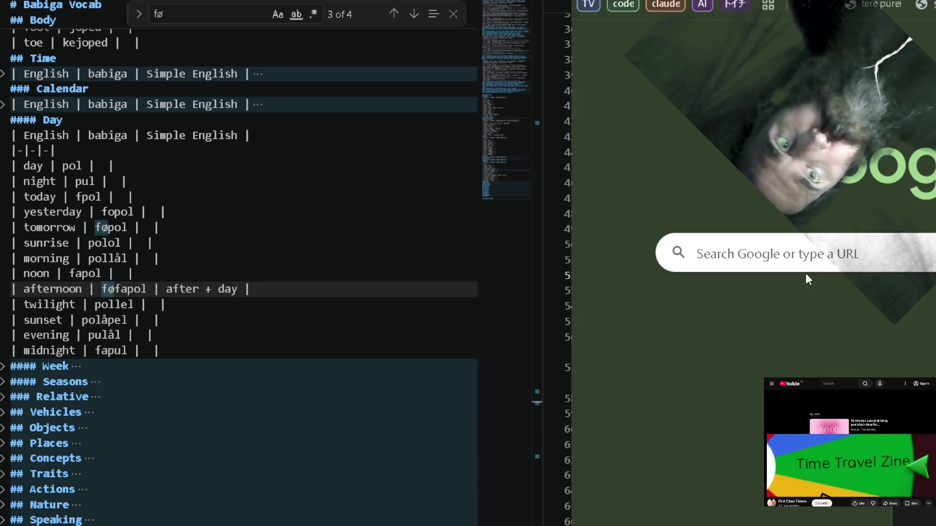
type("proceed")
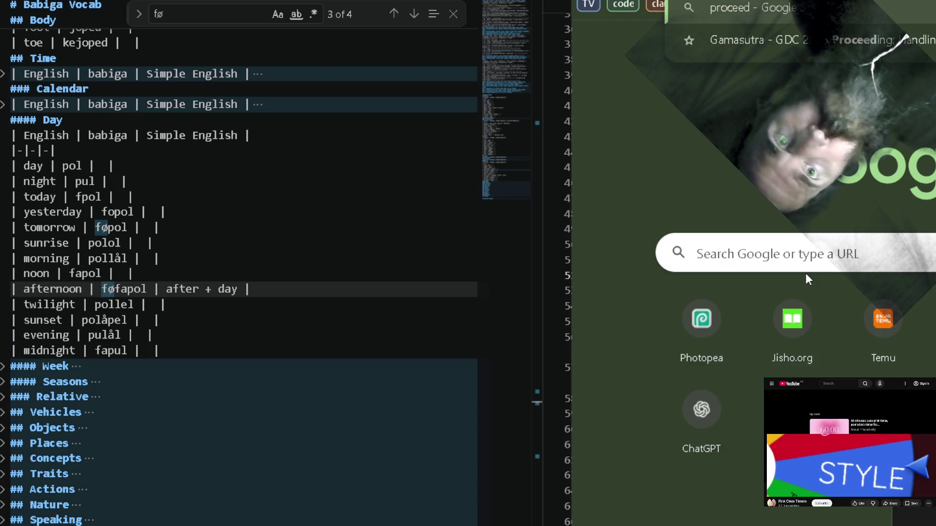
type(" in pro")
key("Return")
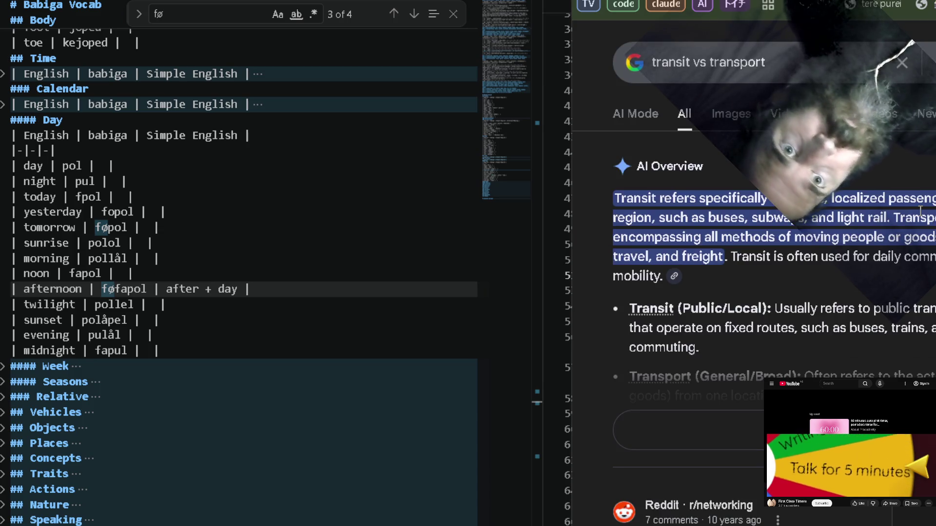
left_click(134, 304)
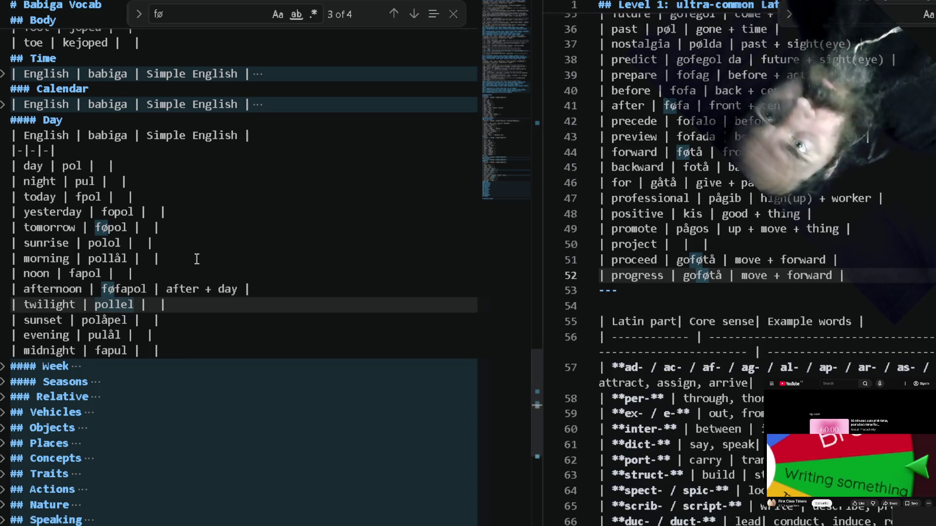
Append 'advance' as an example word to the progress row.
left_click(864, 272)
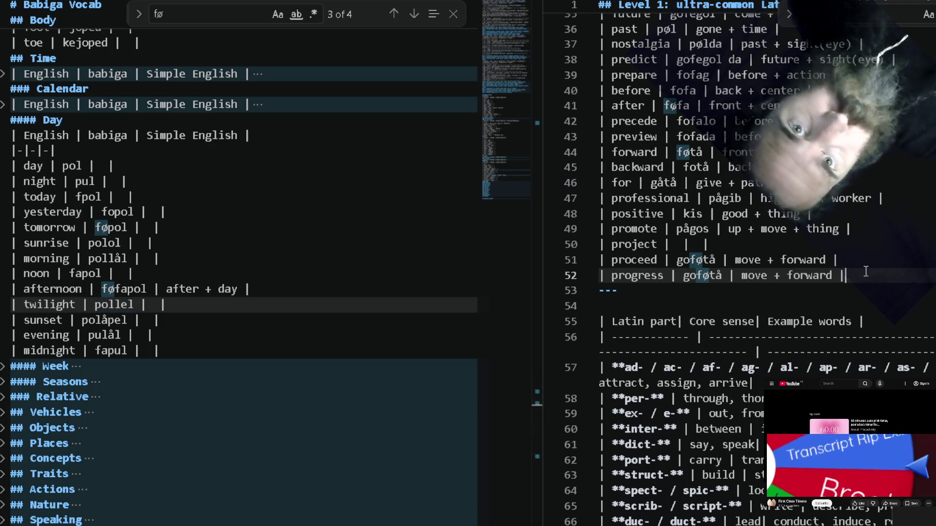
type("| ad")
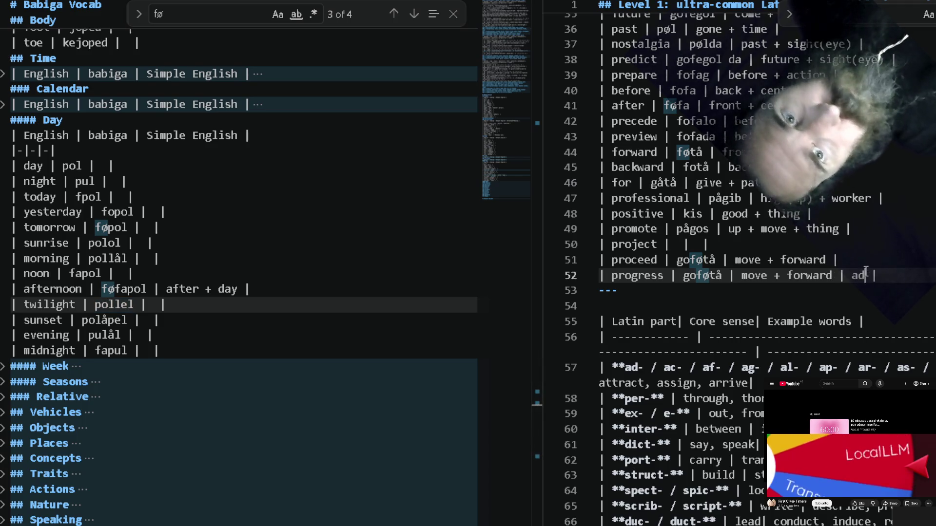
type("va")
type("nce")
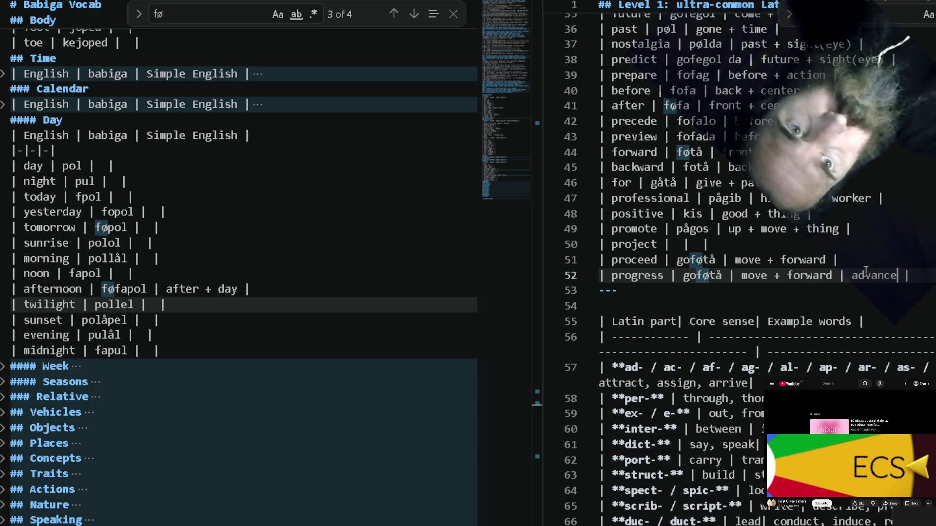
key("BackSpace")
type("nce")
left_click(755, 261)
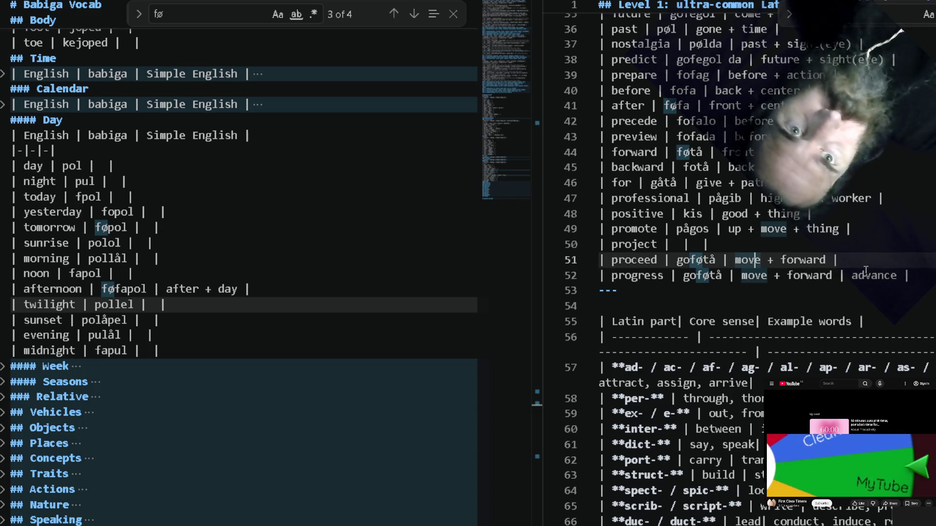
Search the left Babiga file for 'next' and cycle through its matches.
left_click(246, 255)
key("ctrl+f")
type("next")
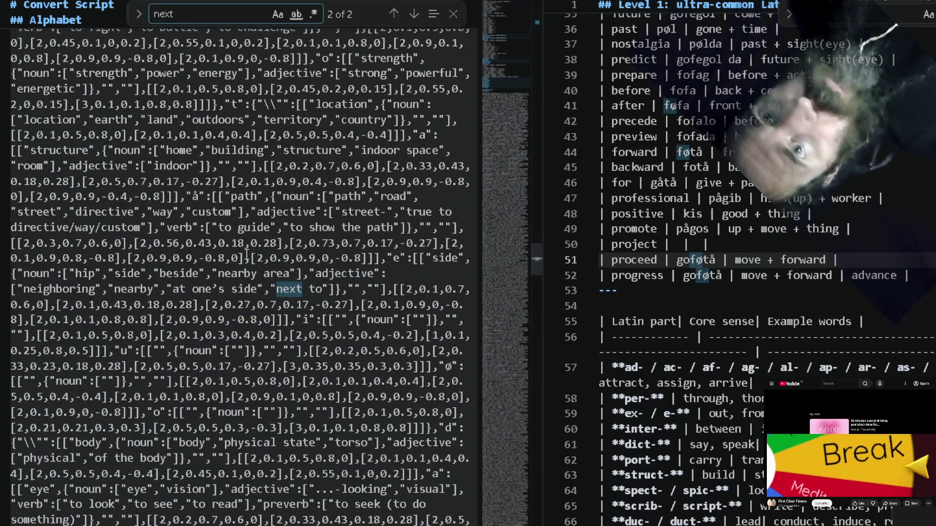
key("Return")
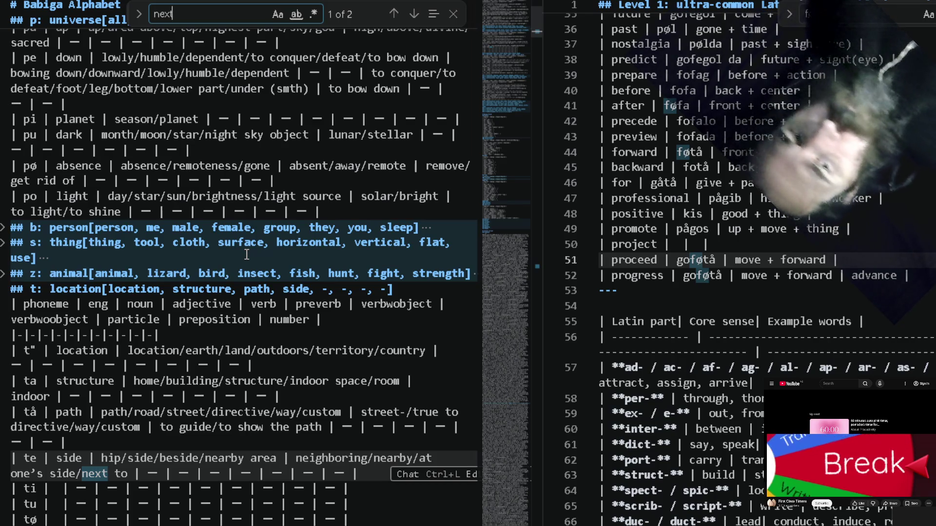
type("fø")
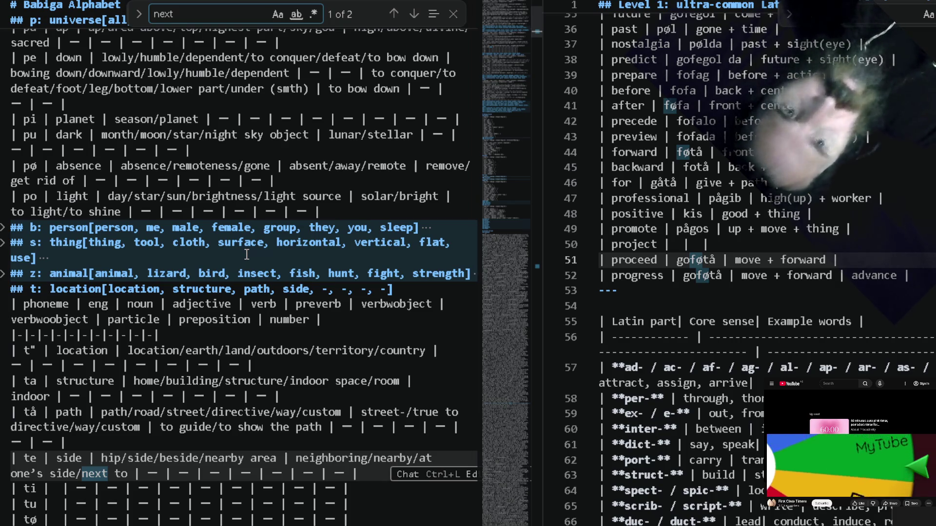
key("BackSpace")
key("BackSpace")
key("BackSpace")
key("BackSpace")
type("pre")
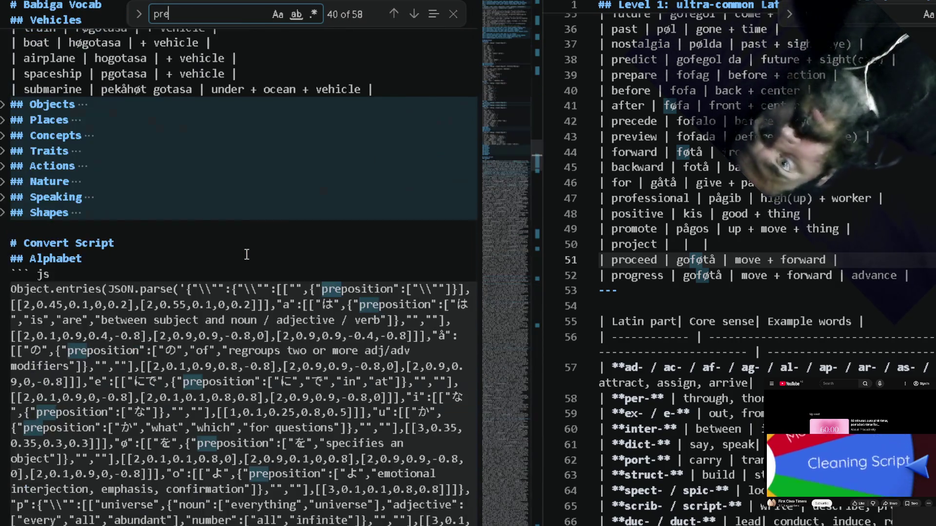
type("v")
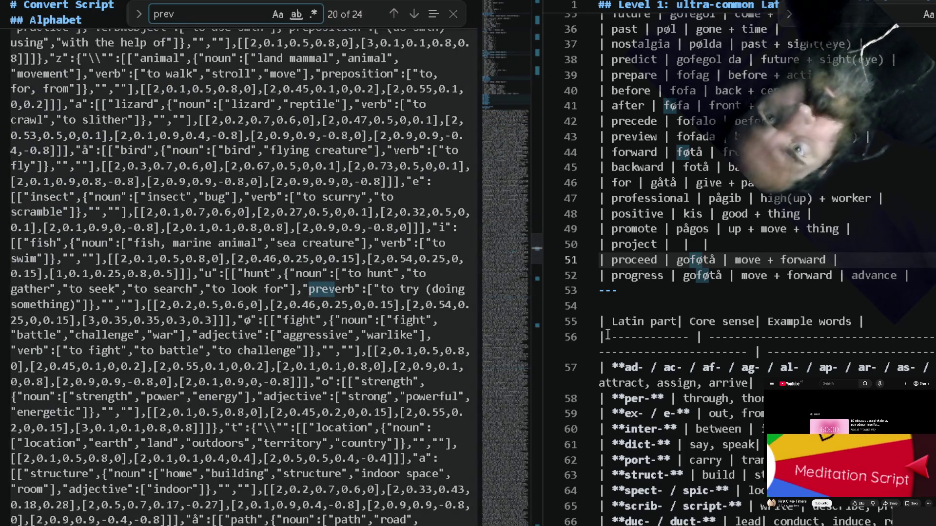
Add 'next' and 'previous' rows below the progress row.
left_click(833, 276)
key("Return")
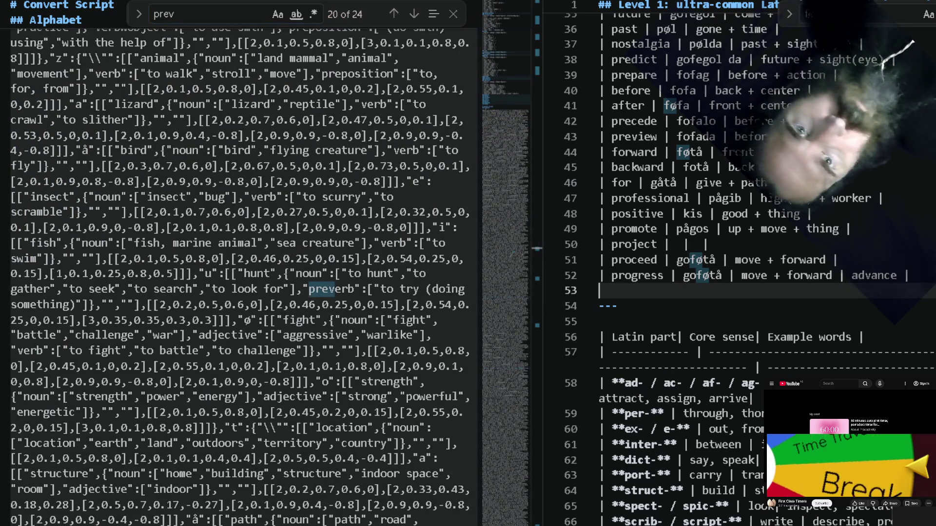
type("| next |  |  |")
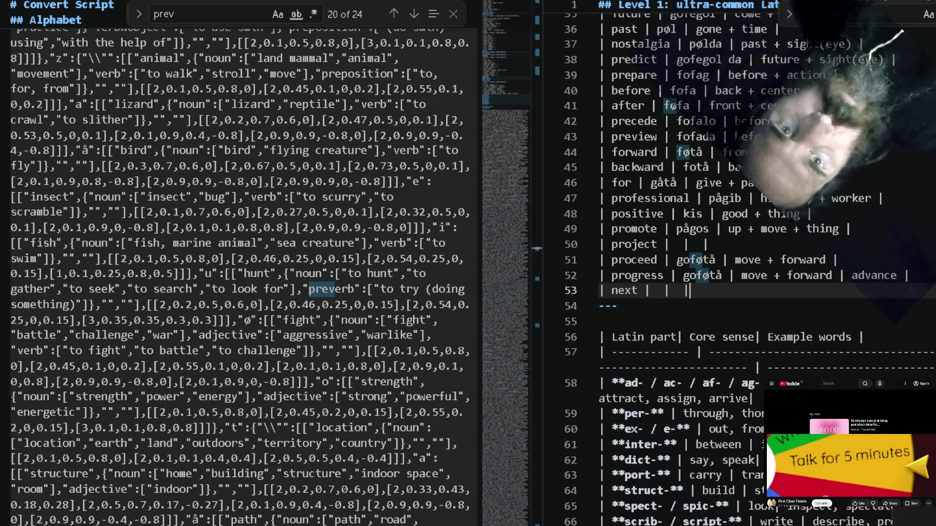
key("Return")
type("| previous |  |  |")
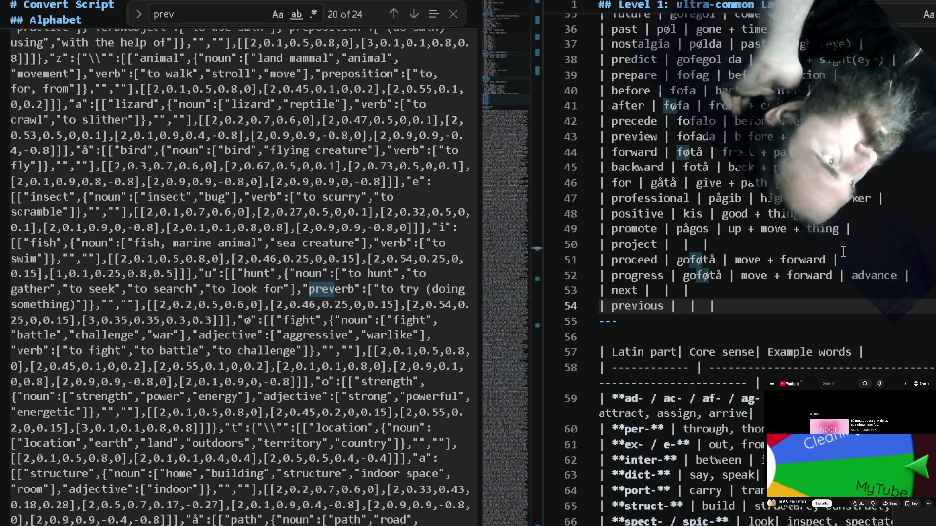
left_click(847, 293)
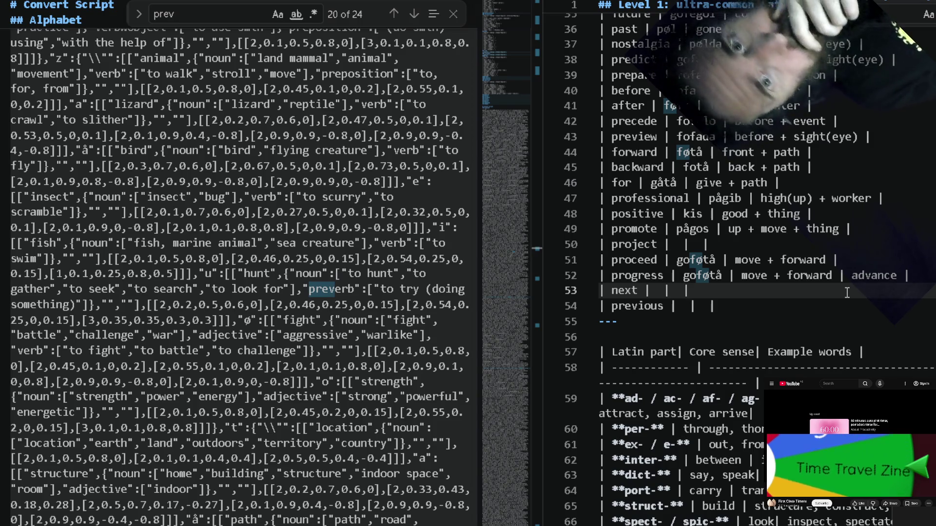
Change the proceed gloss to 'next + forward' and start a search in the alphabet file.
key("Up")
key("Up")
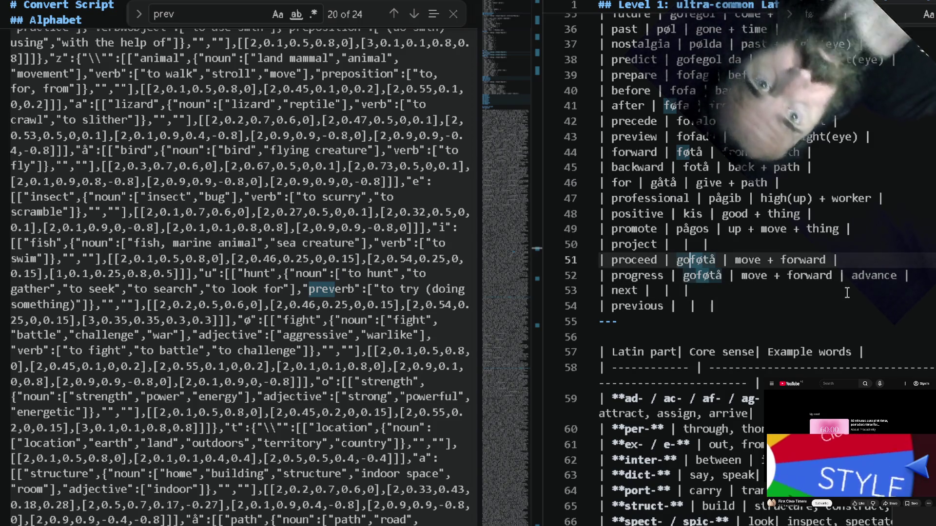
key("ctrl+Right")
key("ctrl+Right")
key("ctrl+shift+Left")
type("next")
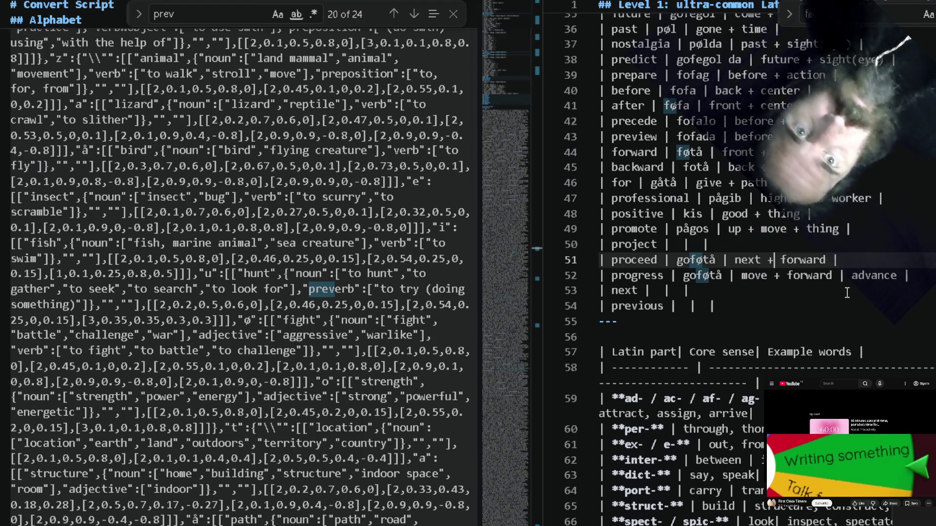
key("Right")
key("Right")
key("Right")
left_click(241, 240)
key("ctrl+f")
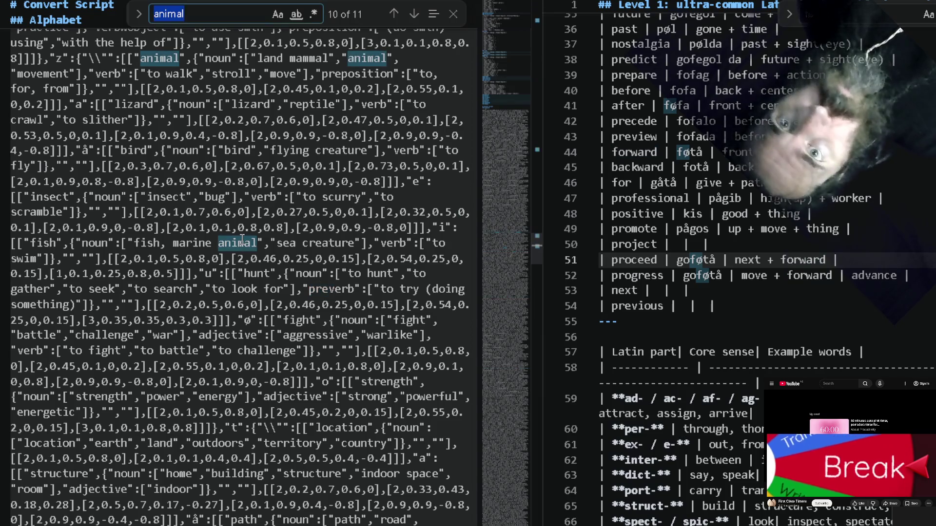
type("ooot")
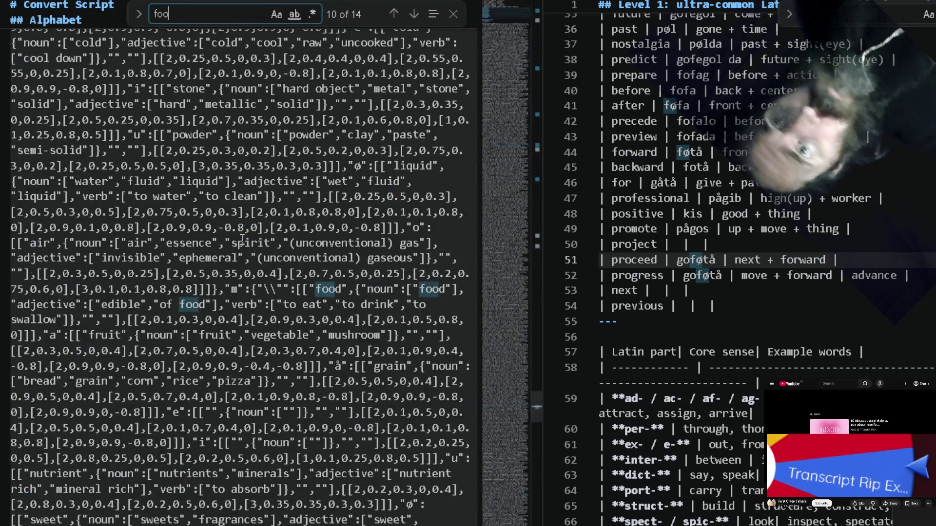
Find 'foot' in the Babiga alphabet and select its word pe on the down row.
key("Return")
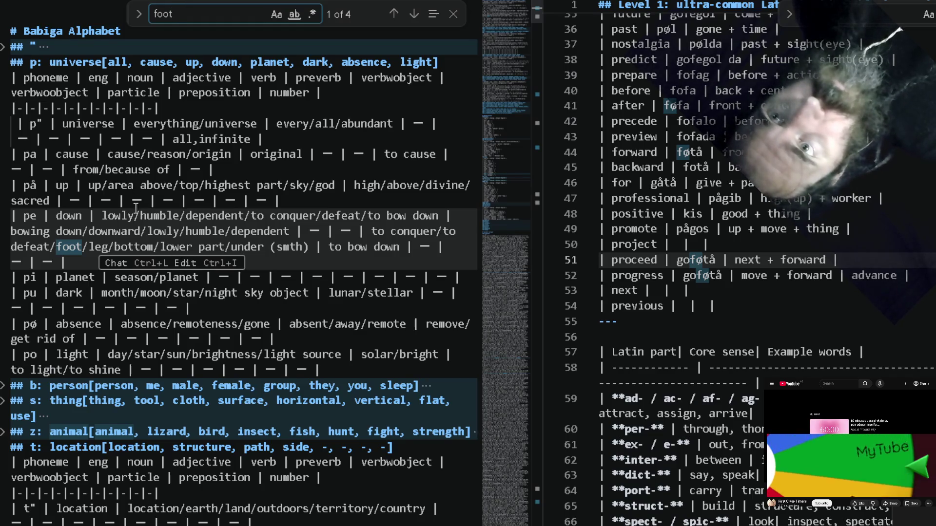
left_click(34, 186)
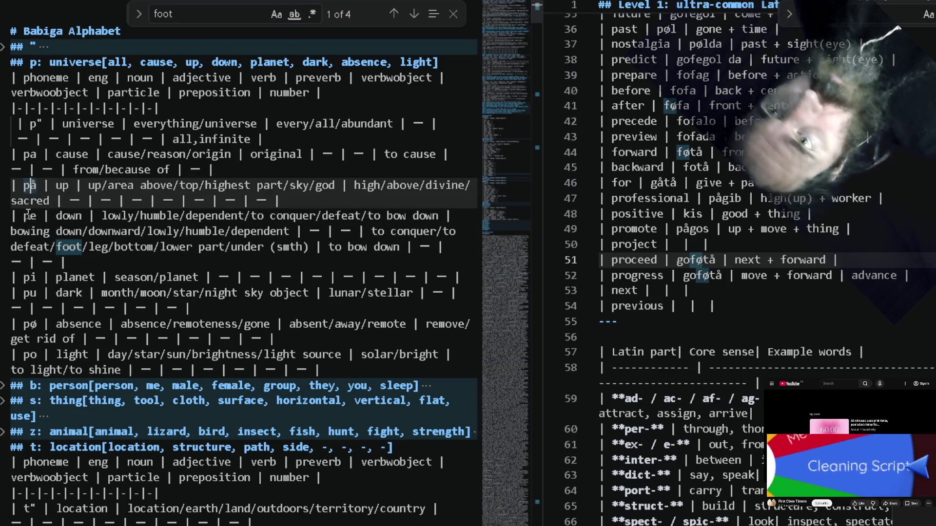
left_click(34, 216)
double_click(32, 215)
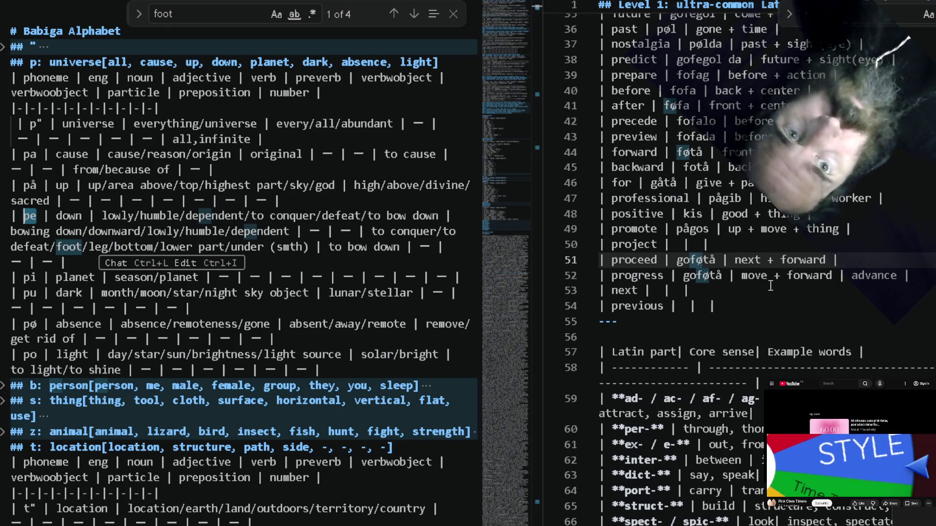
Enter 'pept' as the Babiga word for next and insert a blank row above it.
left_click(656, 293)
type("pe")
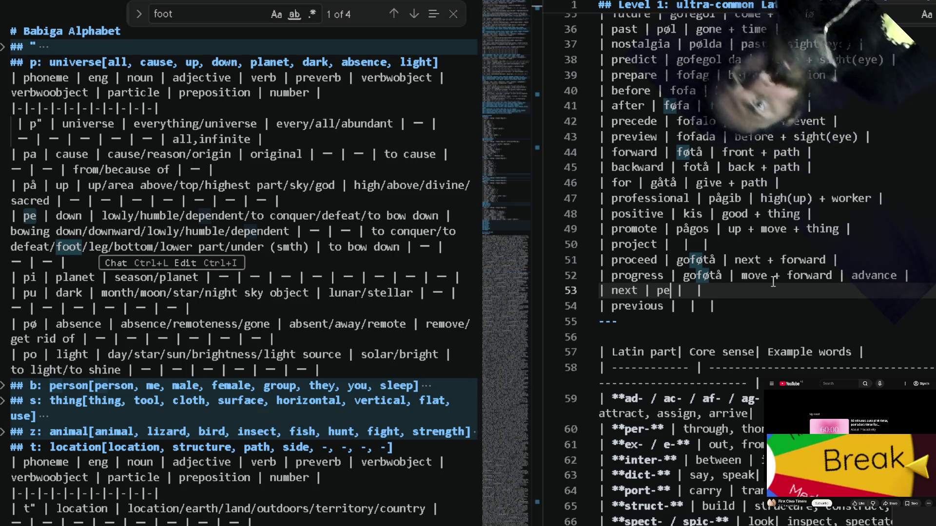
type("p")
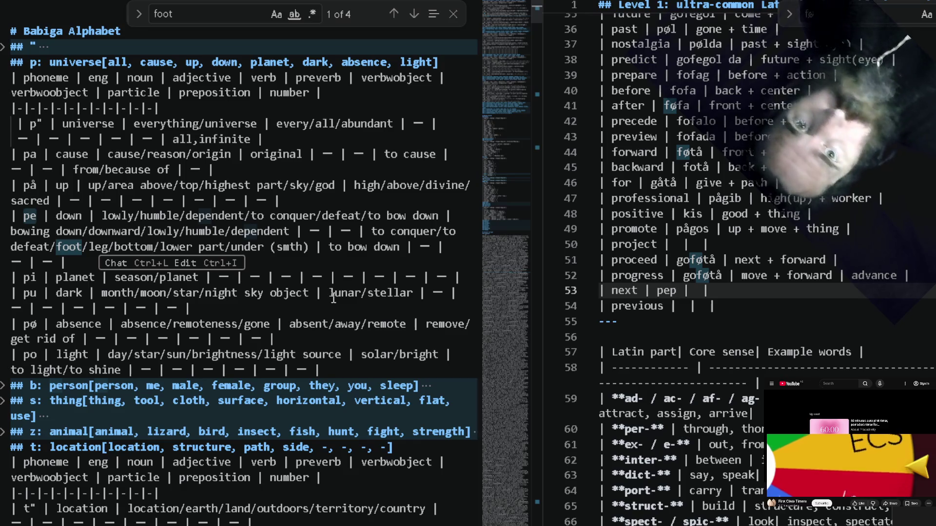
type("t")
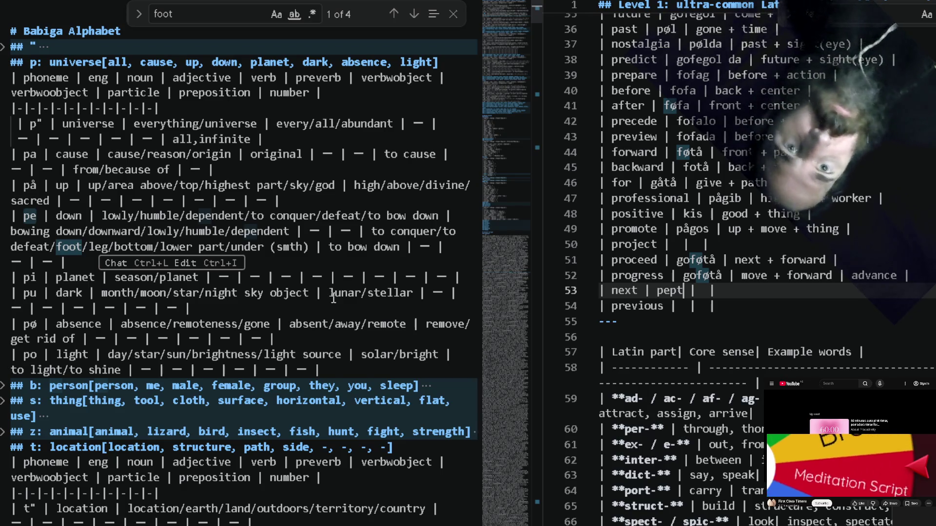
key("ctrl+shift+Left")
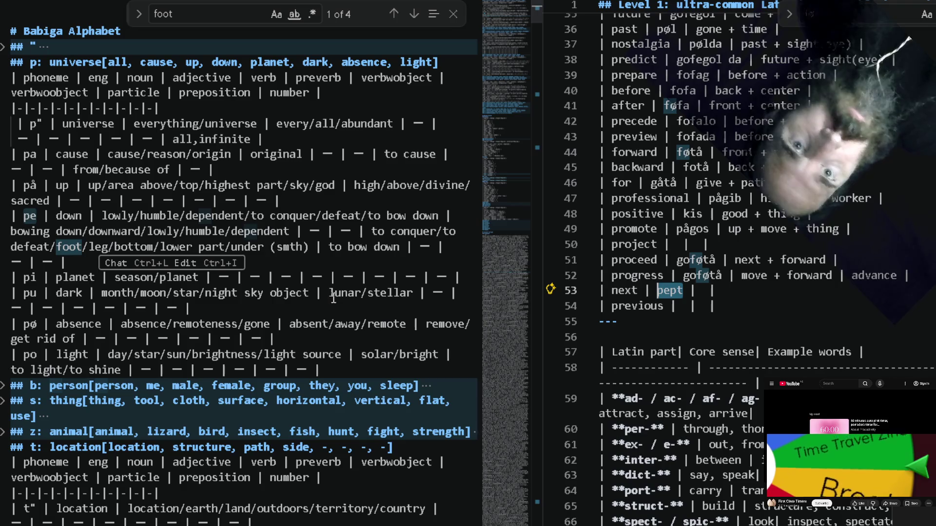
key("Return")
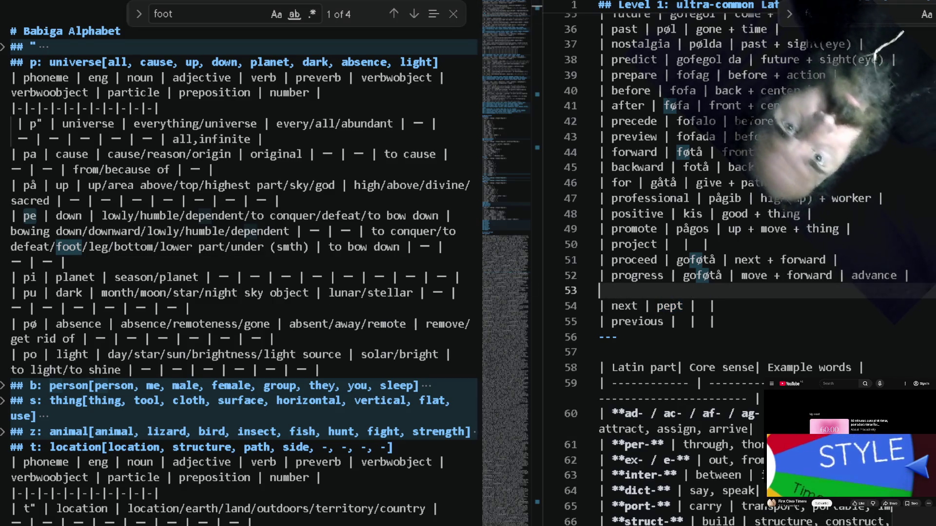
type("|step | pept |")
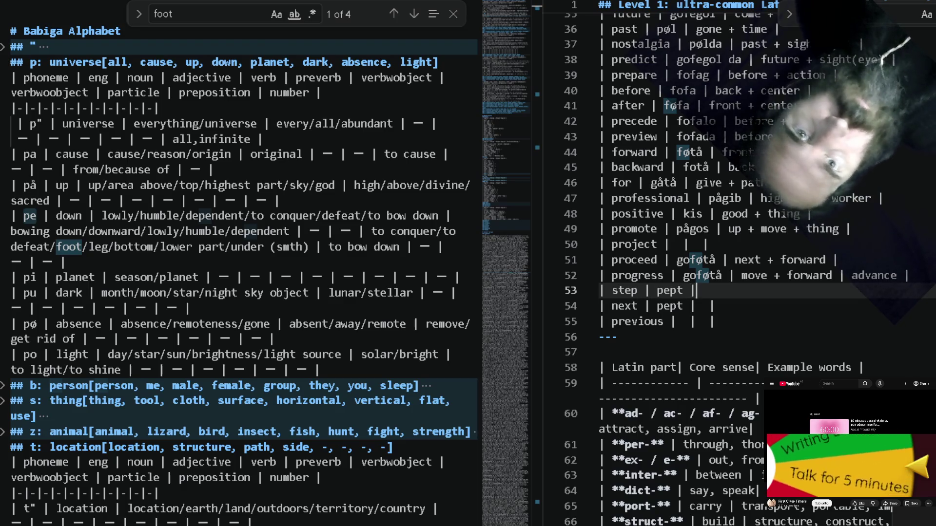
type("  |")
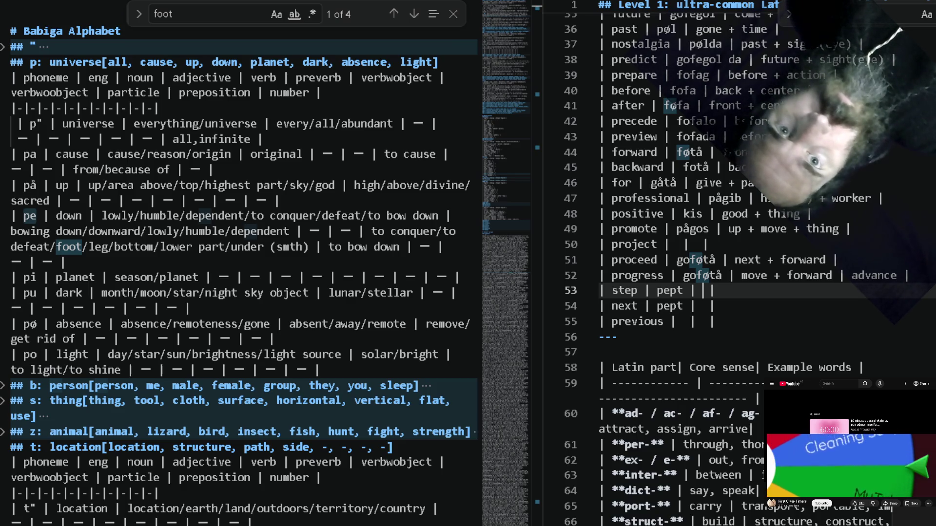
type("foot")
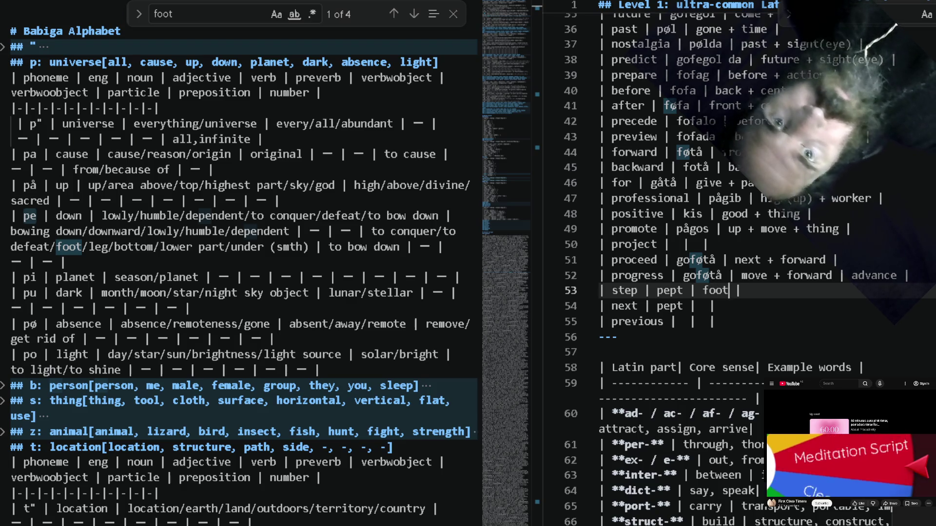
type(" +  ")
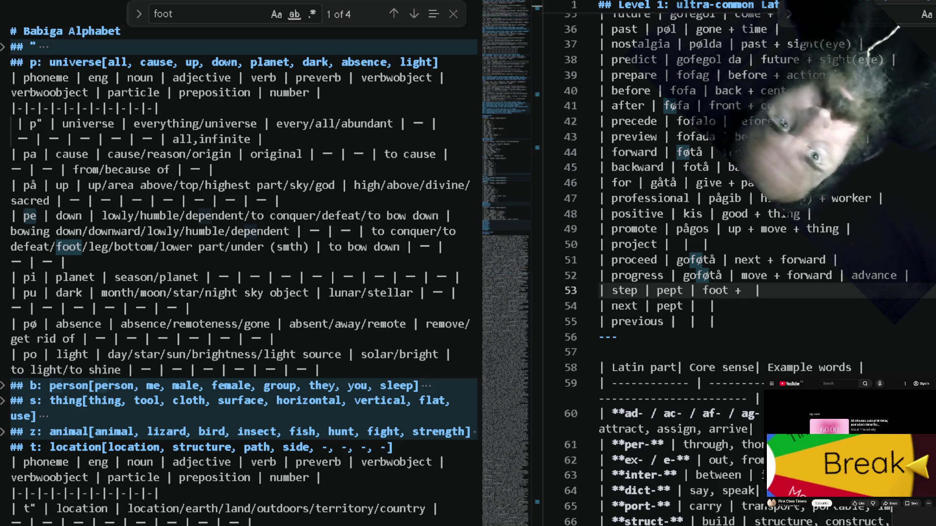
type("pl")
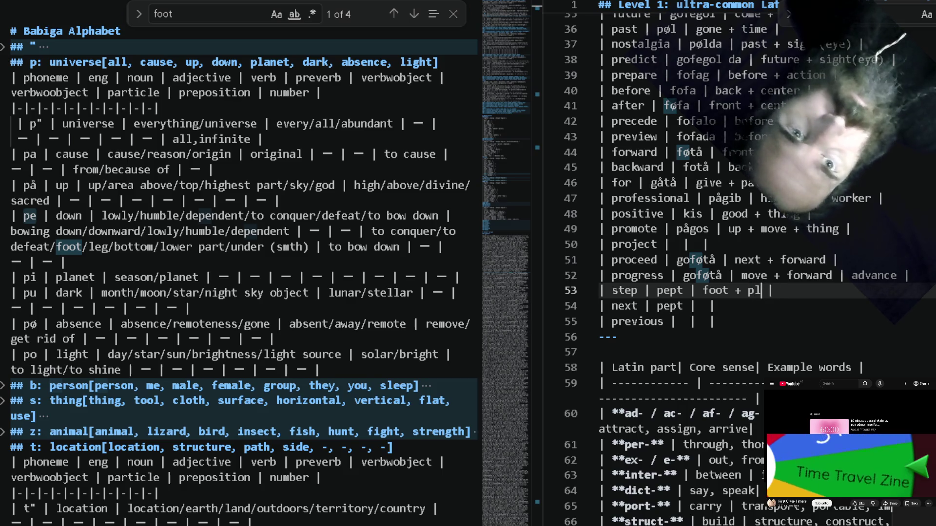
type("ace")
Finish the step row as 'pept | foot + place' and start a new foot row below progress.
key("Up")
key("End")
key("Return")
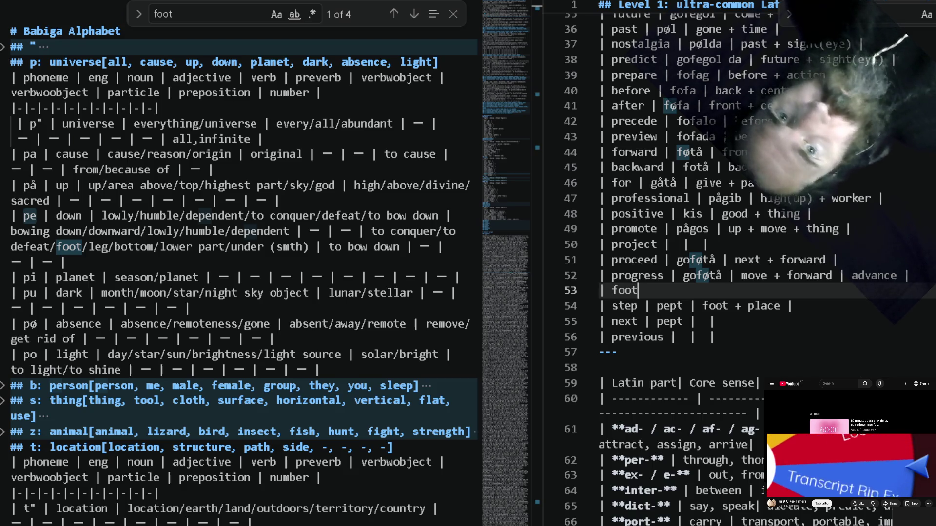
type(" | ")
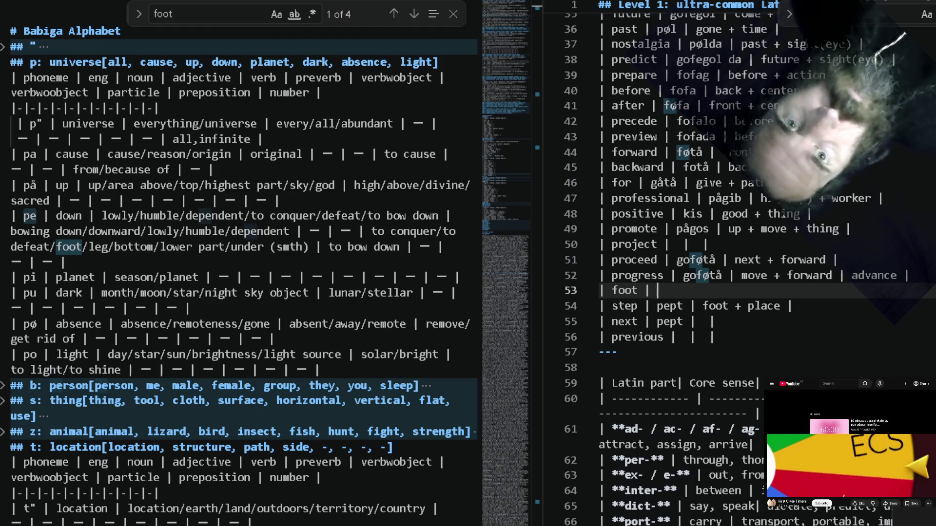
type("pept")
type(" |")
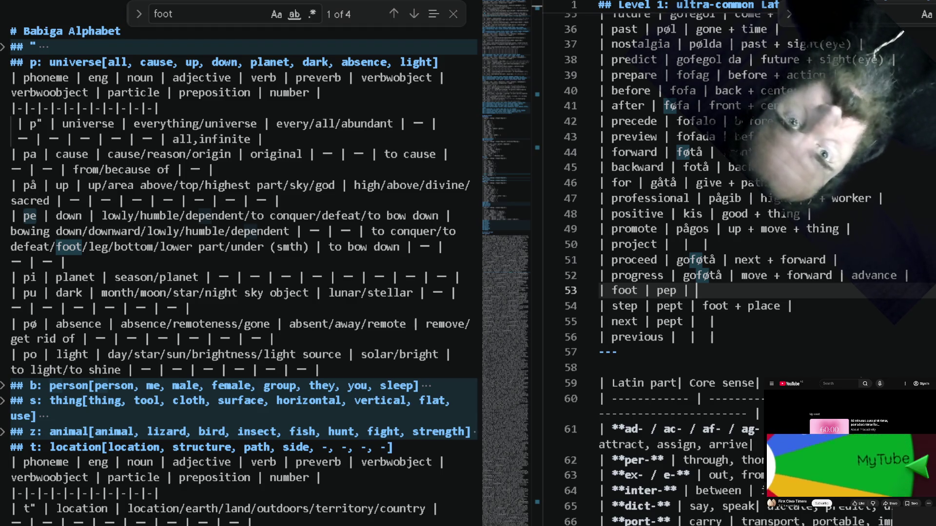
type("bo")
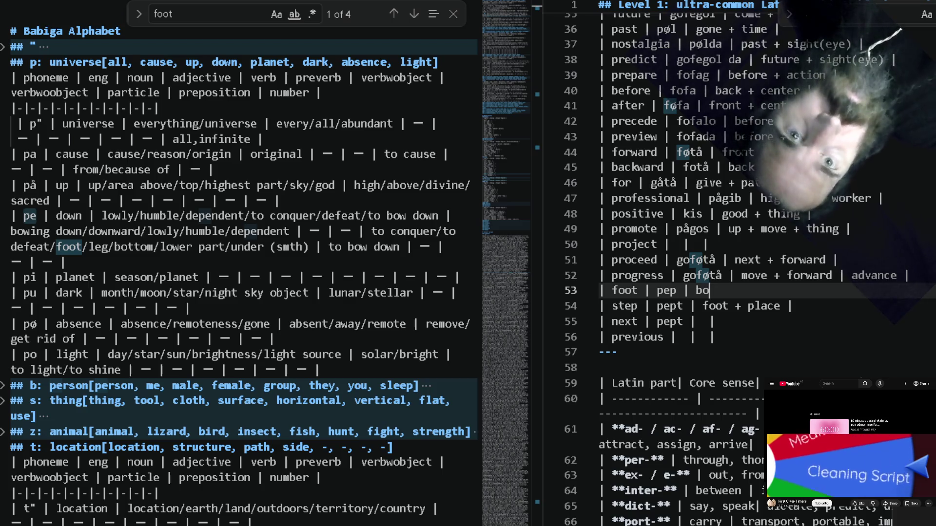
type("ttom +")
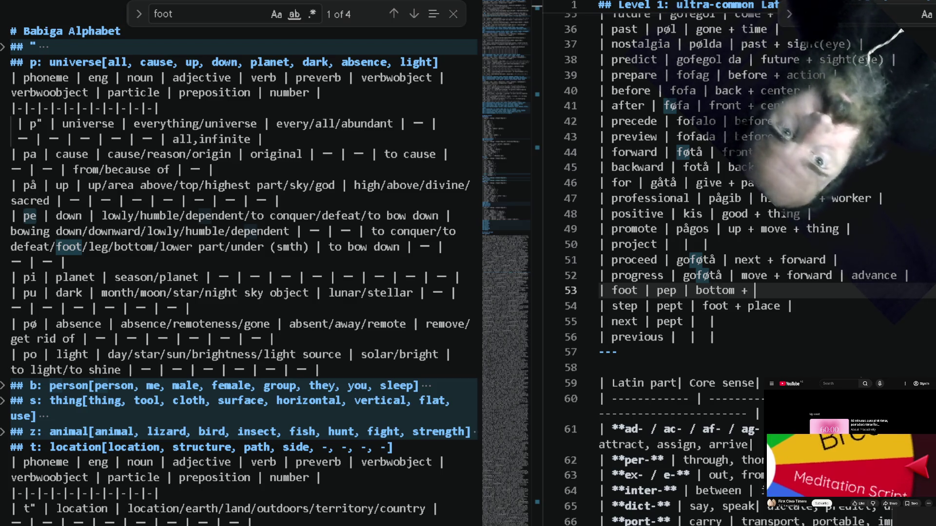
type("body |")
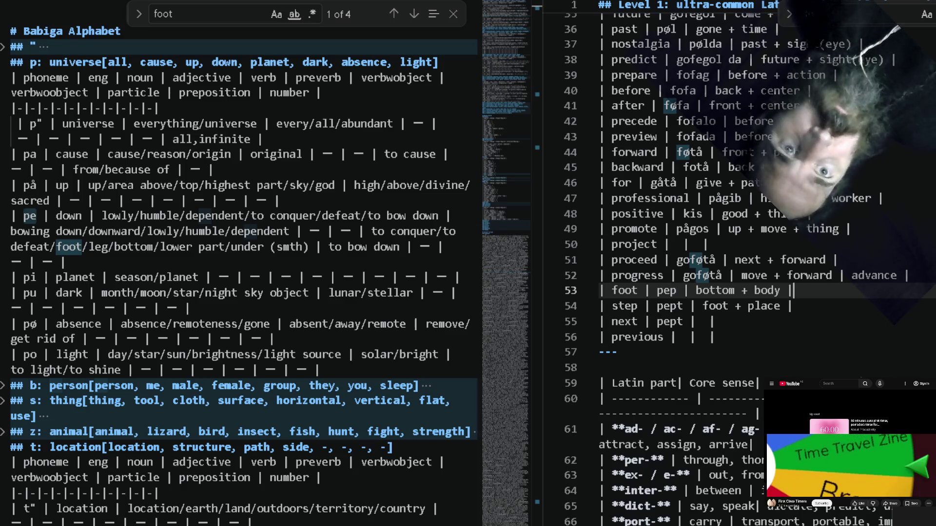
Complete the foot row as 'pep | bottom + body' and remove 'pept' from the next row.
key("Down")
key("Down")
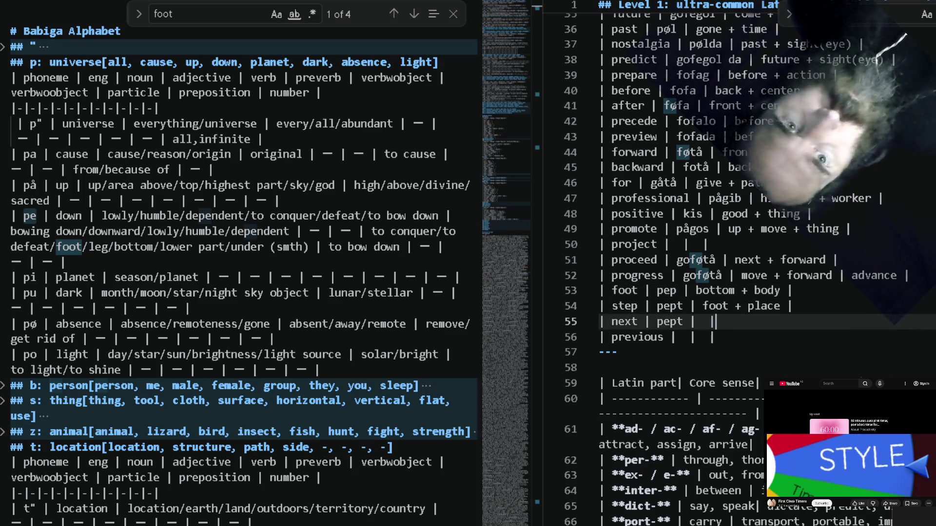
key("Escape")
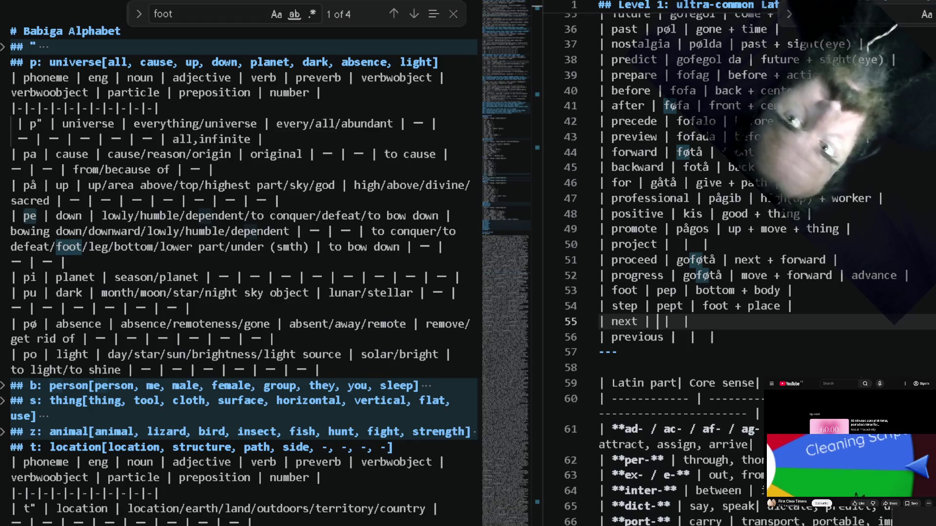
double_click(287, 216)
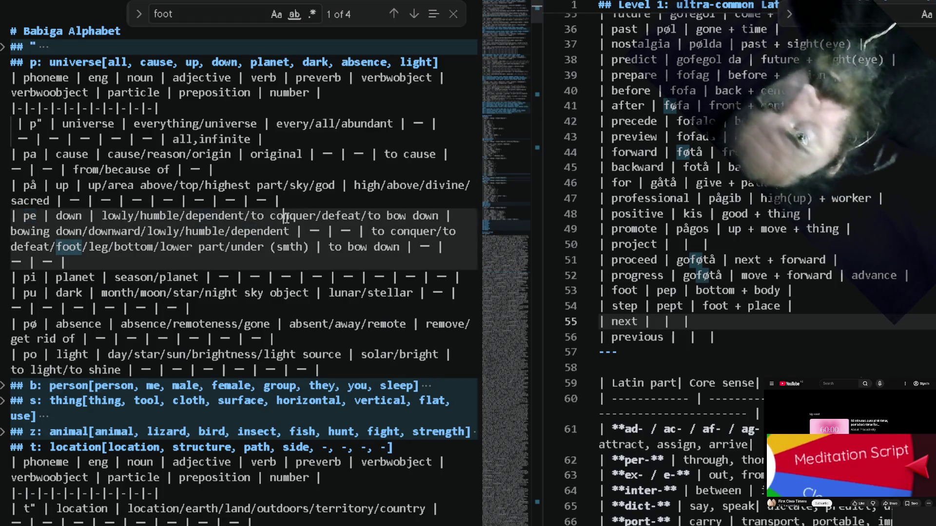
Search the Babiga notes for 'now' and step through its existing matches.
key("ctrl+f")
type("now")
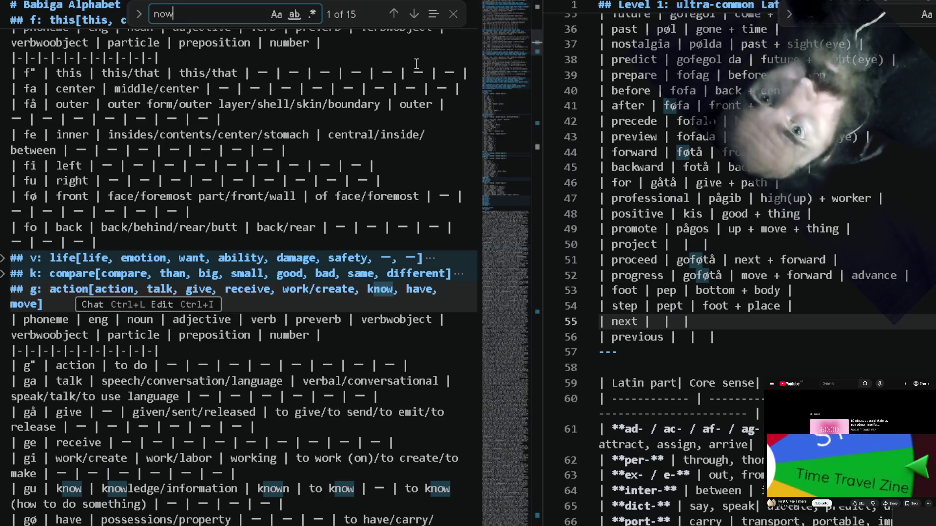
left_click(411, 14)
left_click(411, 15)
left_click(412, 14)
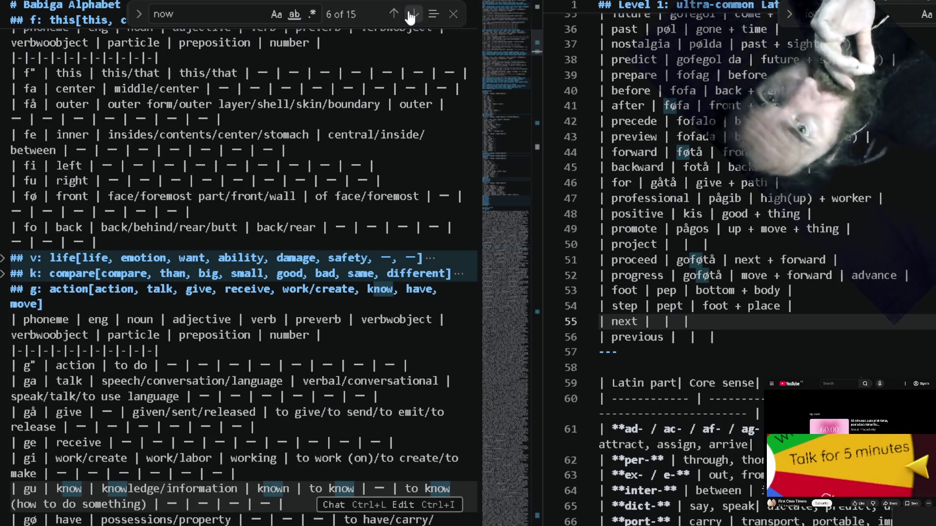
left_click(412, 14)
left_click(394, 14)
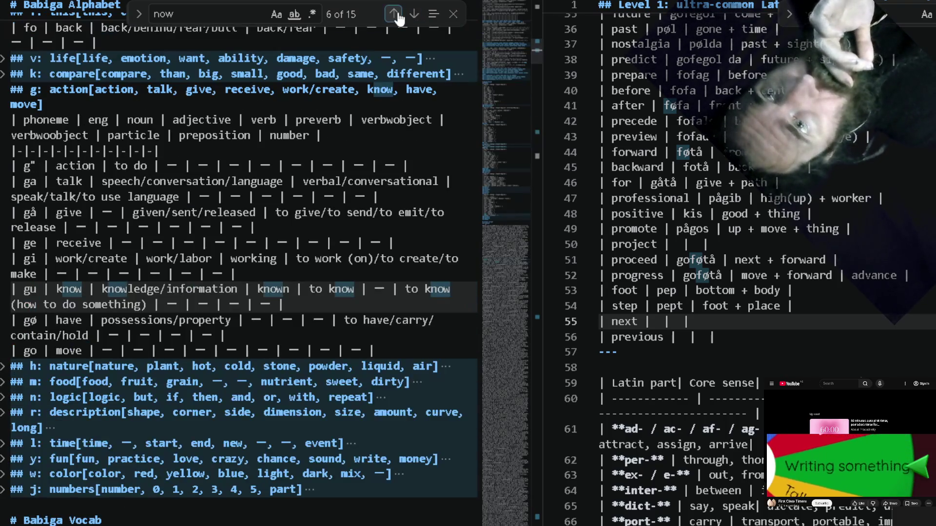
Search for 'immediate' instead, find nothing, and clear the search term.
double_click(207, 11)
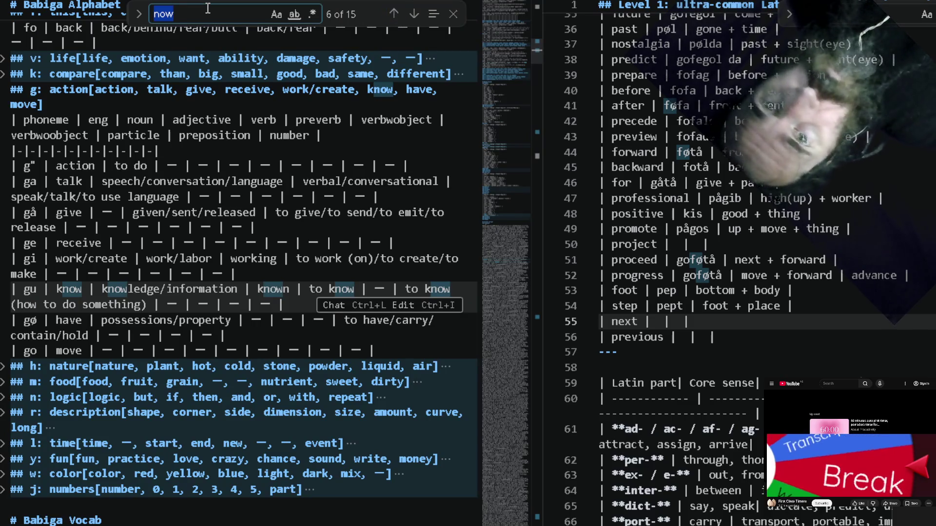
type("immediat")
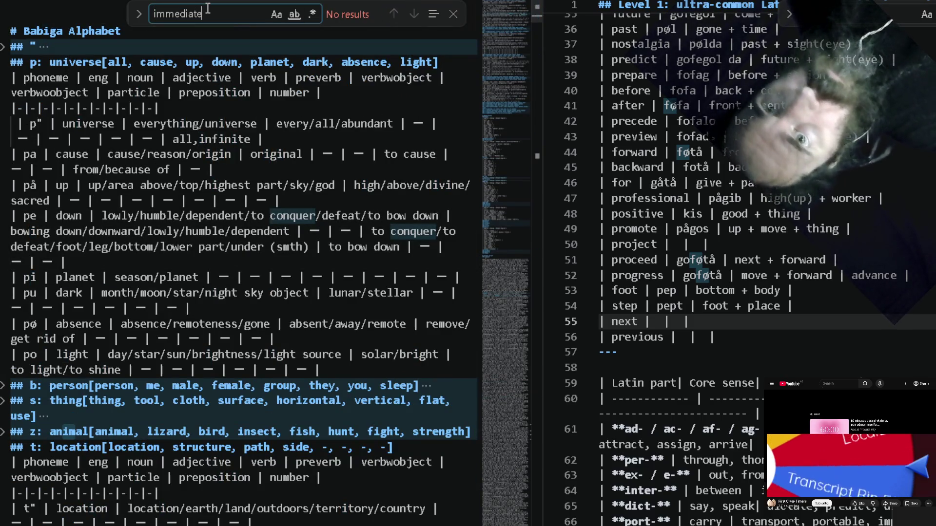
key("ctrl+BackSpace")
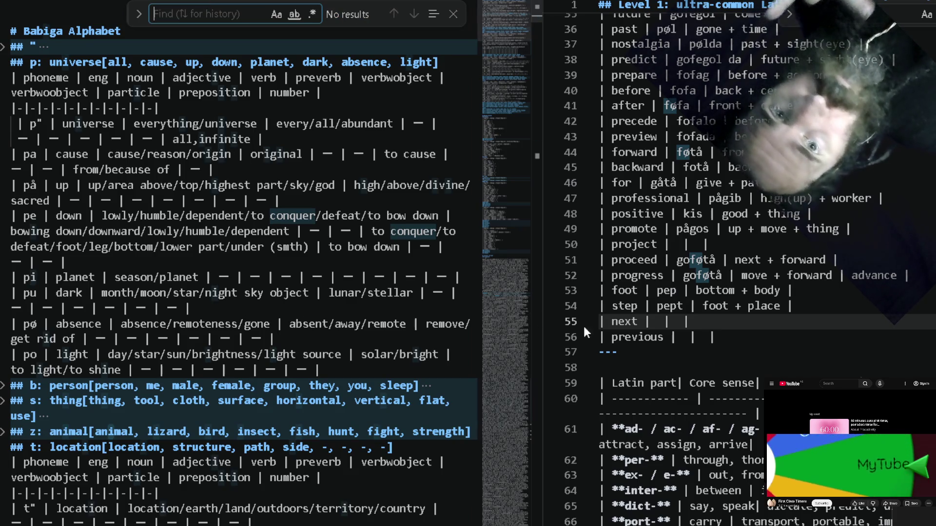
left_click(767, 338)
Add a 'now' row reading 'sl | this + time' below the previous row.
key("Return")
type("| ")
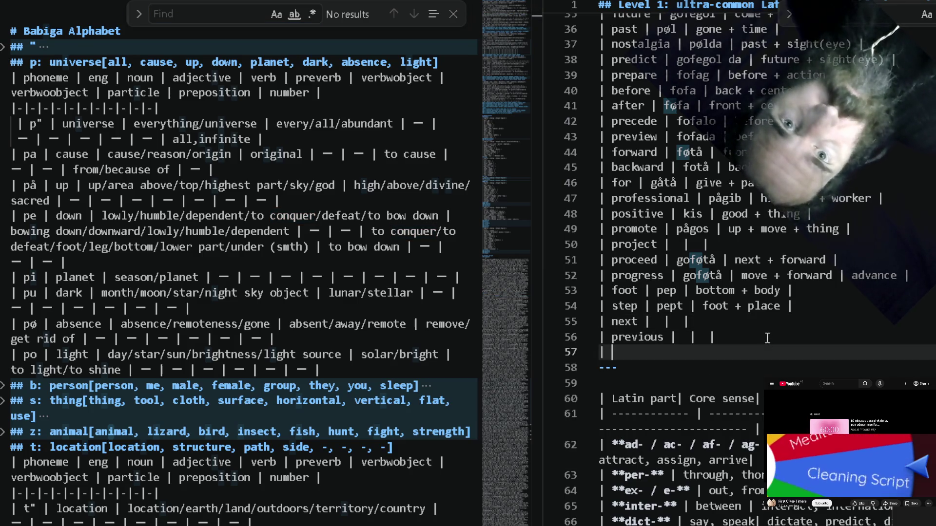
type("not")
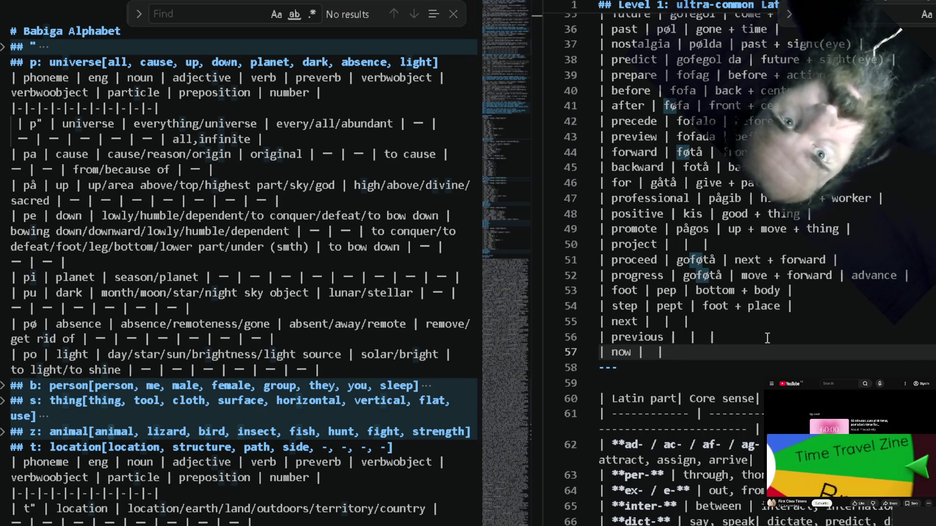
type(" time |")
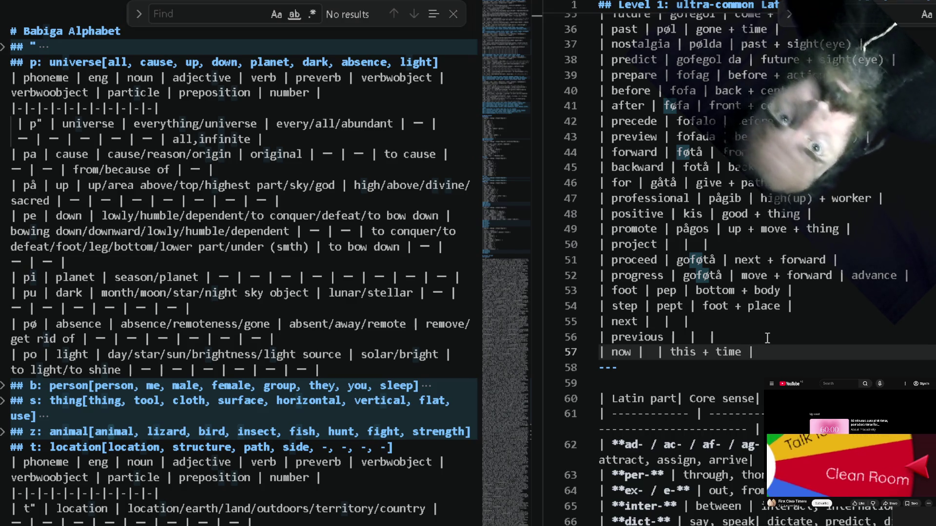
key("Left")
key("Left")
key("Left")
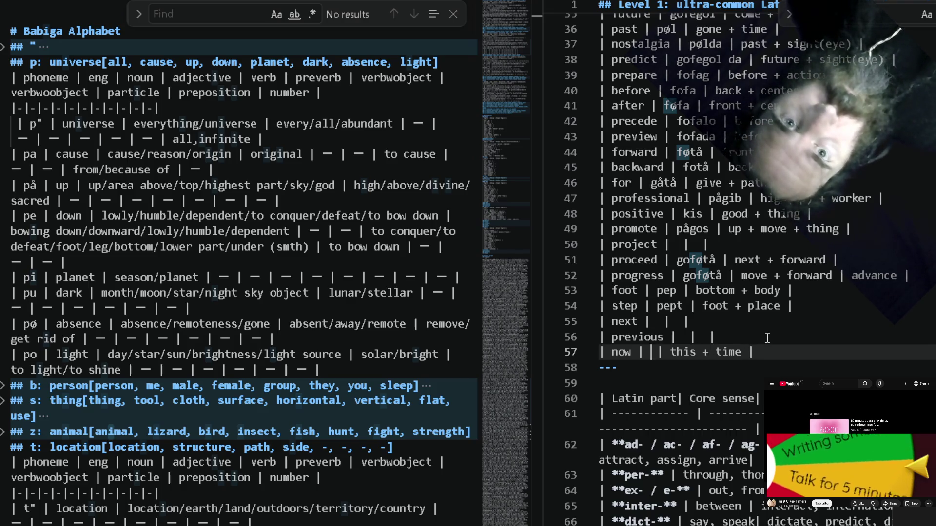
type("sl")
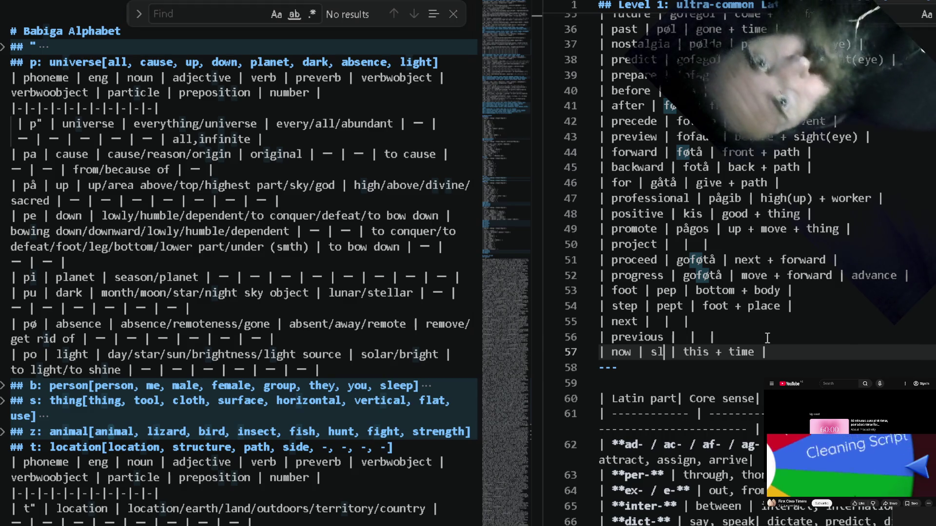
key("Up")
key("Up")
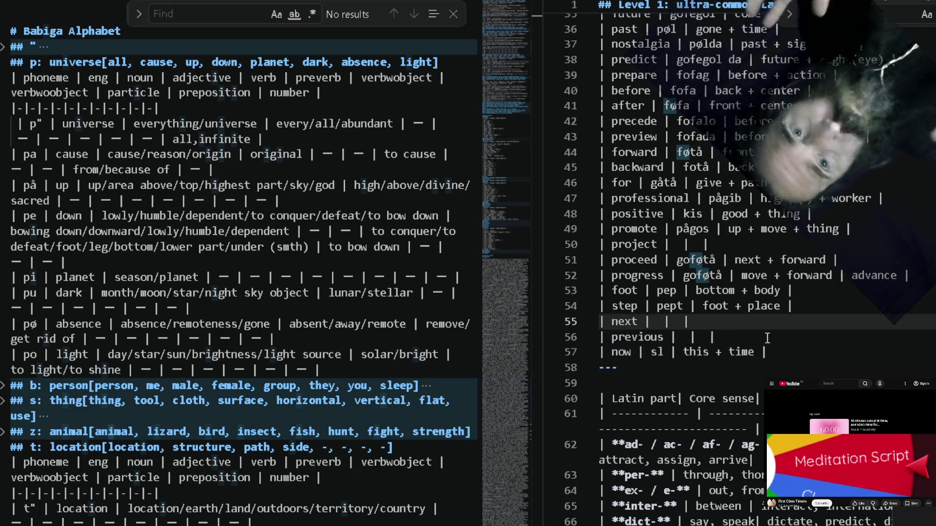
type("|")
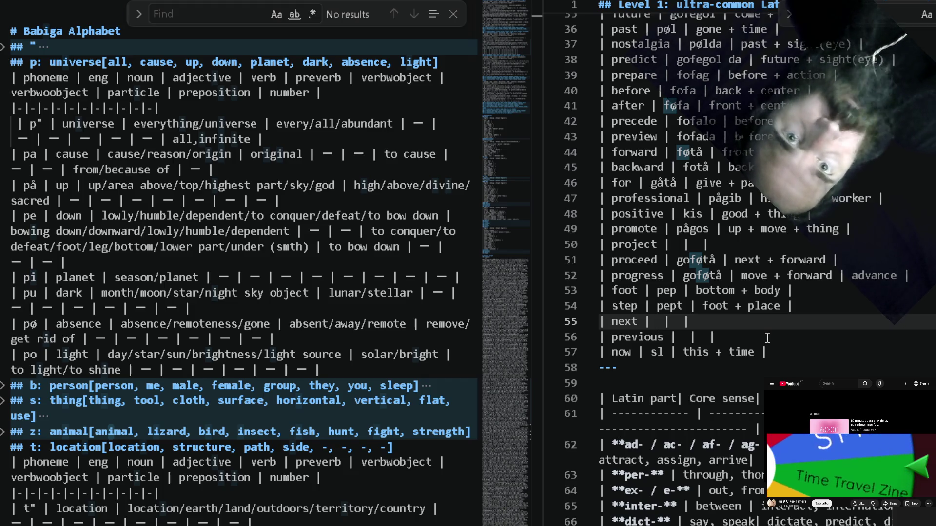
scroll(729, 192, "up", 1)
scroll(729, 191, "up", 3)
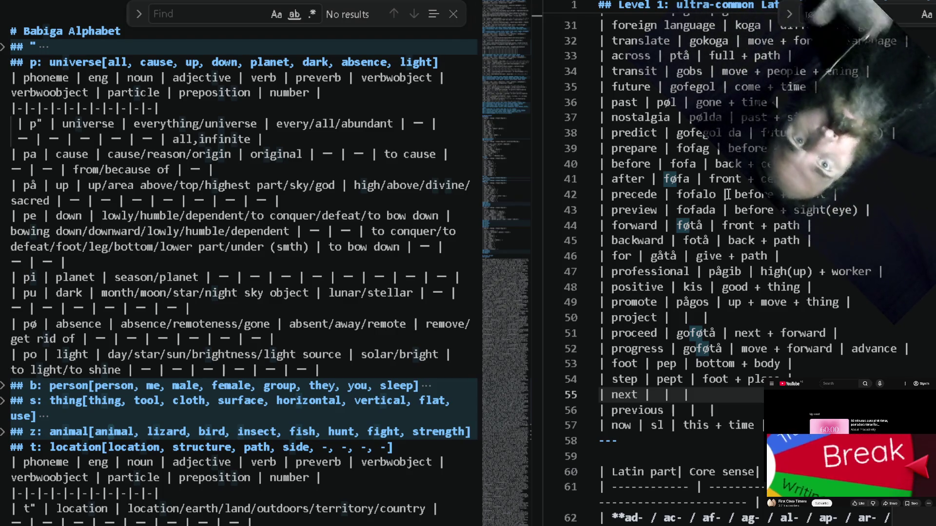
type("come")
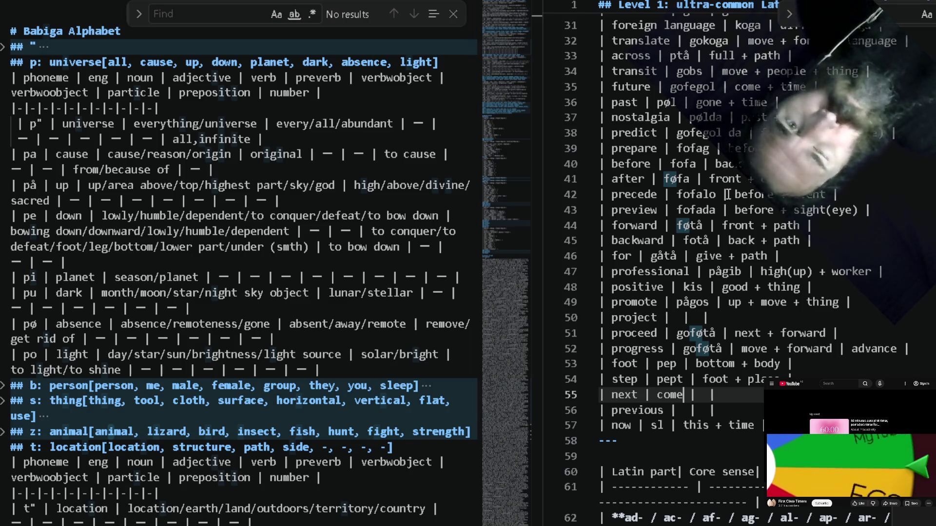
Replace the stray 'come' on the next row with the gloss 'now + come + thing' and look up 'come'.
key("ctrl+shift+Left")
key("BackSpace")
key("Right")
key("Right")
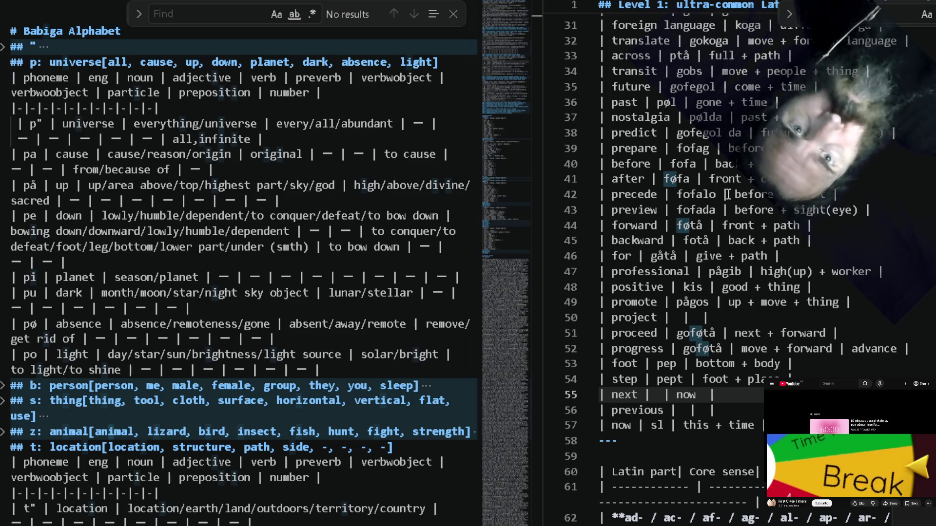
type("+ come ")
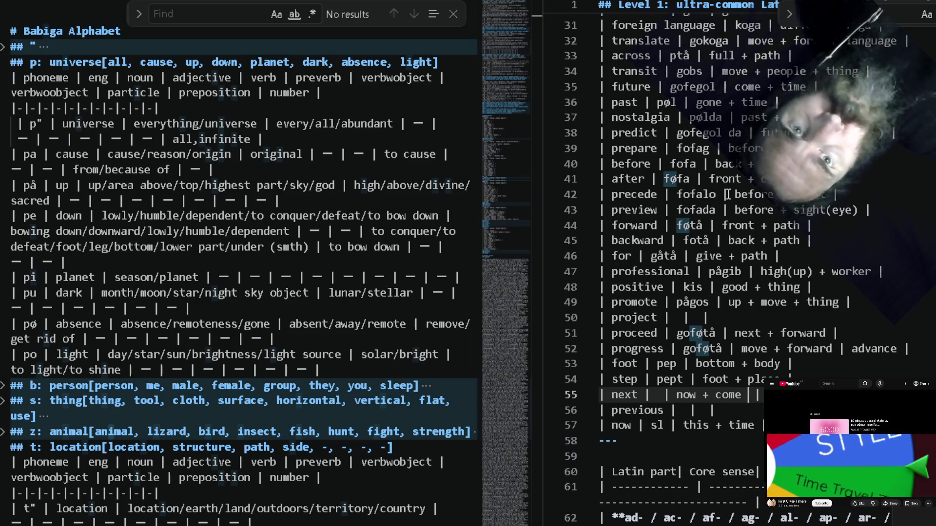
type("t")
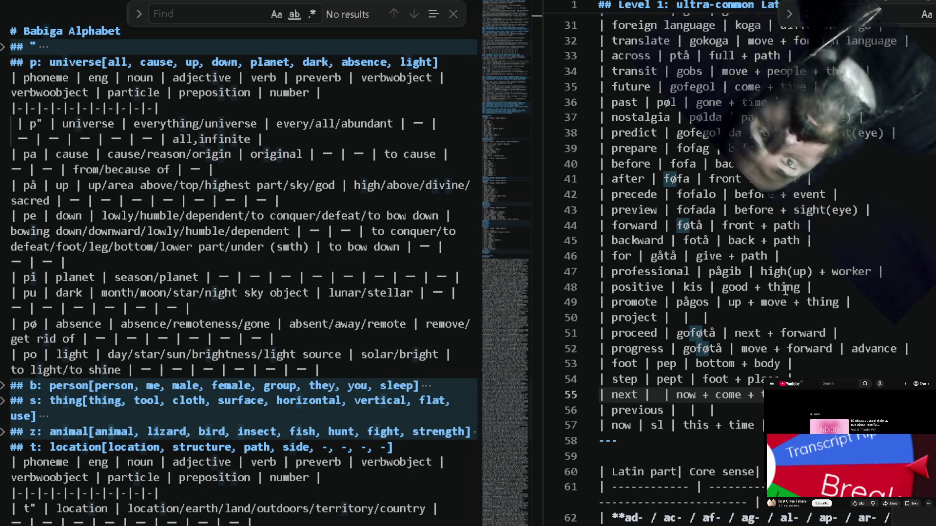
left_click(775, 395)
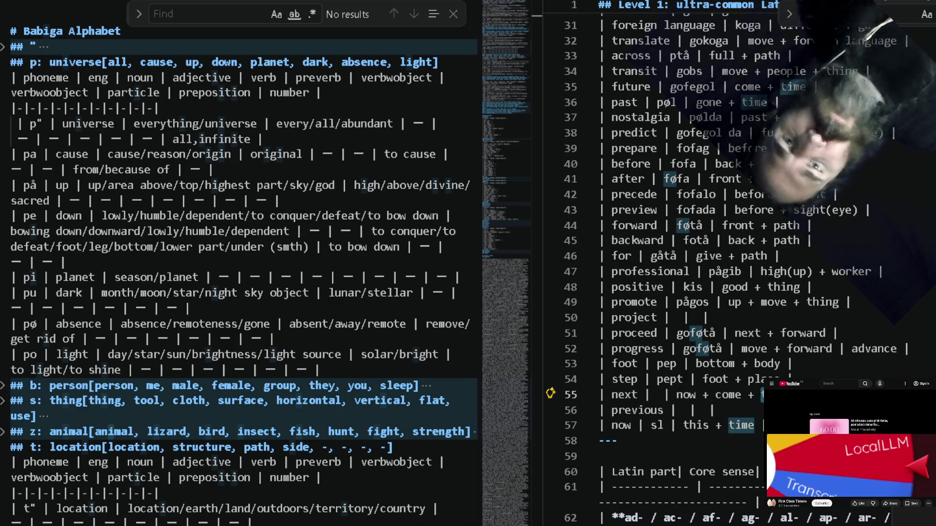
key("Home")
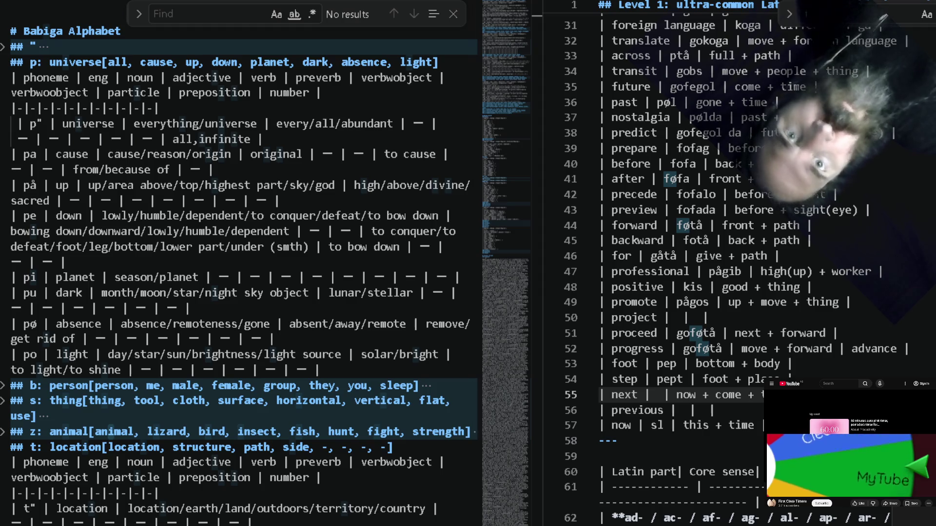
scroll(748, 302, "up", 2)
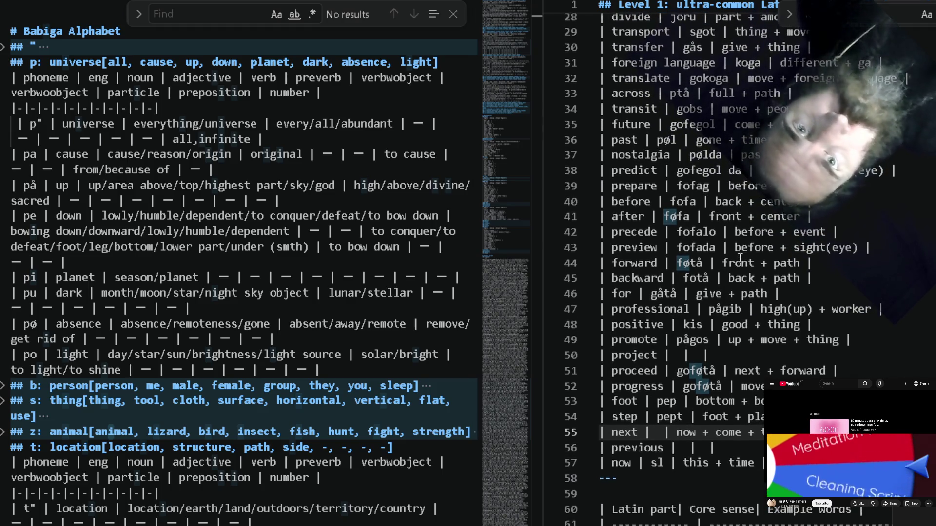
left_click(740, 257)
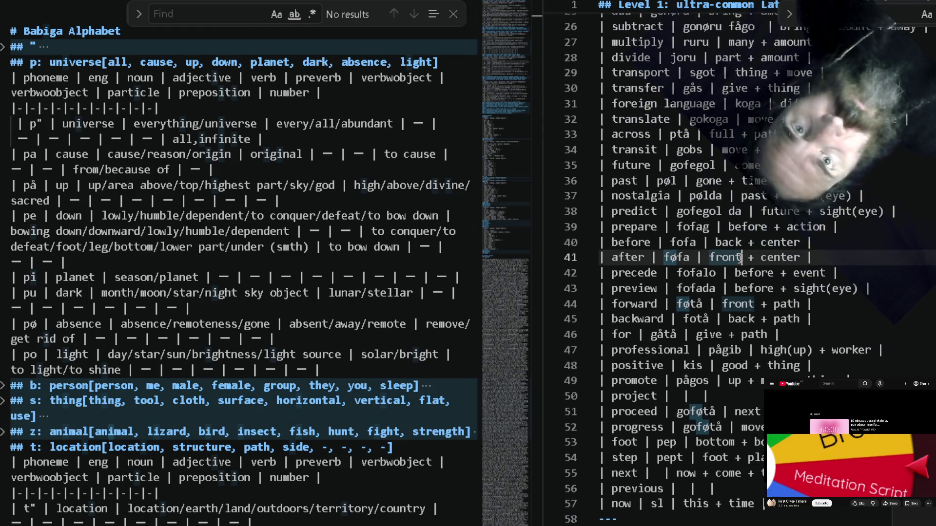
double_click(739, 258)
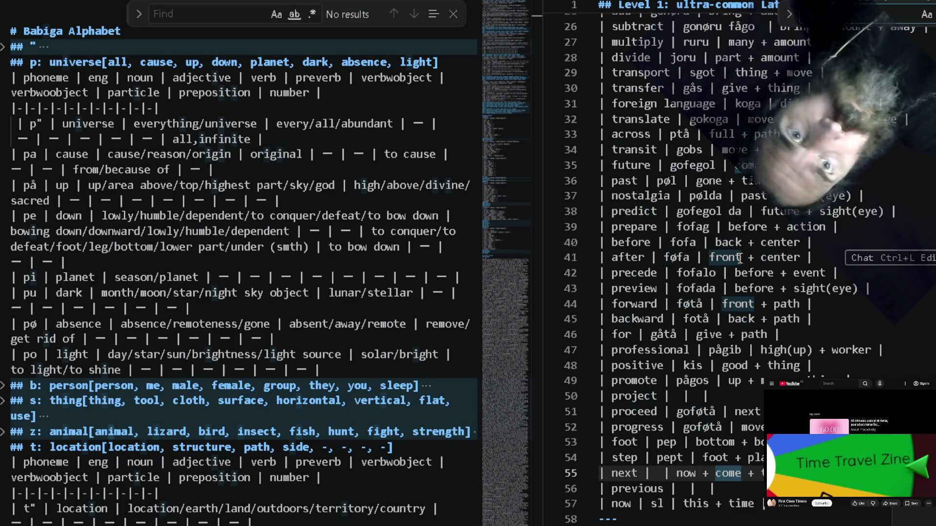
scroll(707, 242, "up", 4)
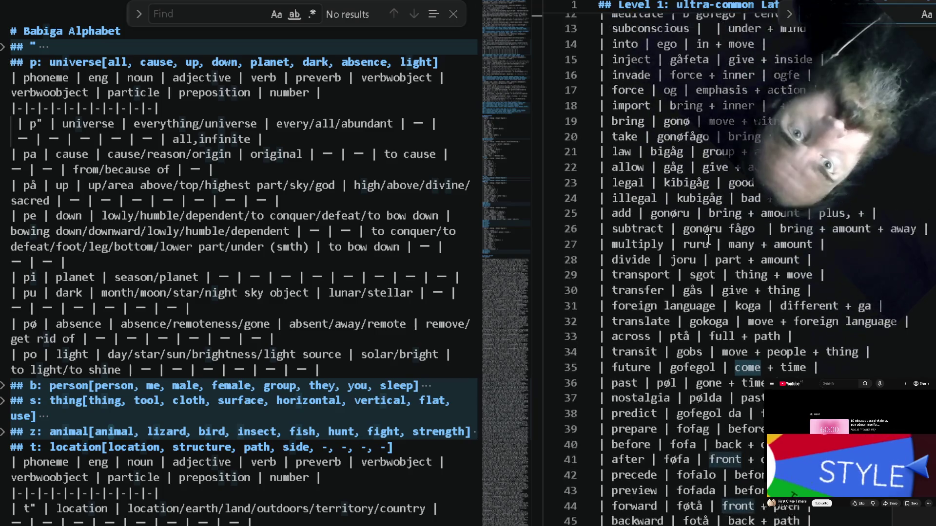
scroll(708, 241, "up", 4)
type("c")
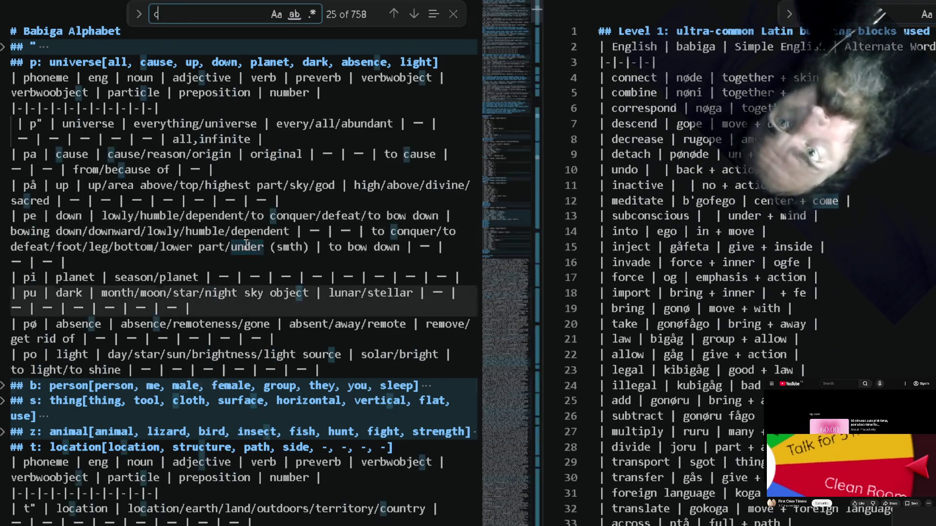
type("ome")
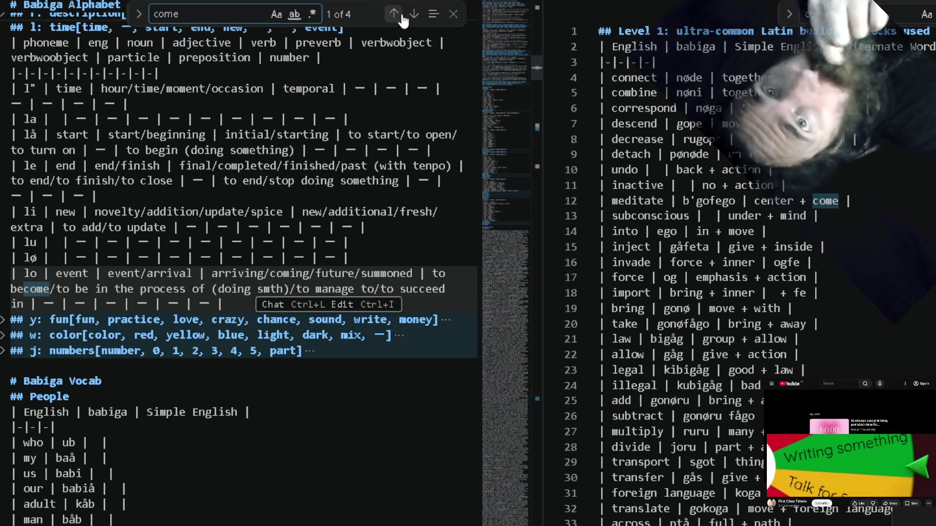
Copy 'gofego', the Babiga word for come, into the next row's Babiga cell.
left_click(413, 13)
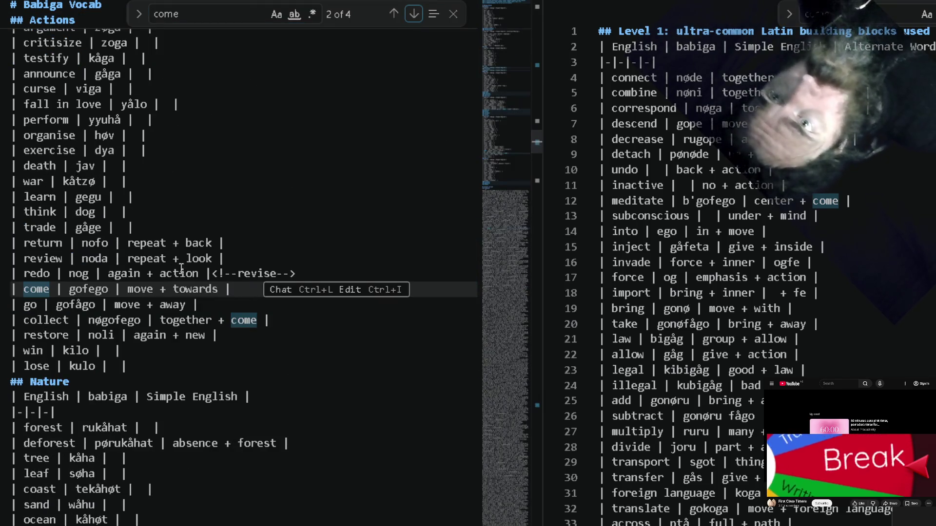
double_click(88, 289)
key("ctrl+c")
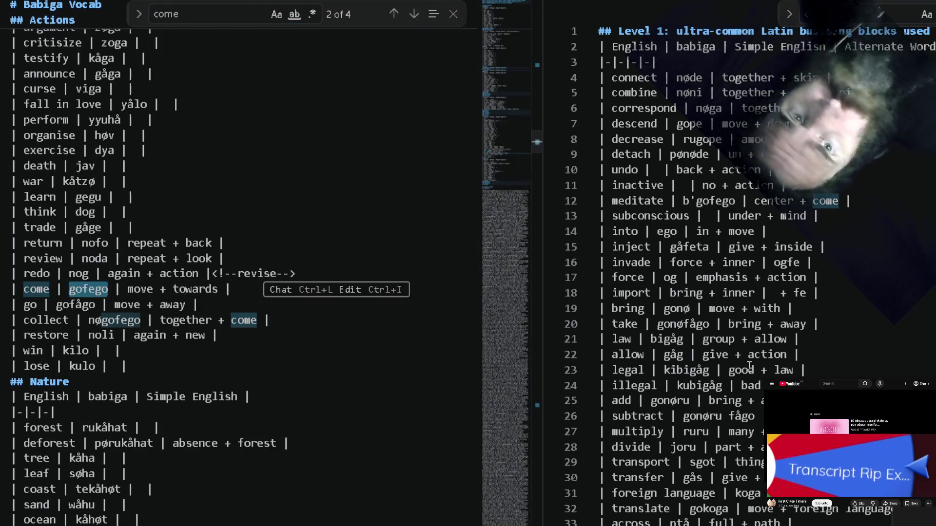
scroll(749, 367, "down", 7)
scroll(702, 307, "down", 6)
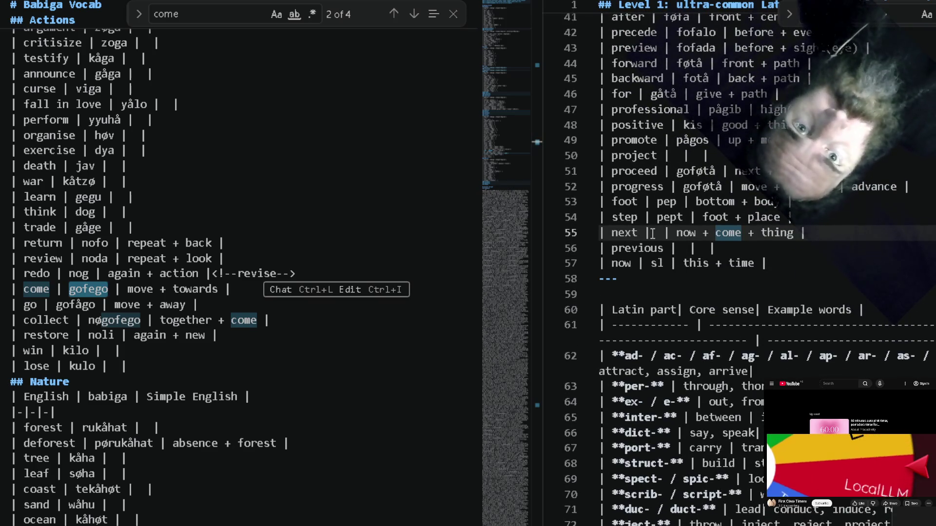
left_click(652, 233)
key("ctrl+v")
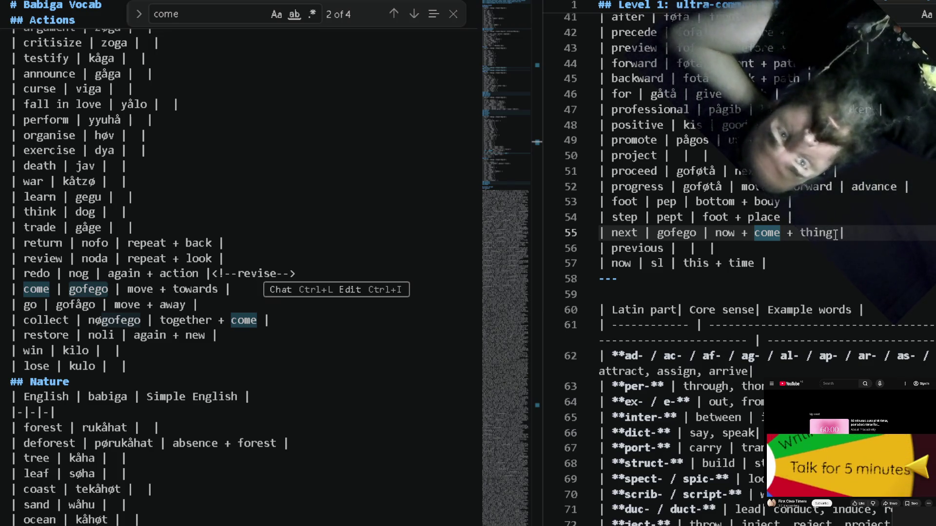
Trim the next row's gloss to 'now + come' and prefix its word to read 'sl gofego'.
left_click(836, 234, "shift")
type("come")
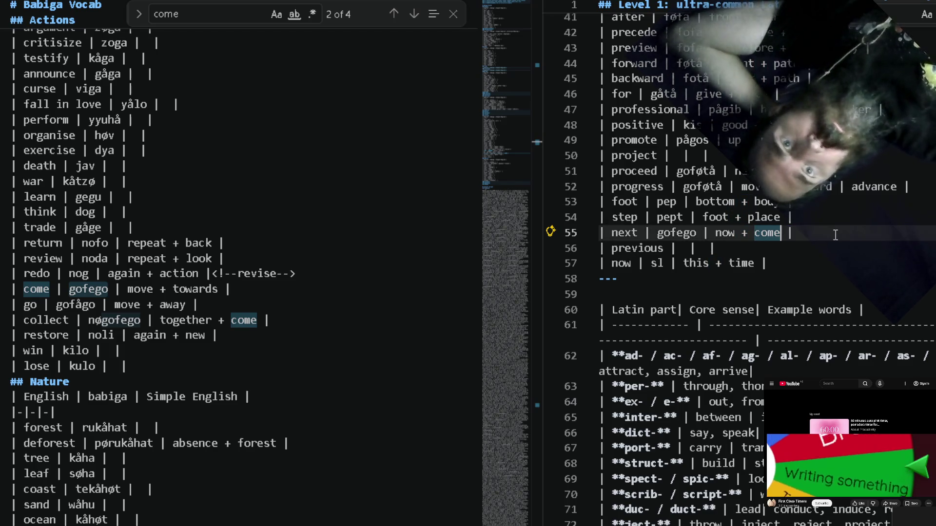
key("Left")
key("Left")
key("Left")
key("Left")
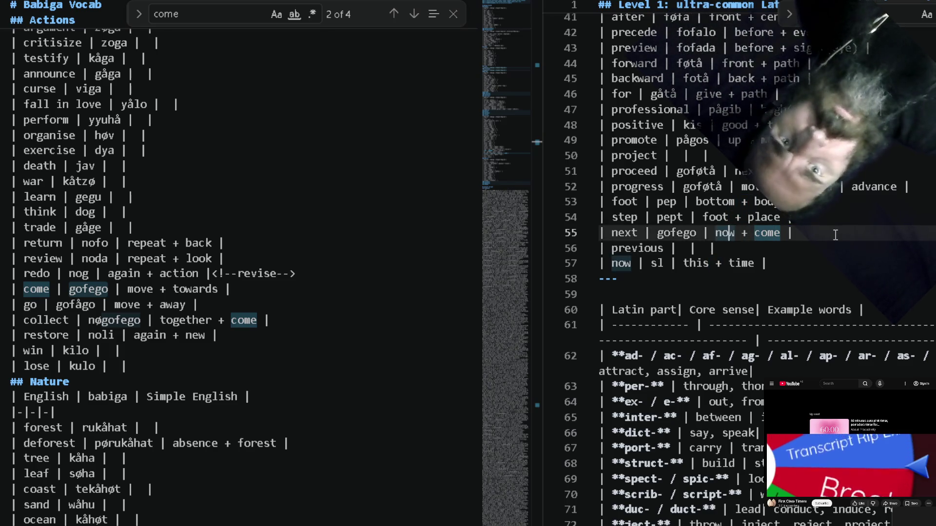
key("Down")
key("Left")
key("Down")
key("Left")
key("Left")
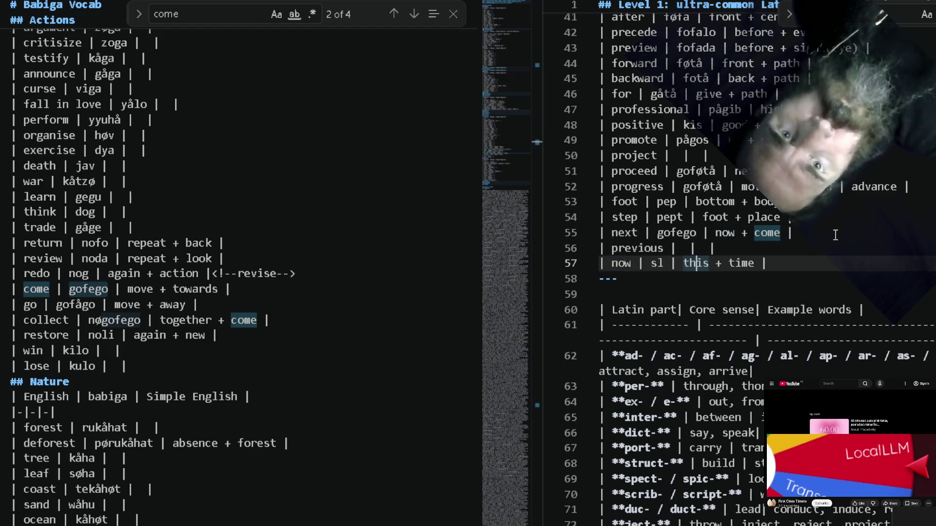
key("Left")
key("Left")
key("Left")
key("Left")
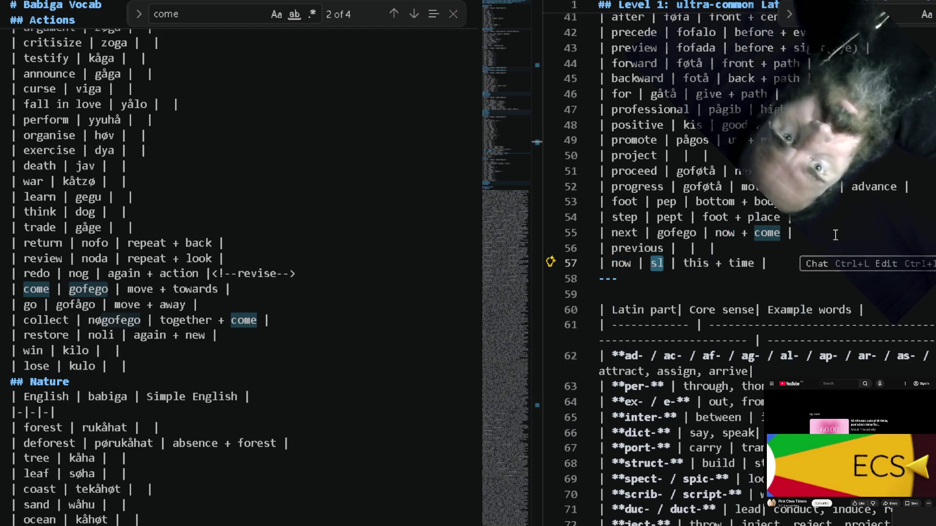
key("Up")
key("Up")
type("sl")
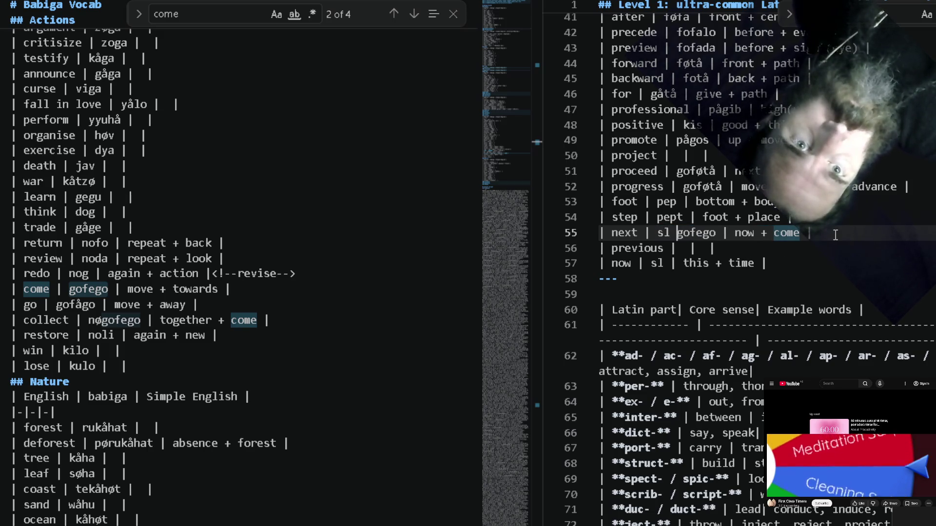
key("Right")
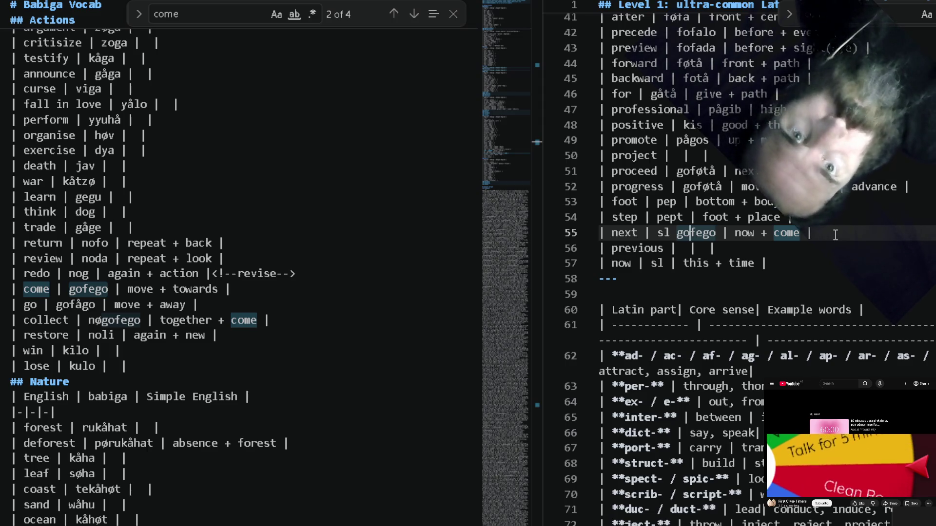
key("Down")
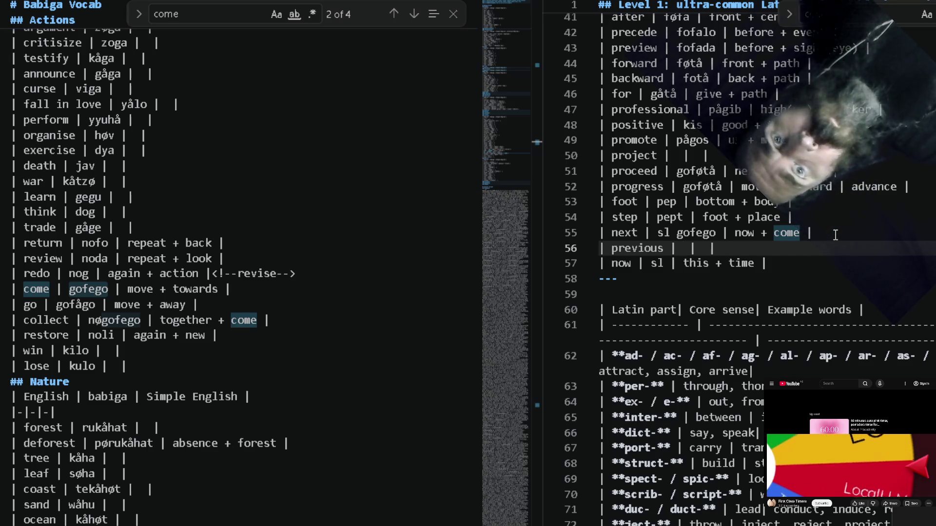
key("Up")
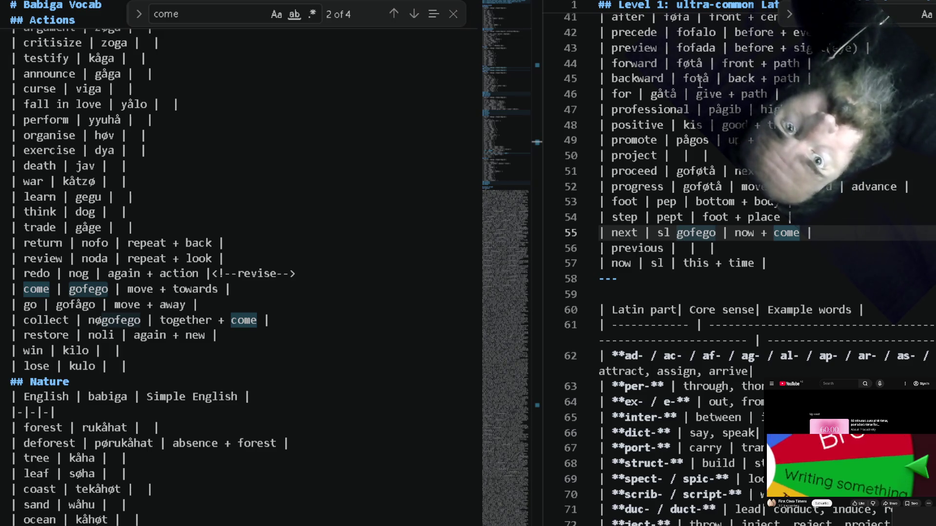
scroll(694, 103, "up", 2)
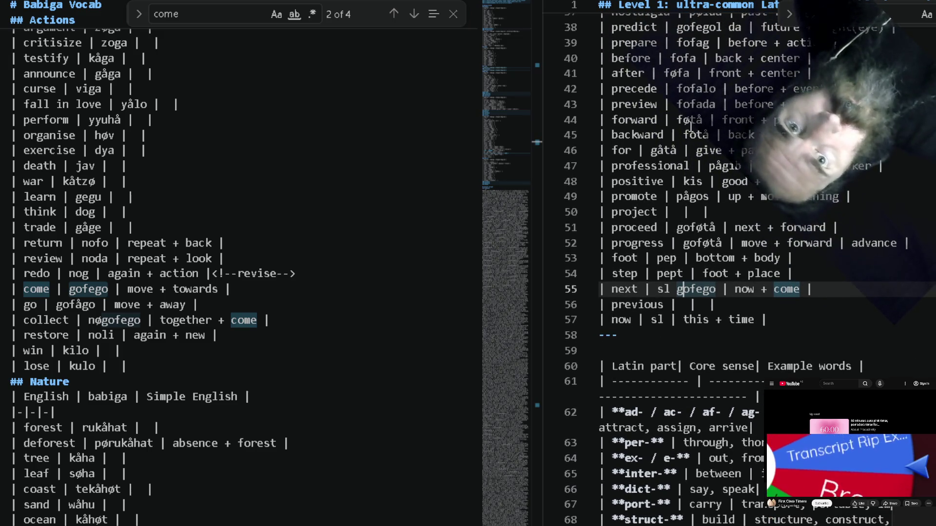
scroll(691, 124, "up", 1)
scroll(691, 125, "up", 1)
scroll(691, 124, "up", 1)
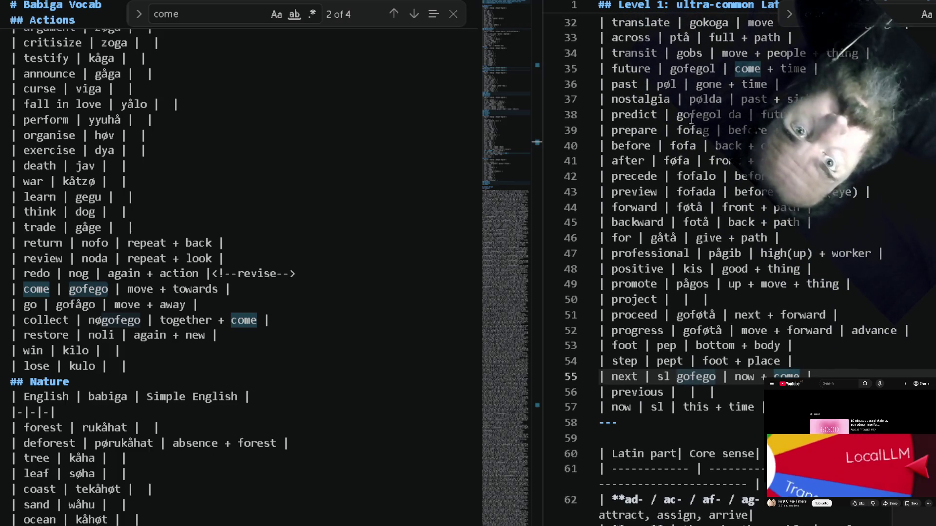
Give the previous row the Babiga word sl'pøl, built from sl and pøl (past).
double_click(668, 84)
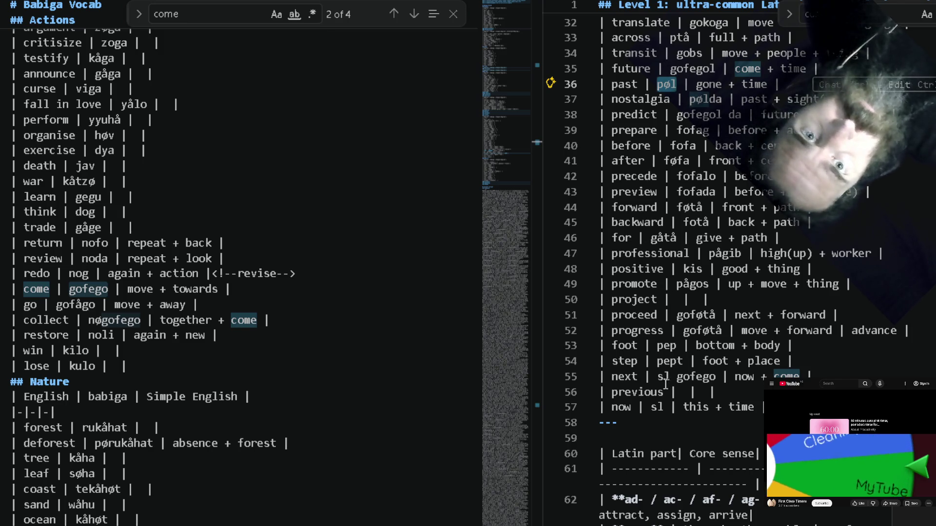
left_click(688, 393)
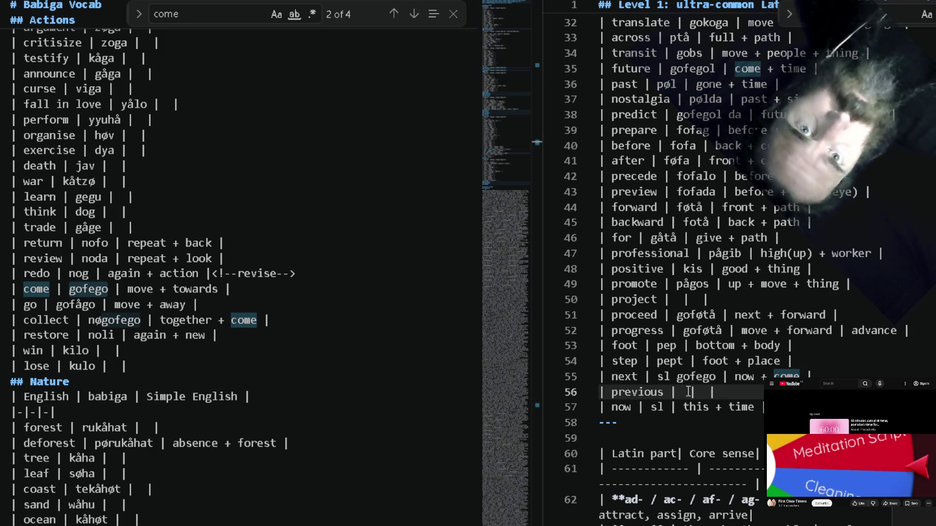
type("pøl")
key("Down")
key("Left")
key("Left")
key("BackSpace")
key("Up")
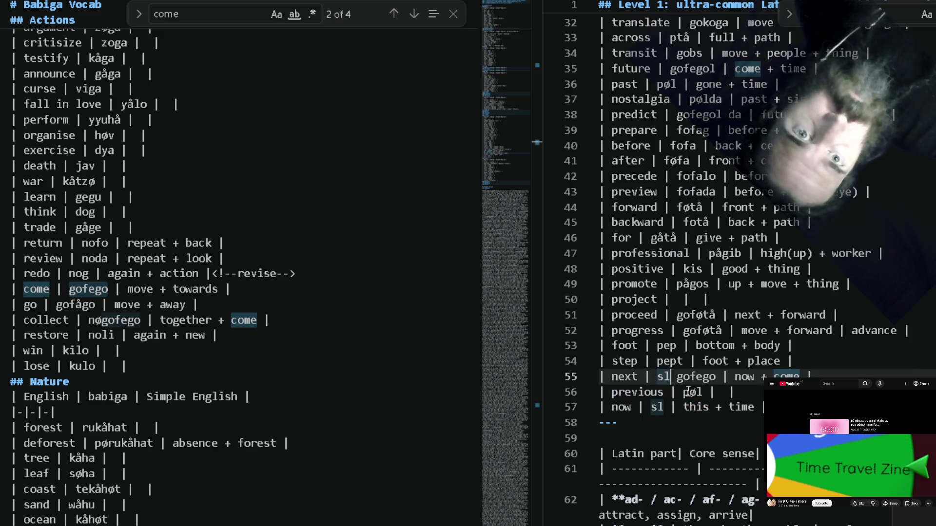
key("Right")
key("Right")
key("Right")
type("sl")
Gloss the previous row as 'now + past'.
key("Right")
key("Right")
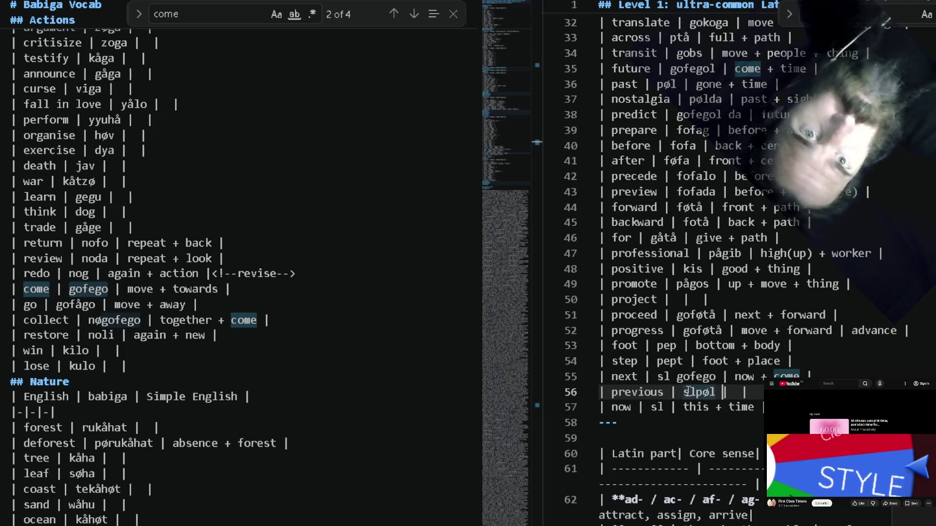
key("Right")
key("Right")
key("Right")
type("now")
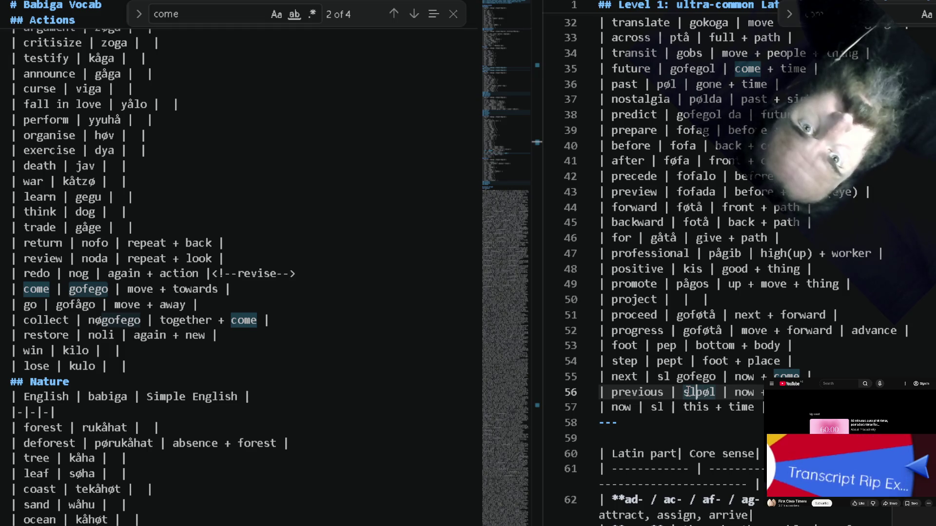
type("'")
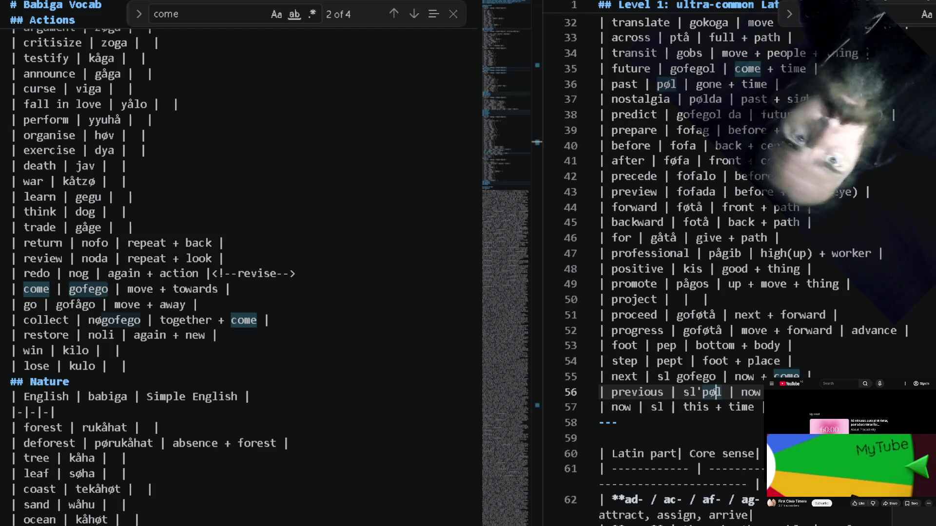
key("Down")
key("Down")
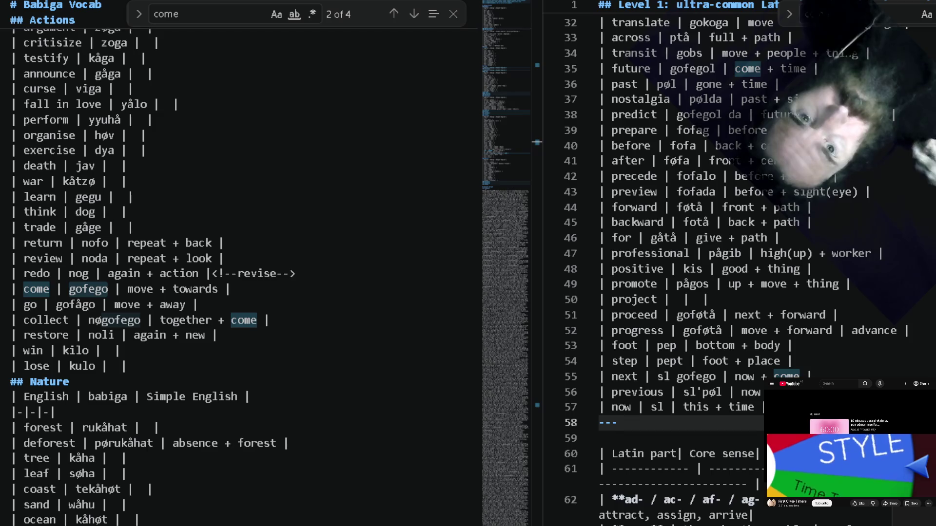
scroll(688, 251, "down", 1)
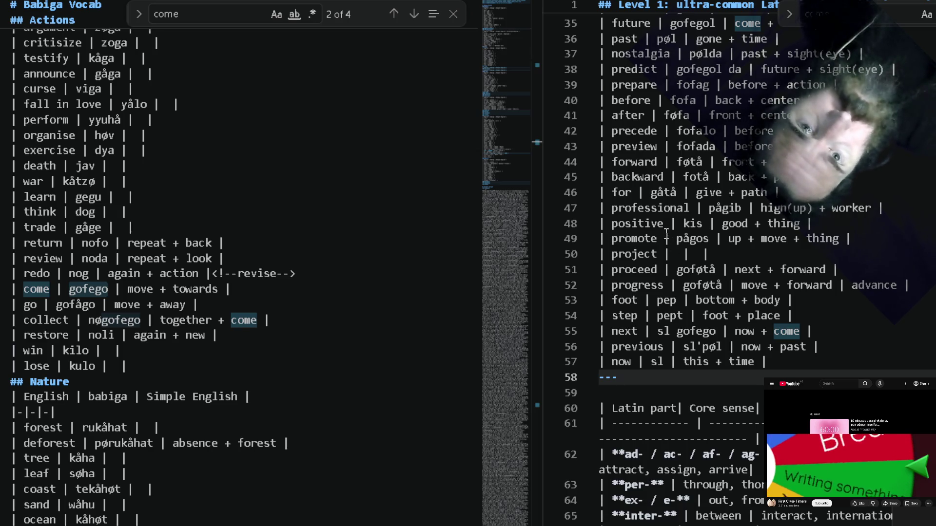
Move the empty project row down to the end of the Level 1 table.
left_click(674, 256)
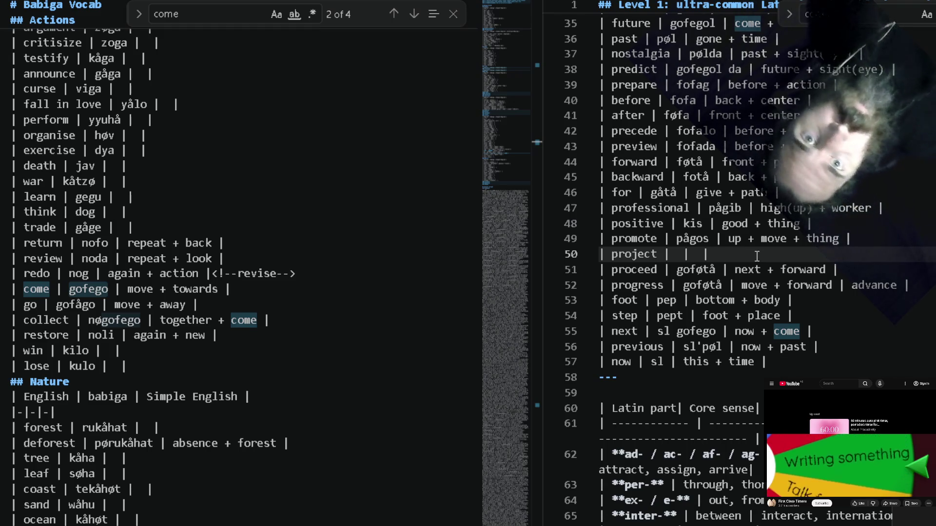
key("alt+Down")
key("alt+Down")
key("alt+Down")
key("alt+Down")
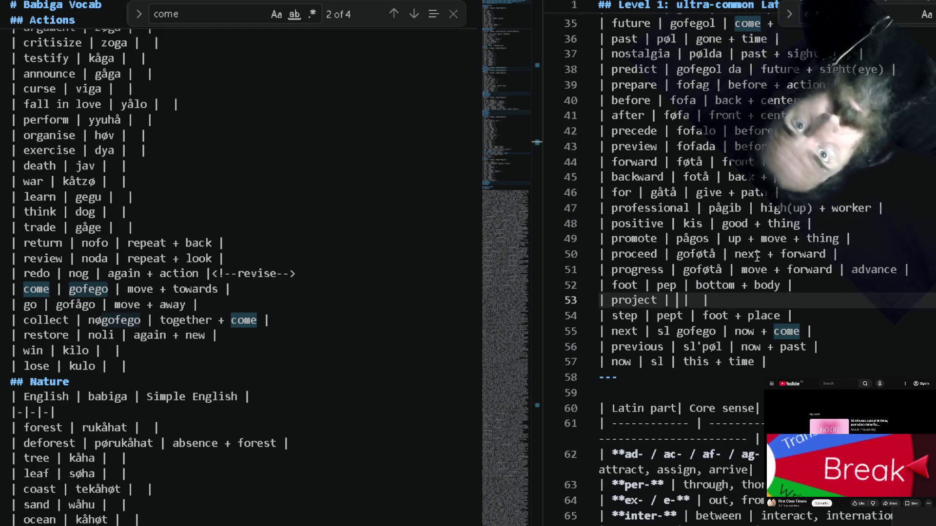
key("alt+Down")
key("alt+Down")
key("alt+Down")
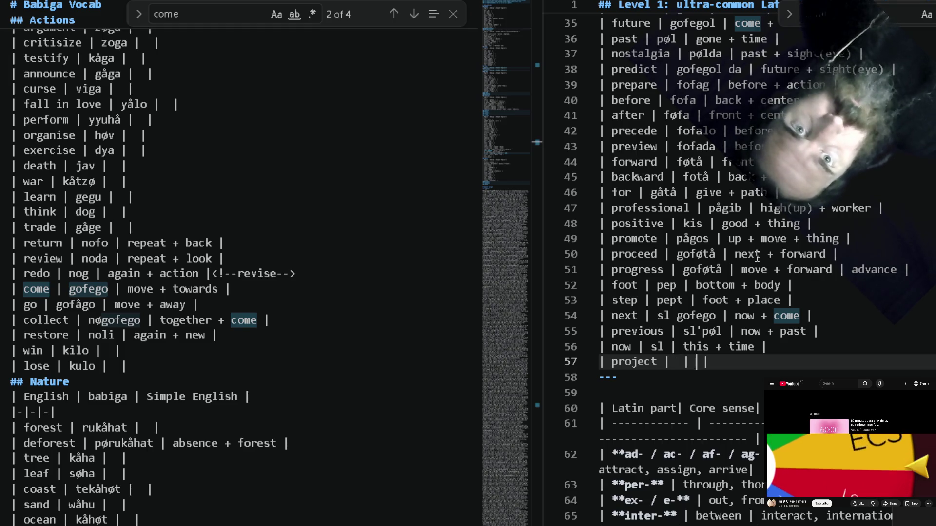
Gloss project as 'push + image' and start a second project row 'work + thing + group' below it.
key("Down")
key("Up")
key("End")
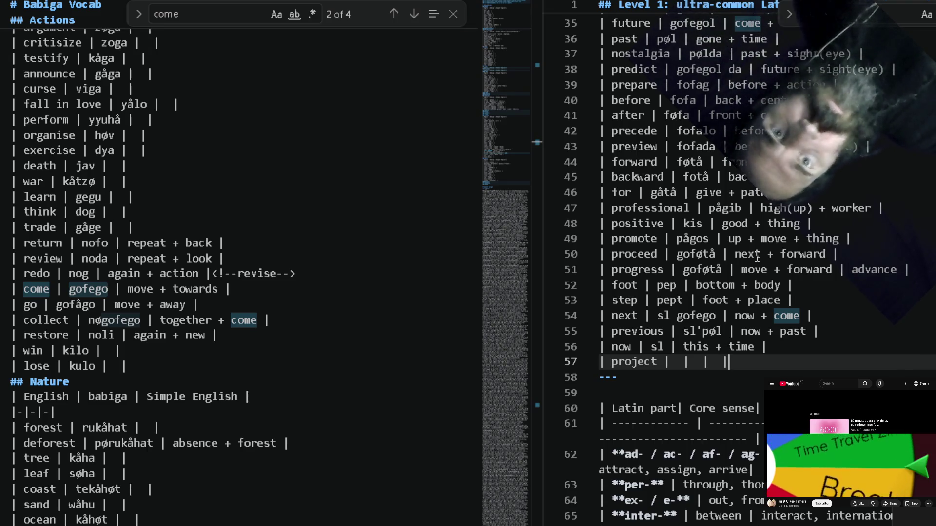
type("push")
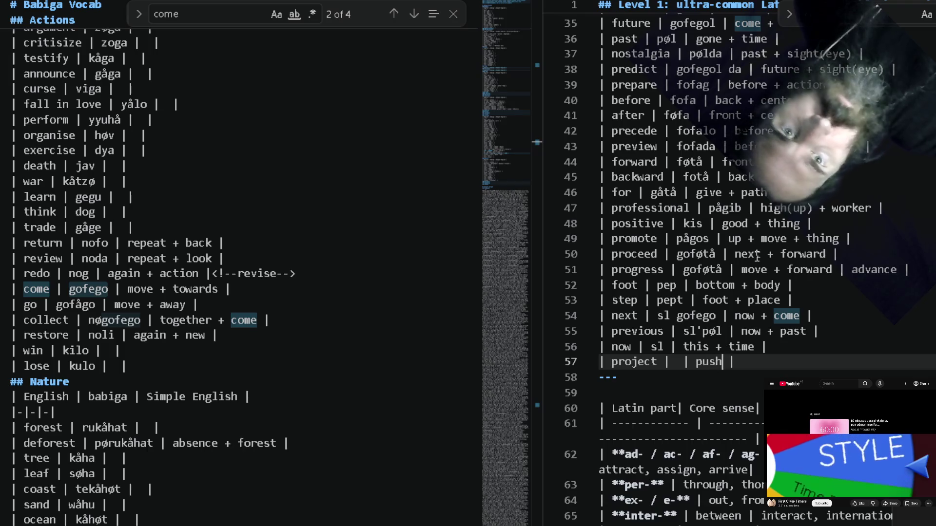
type(" + image")
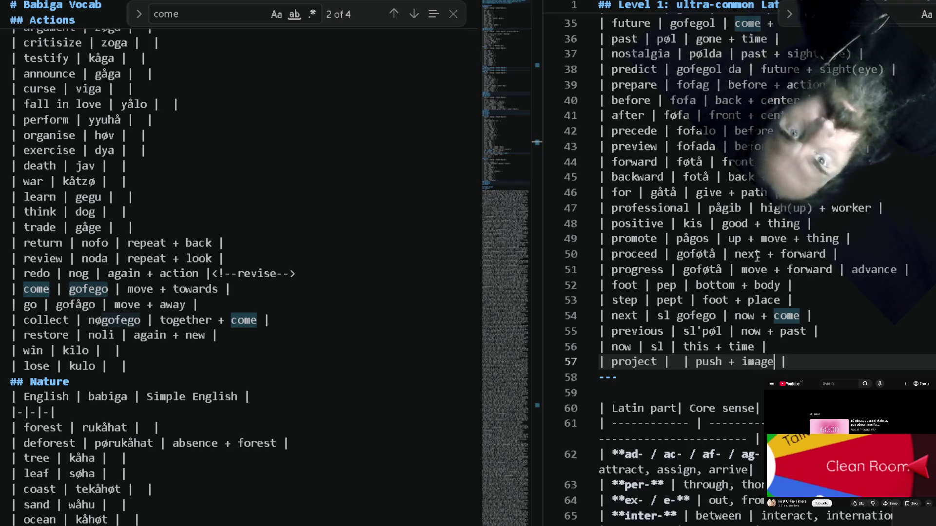
key("Return")
type("|")
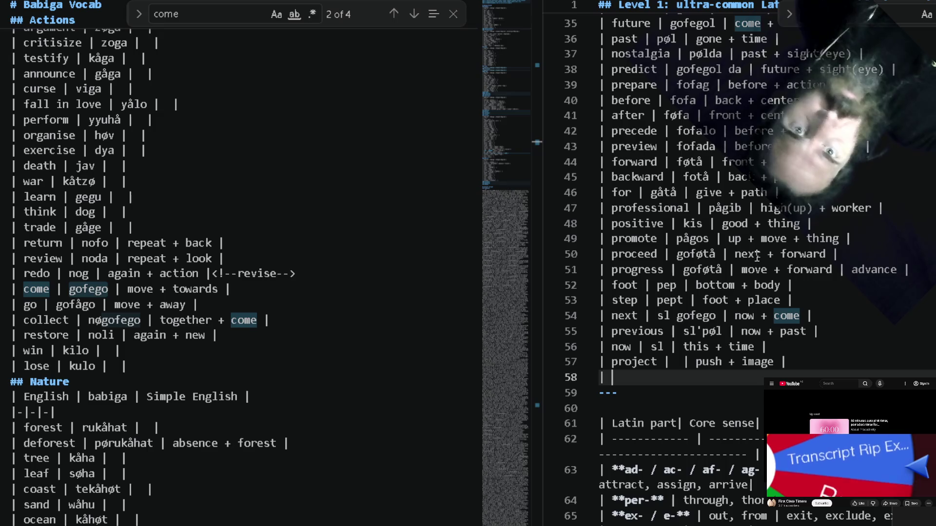
type("proje")
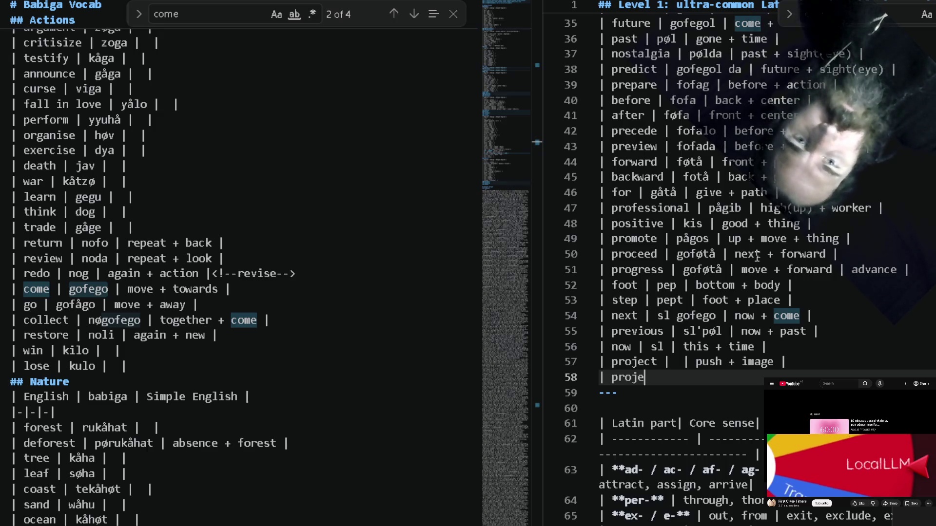
type("ct |  ")
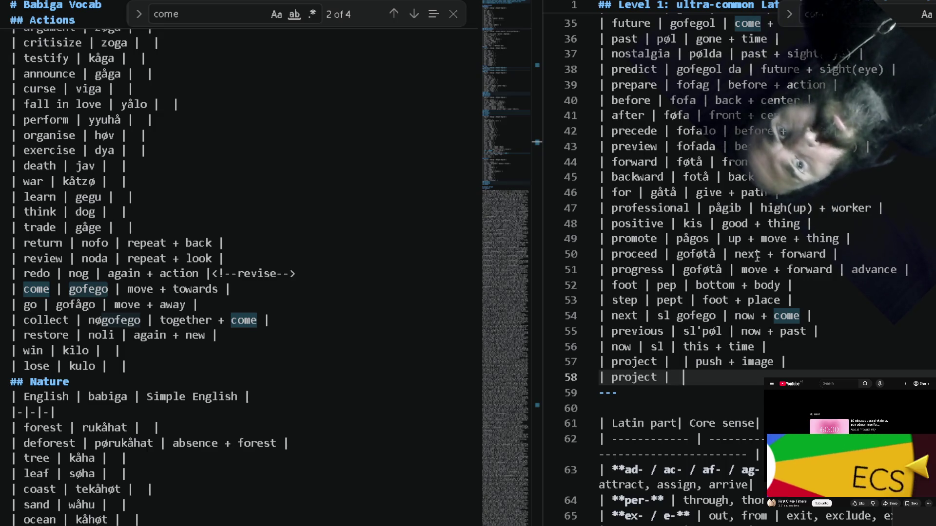
type("|  |")
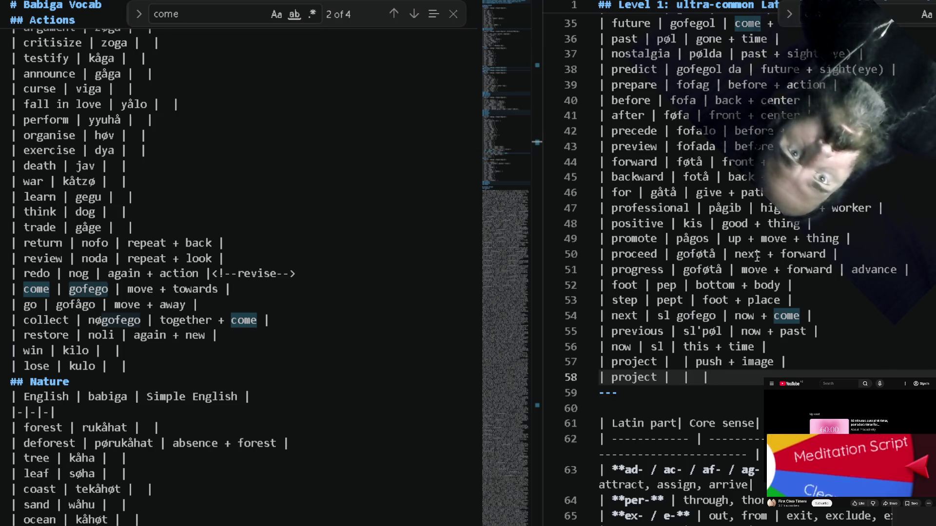
type(" work + ")
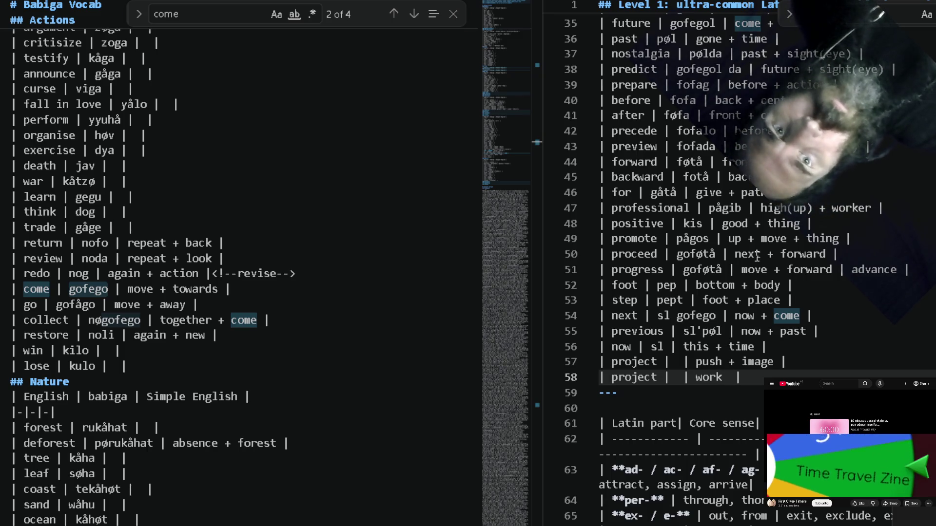
type("thing + ")
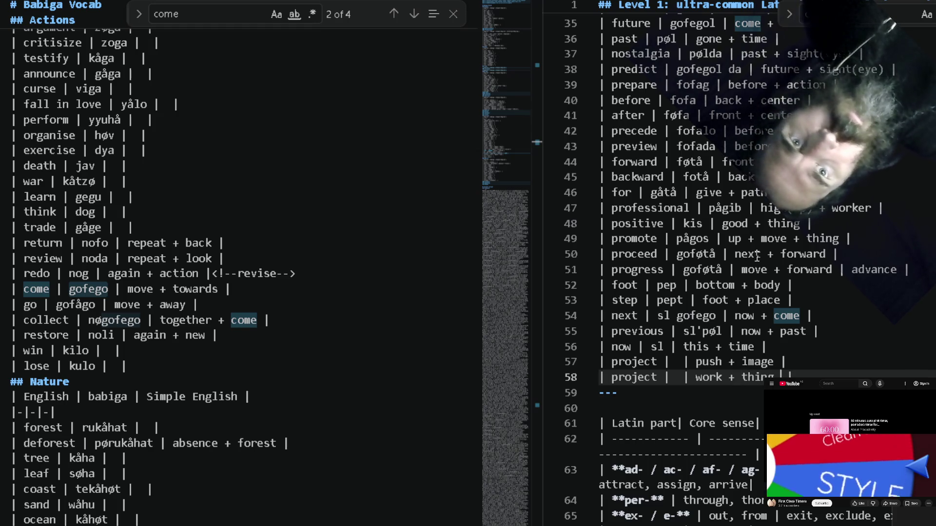
type("group")
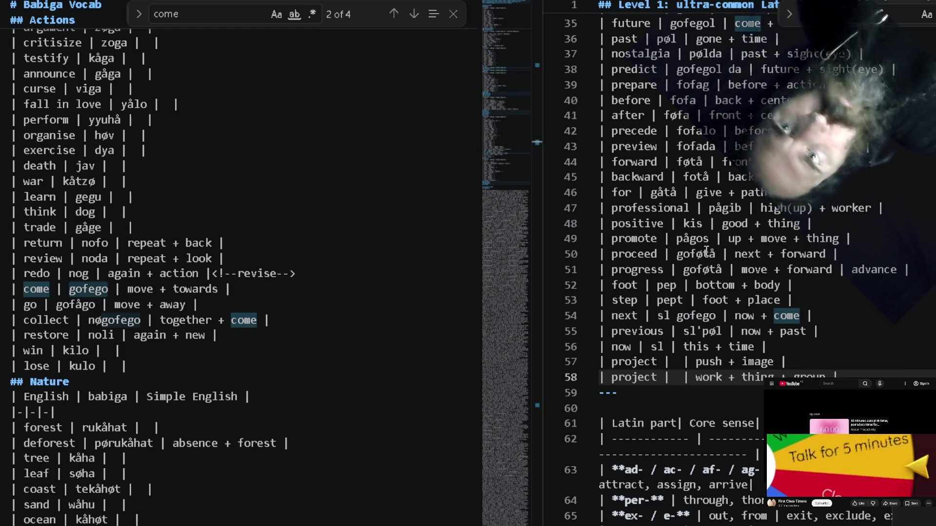
Look up 'work' in the vocab (pågib) and give the second project row the Babiga word 'gis'.
left_click(468, 319)
key("ctrl+f")
type("w")
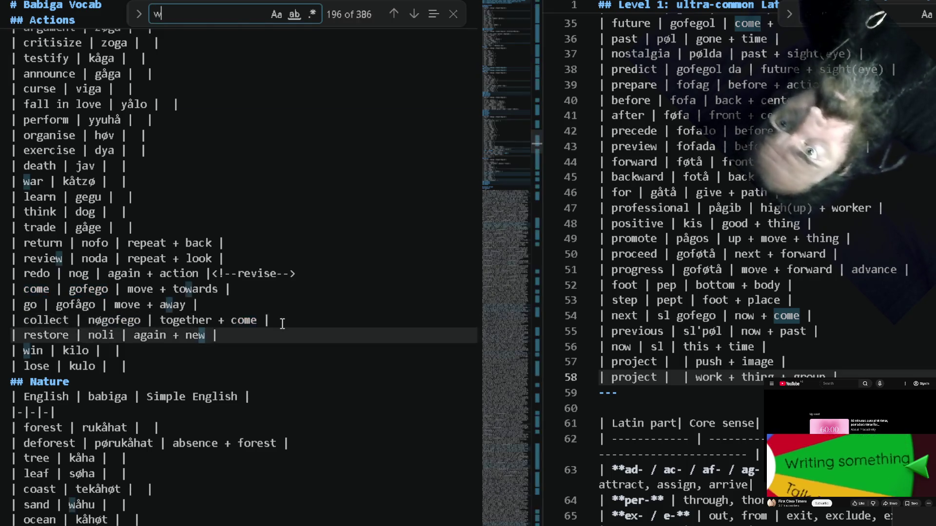
type("ork")
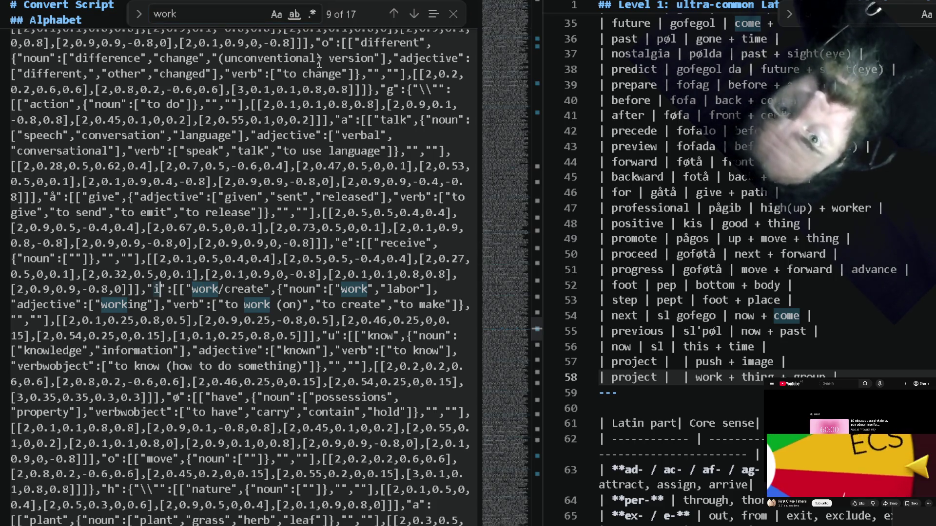
left_click(413, 28)
scroll(769, 210, "up", 4)
scroll(768, 211, "up", 1)
scroll(769, 211, "down", 1)
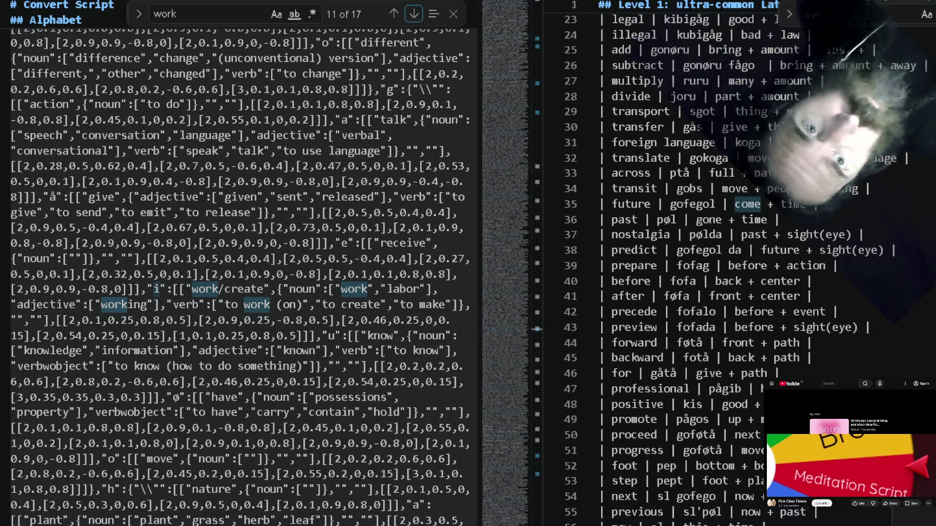
scroll(810, 341, "down", 1)
scroll(811, 341, "down", 1)
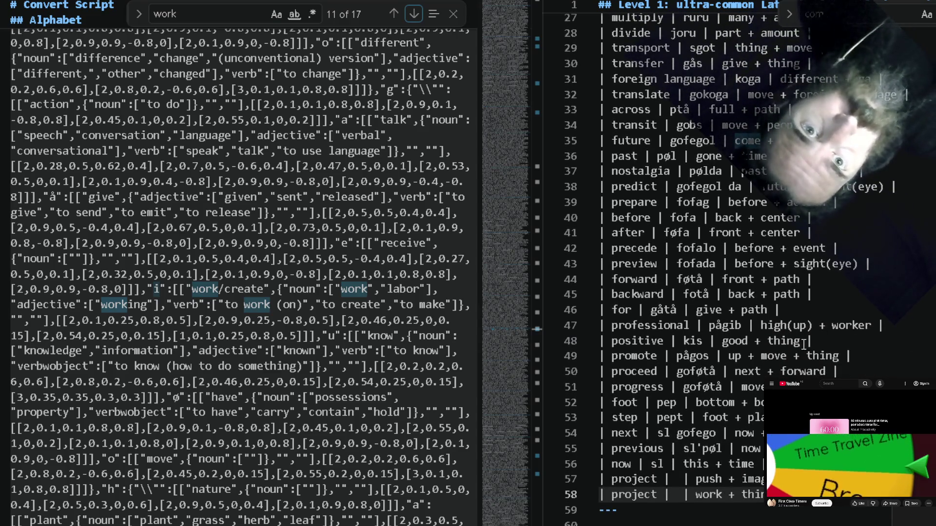
left_click_drag(731, 325, 745, 326)
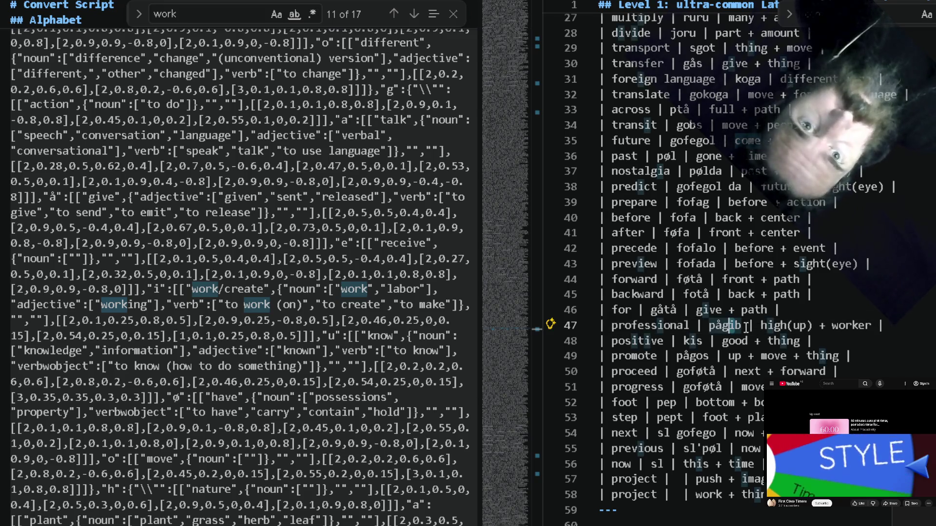
left_click(677, 495)
type("gi")
scroll(676, 483, "down", 1)
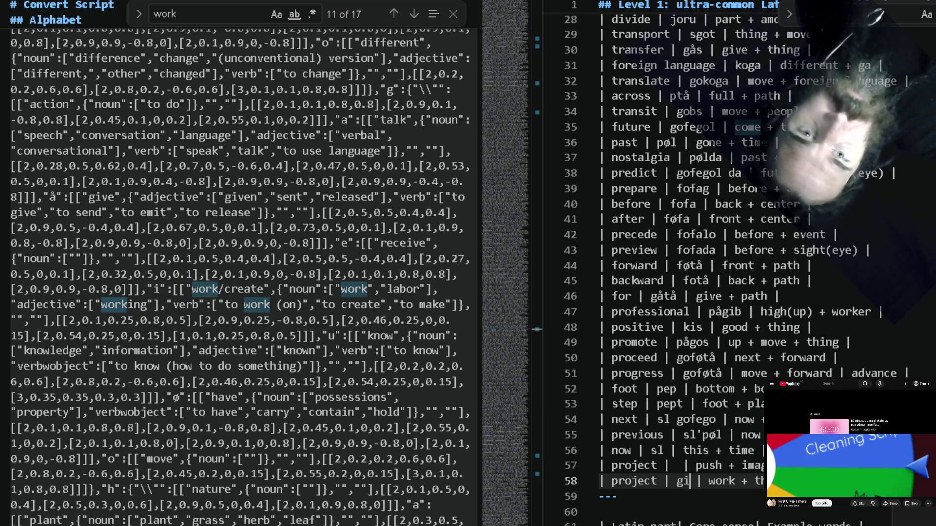
type("s")
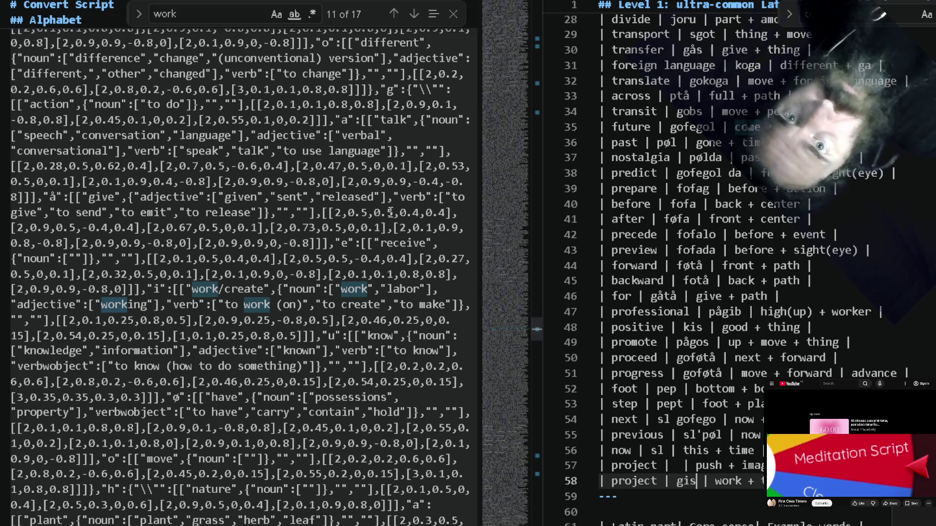
scroll(326, 243, "up", 5)
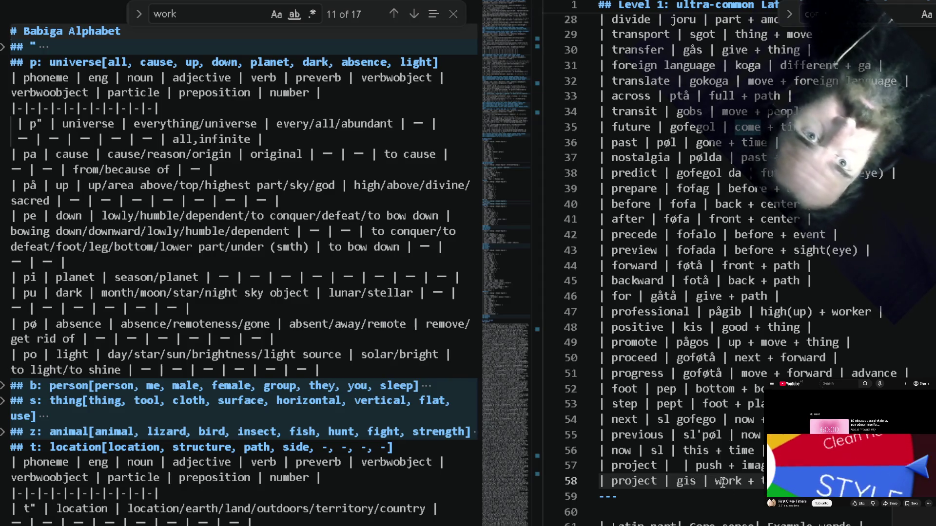
Turn the second project row into task and add a task row 'gis | work + thing'.
left_click_drag(722, 483, 759, 482)
type("task")
key("End")
key("Return")
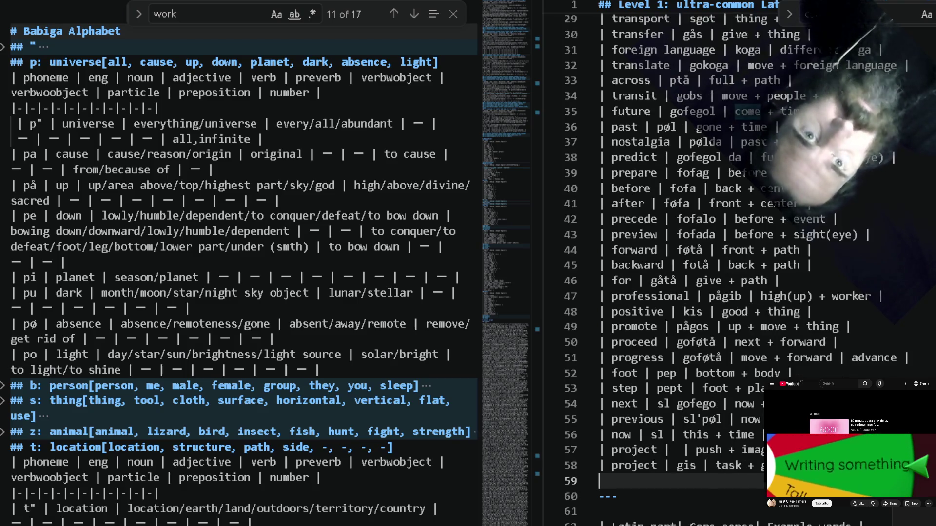
type("sk")
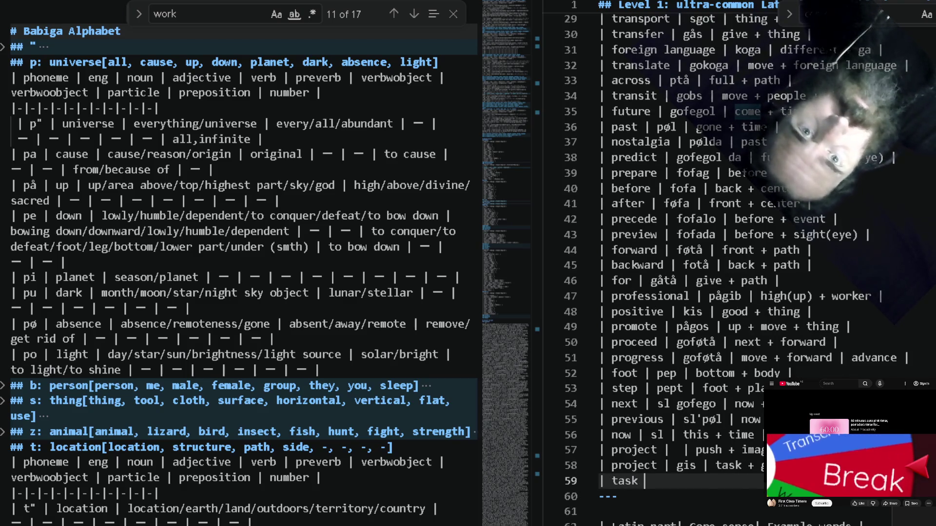
type(" | | work + thing |")
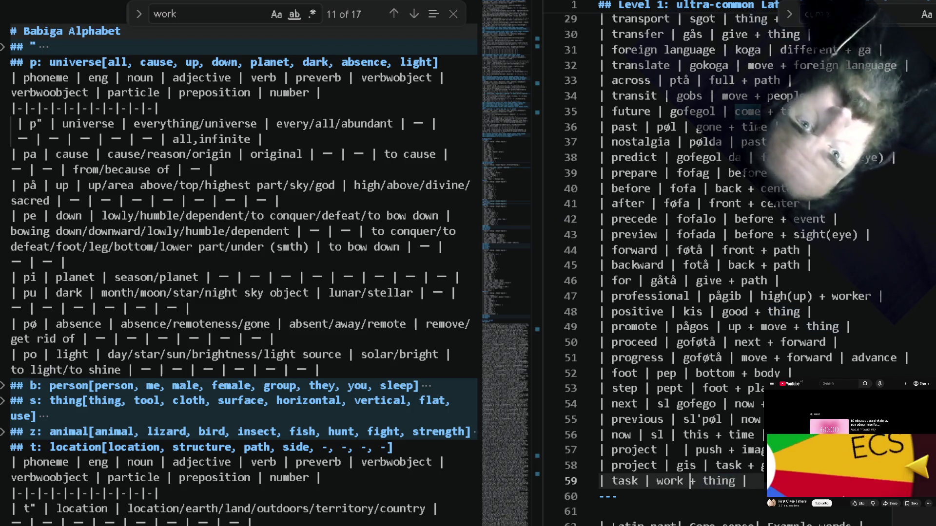
key("Up")
key("Left")
key("Left")
key("Left")
key("Down")
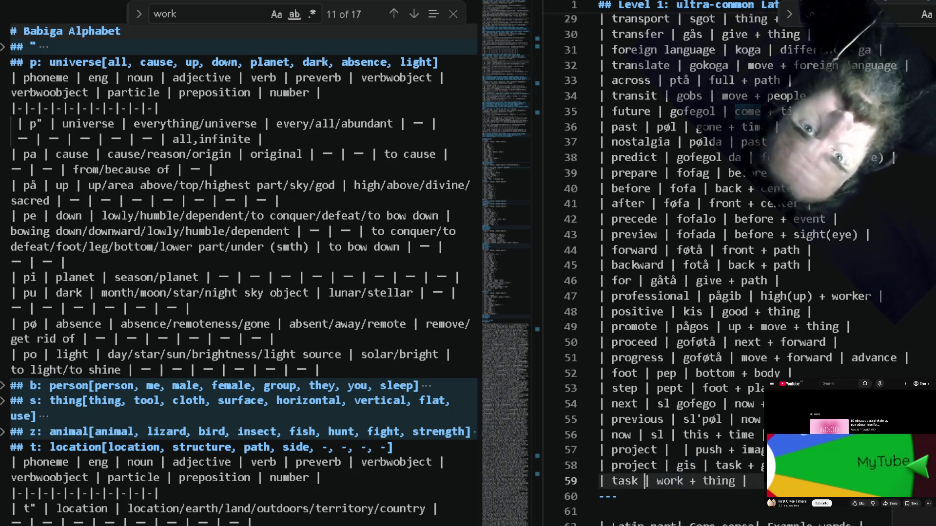
type("gis |")
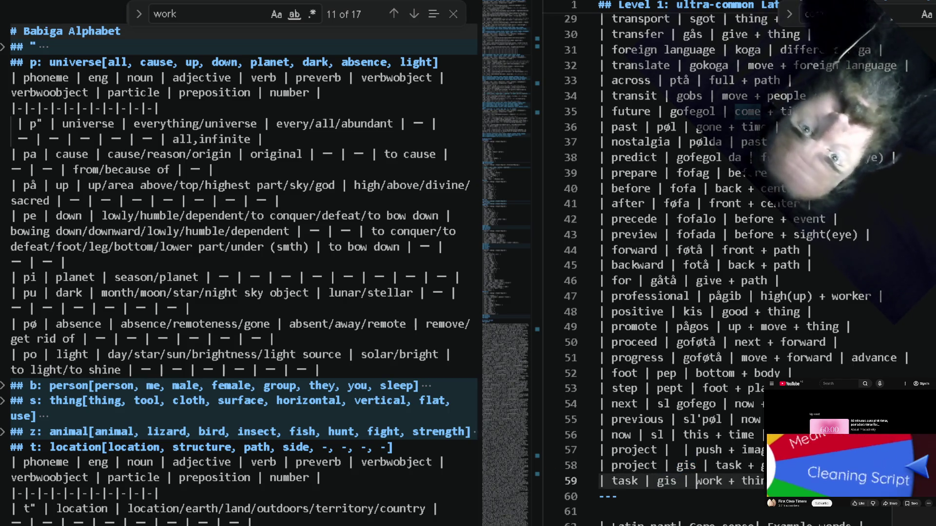
key("Up")
Look up 'group' in the notes and extend the project word to 'gisbi' with a task gloss.
left_click(272, 314)
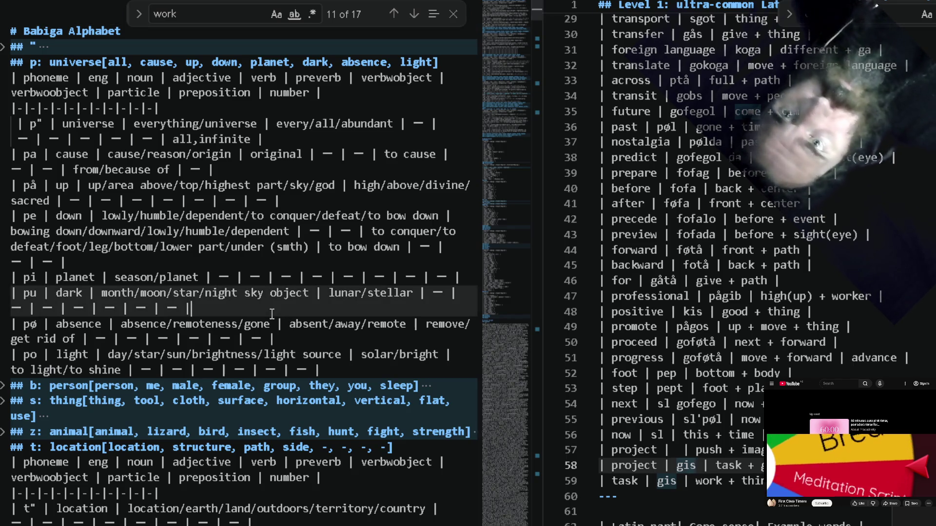
key("ctrl+f")
type("group")
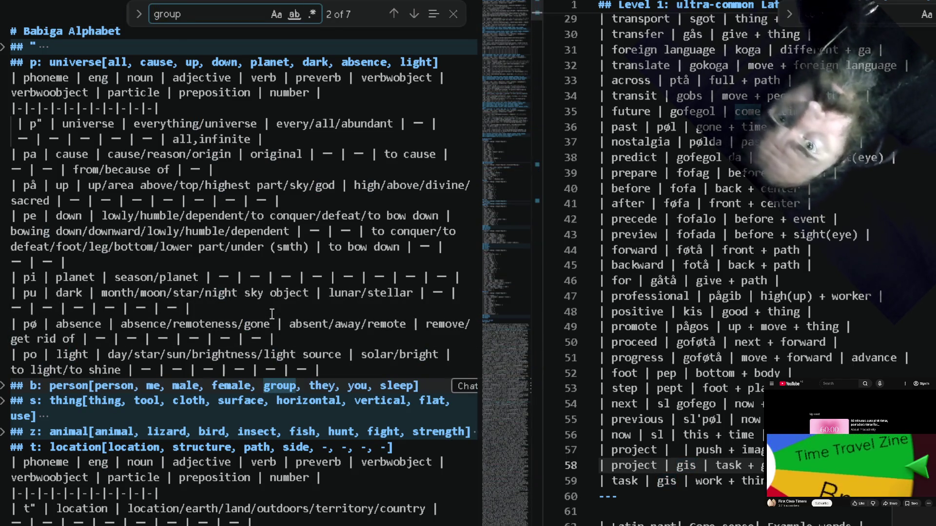
key("Return")
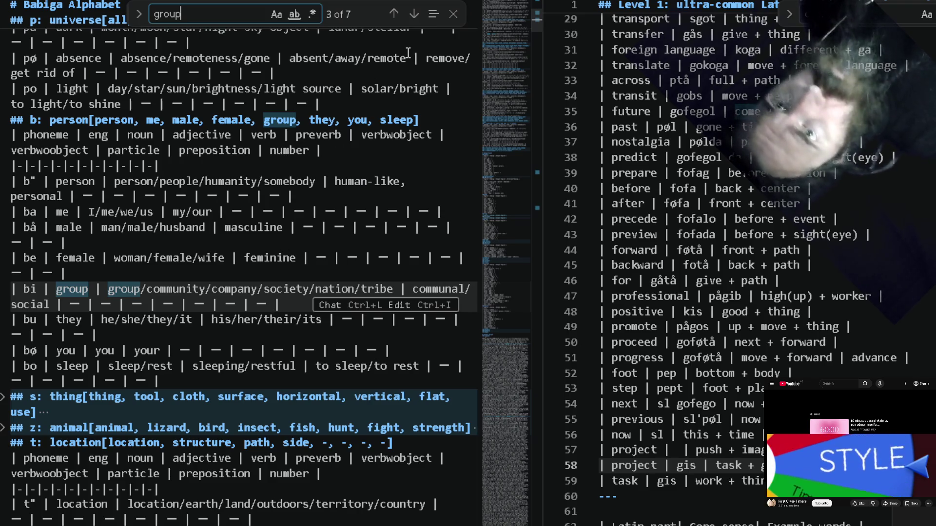
left_click(392, 15)
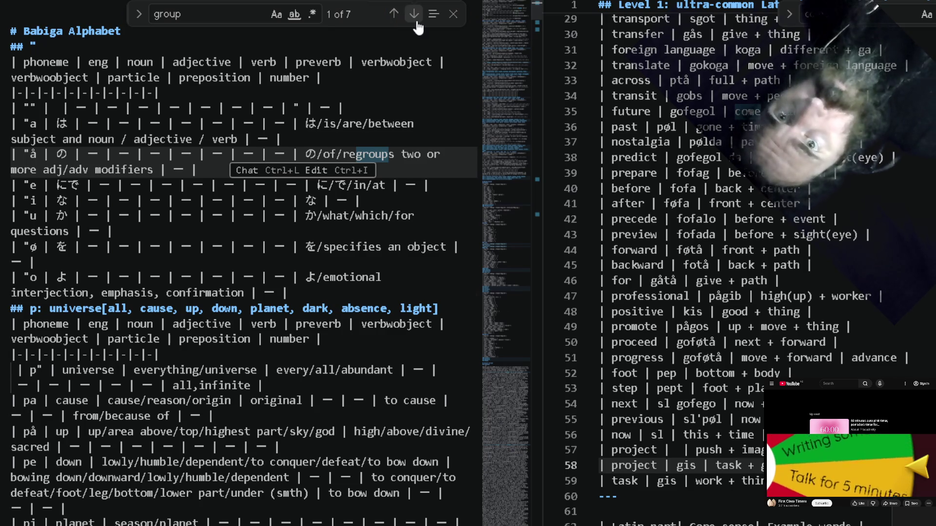
left_click(415, 22)
left_click(414, 22)
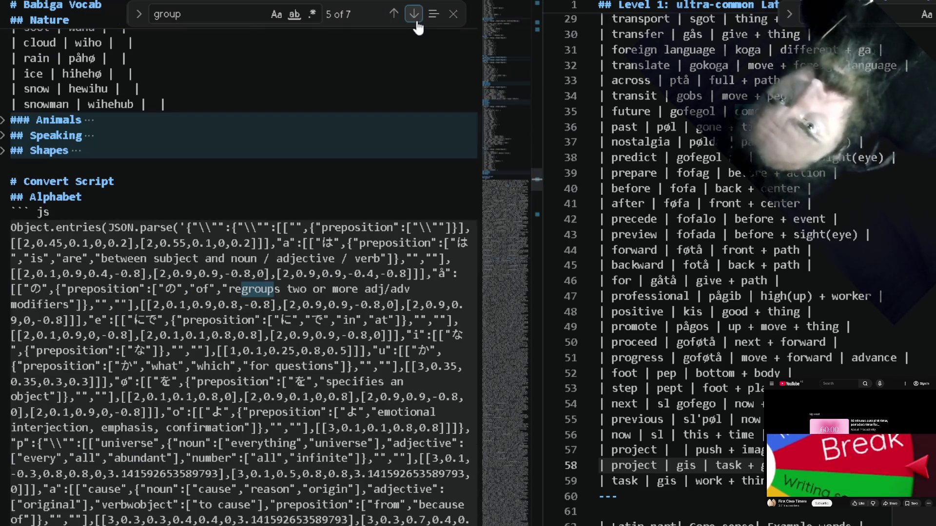
left_click(393, 13)
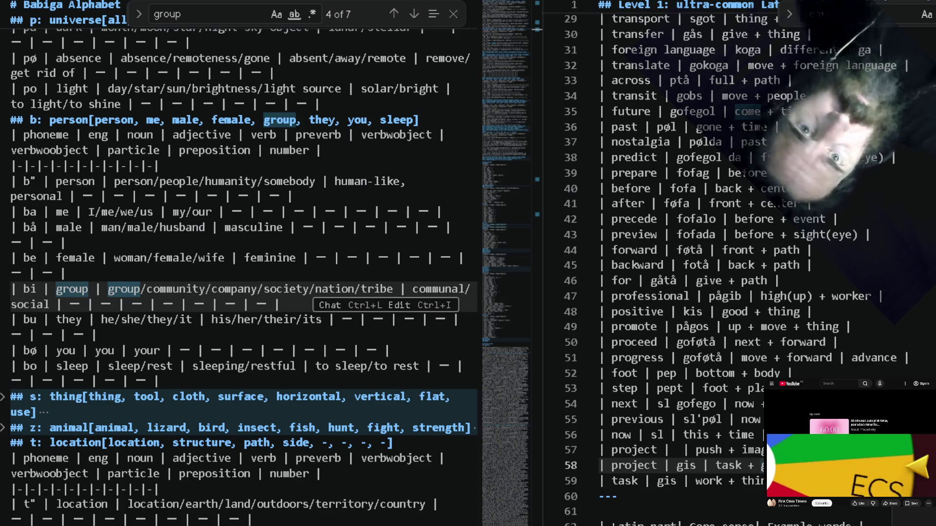
type("bi")
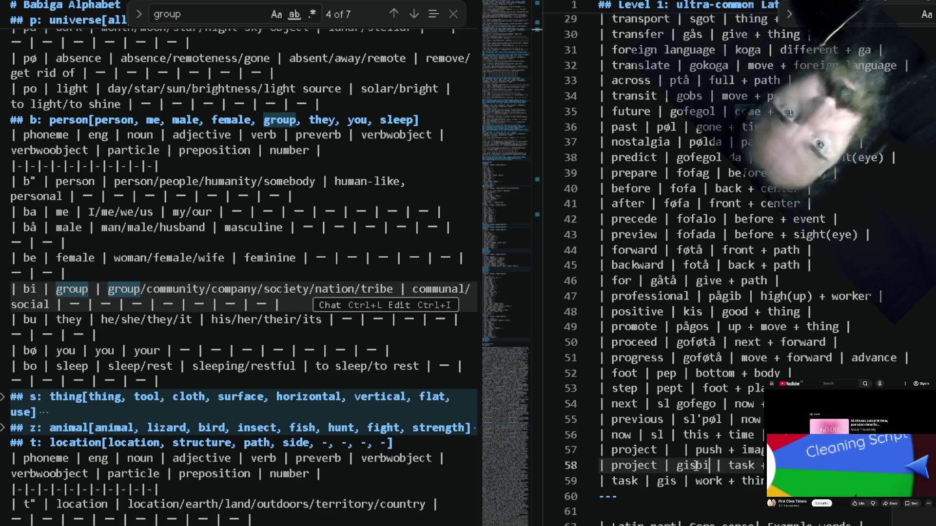
key("Up")
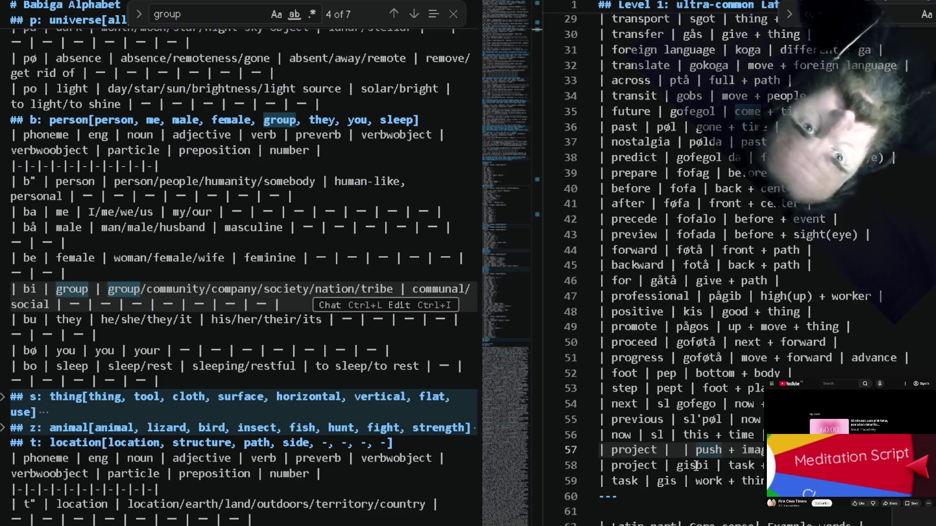
left_click(328, 251)
key("ctrl+f")
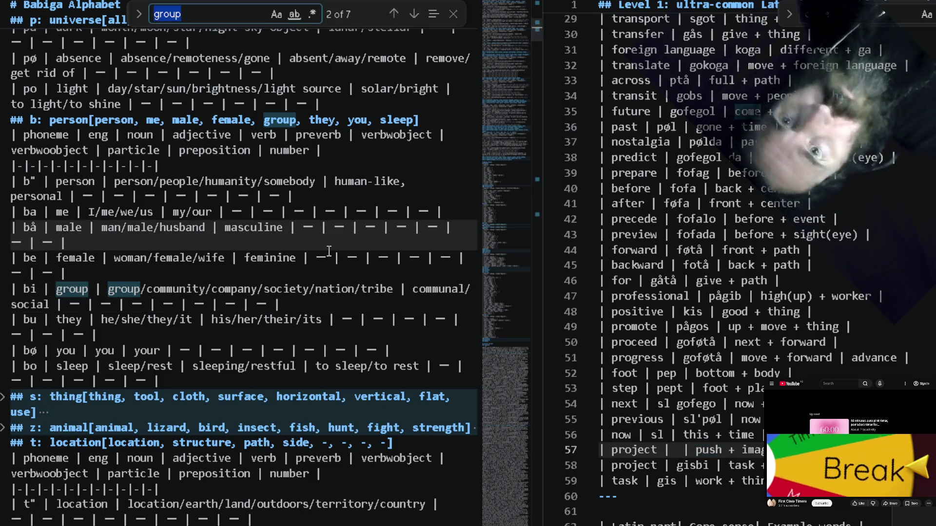
type("image")
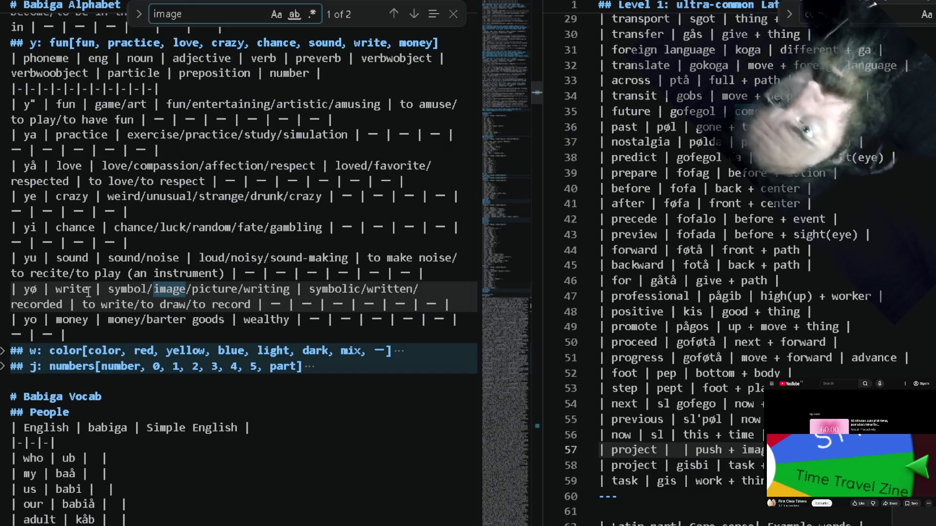
Add an 'image | yø | write' row after the task row, reusing yø from the write row.
double_click(37, 289)
double_click(36, 289)
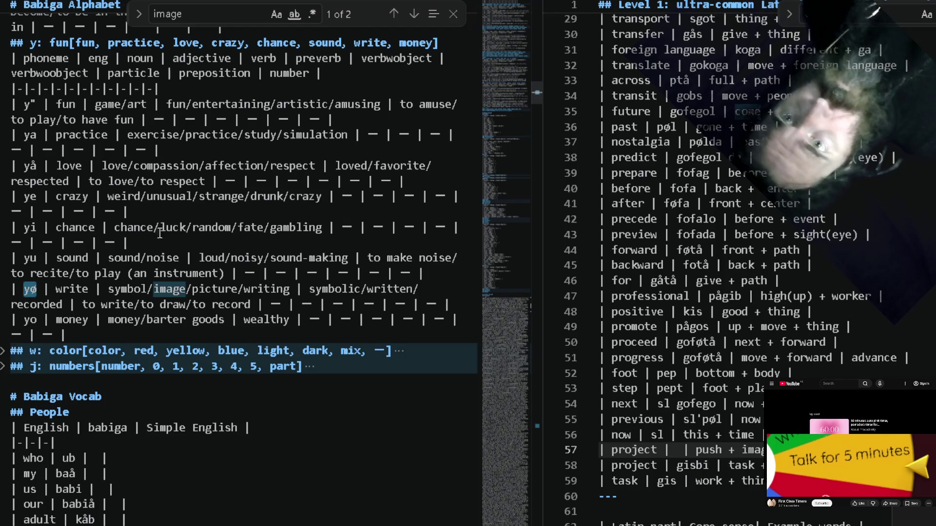
left_click(658, 480)
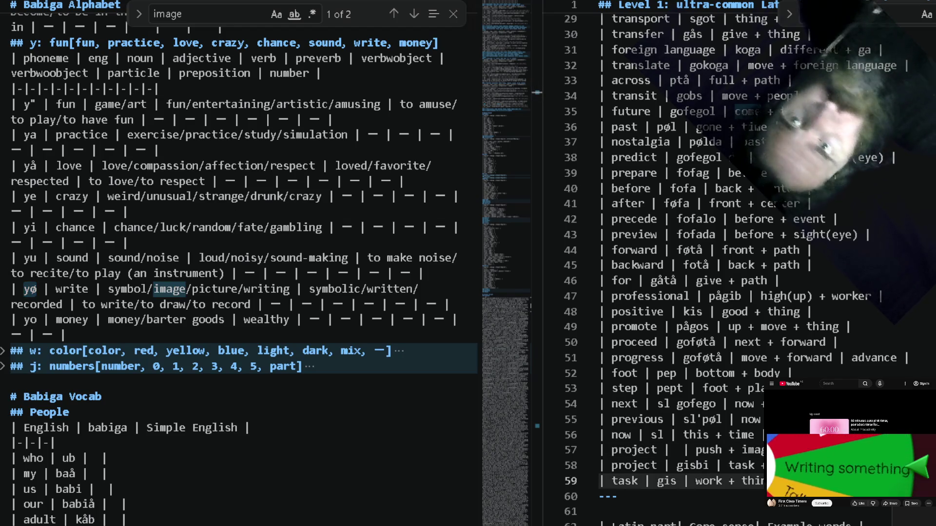
key("Return")
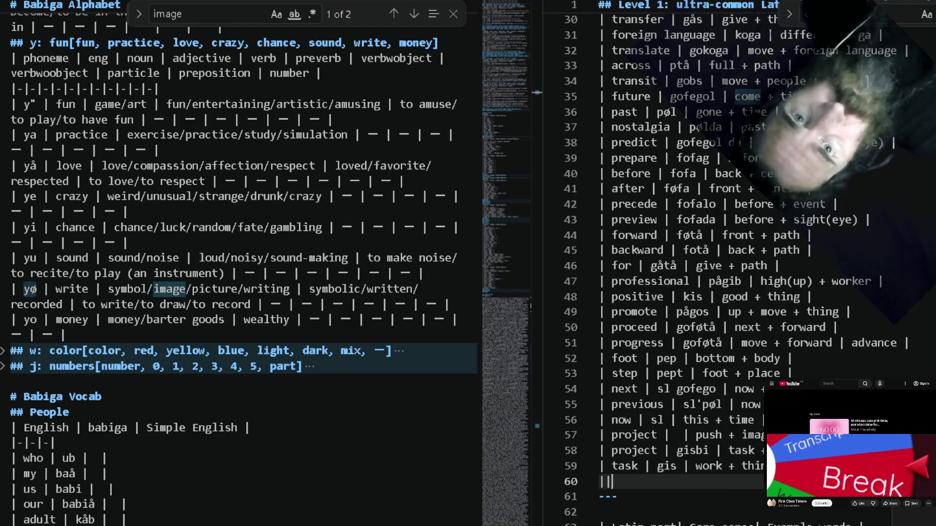
type("||")
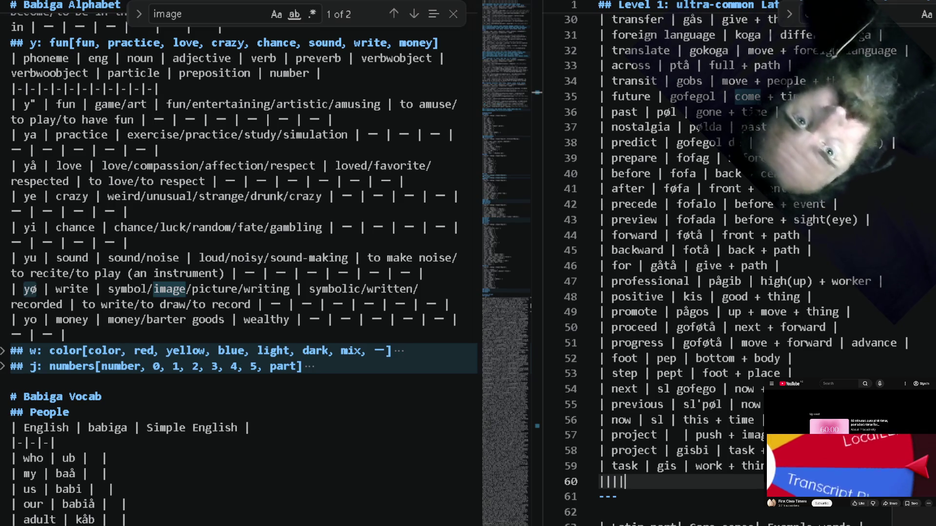
type(" yø ")
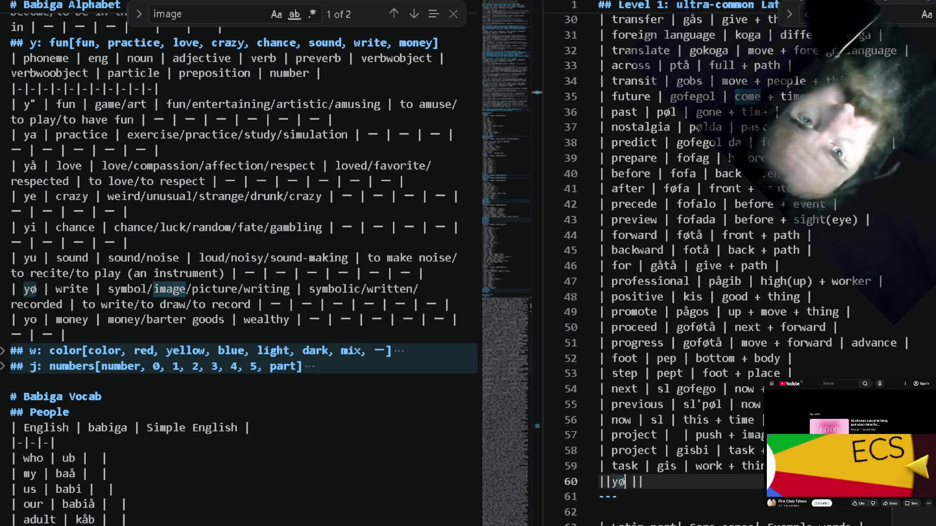
type(" i ")
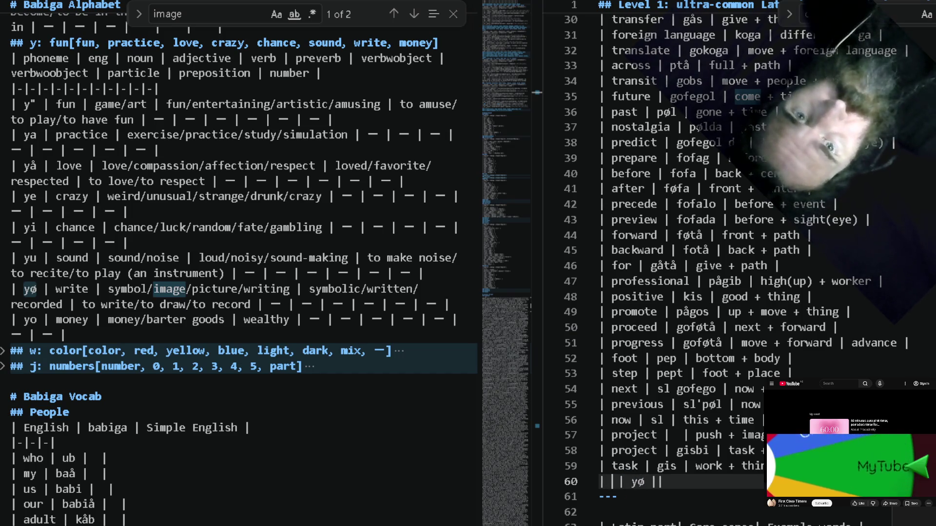
type("mage")
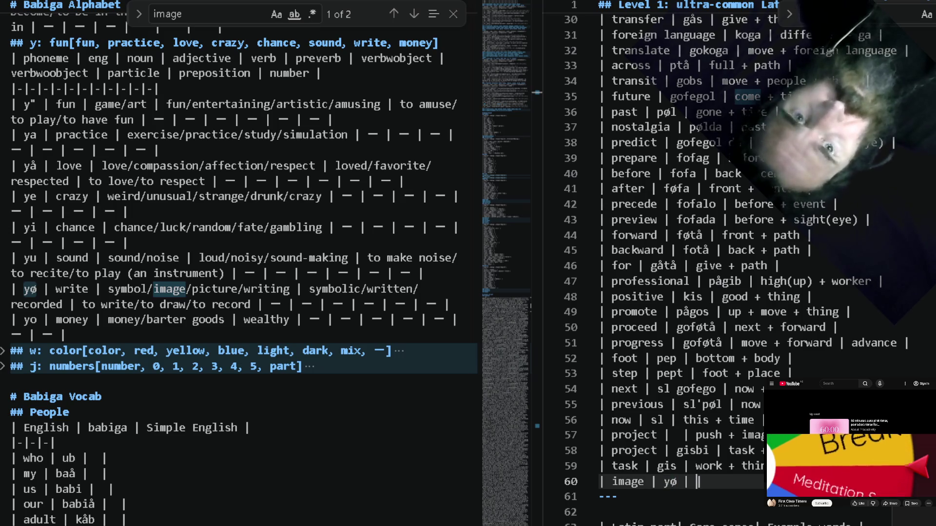
type("rite")
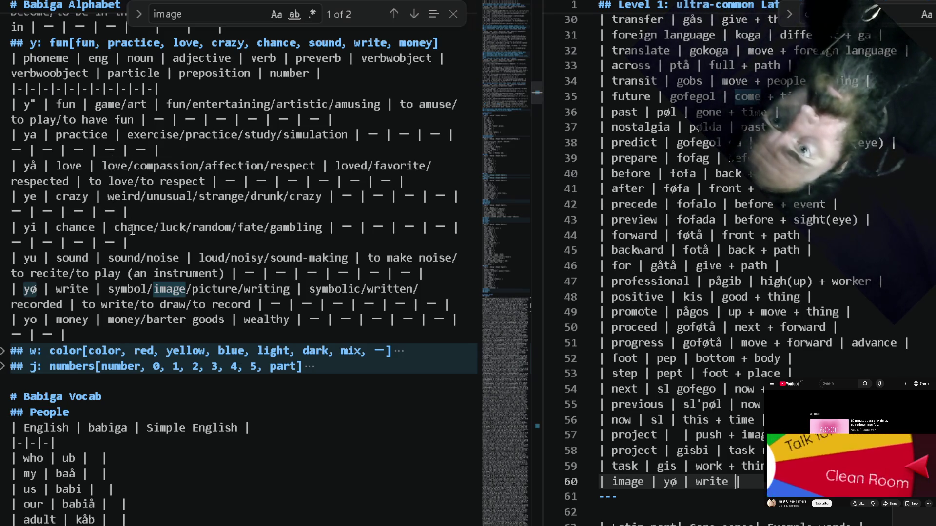
scroll(196, 186, "up", 1)
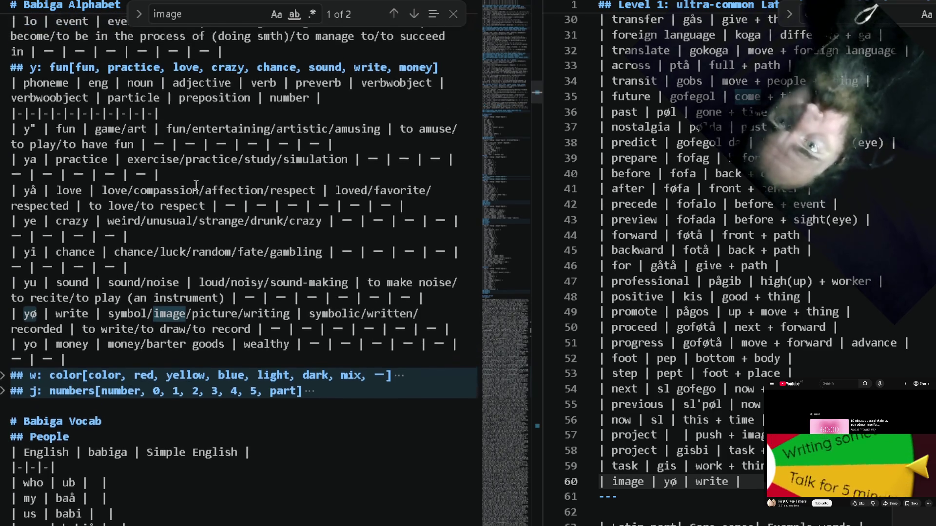
scroll(196, 186, "up", 2)
scroll(196, 187, "up", 2)
scroll(196, 187, "up", 2)
scroll(196, 186, "up", 1)
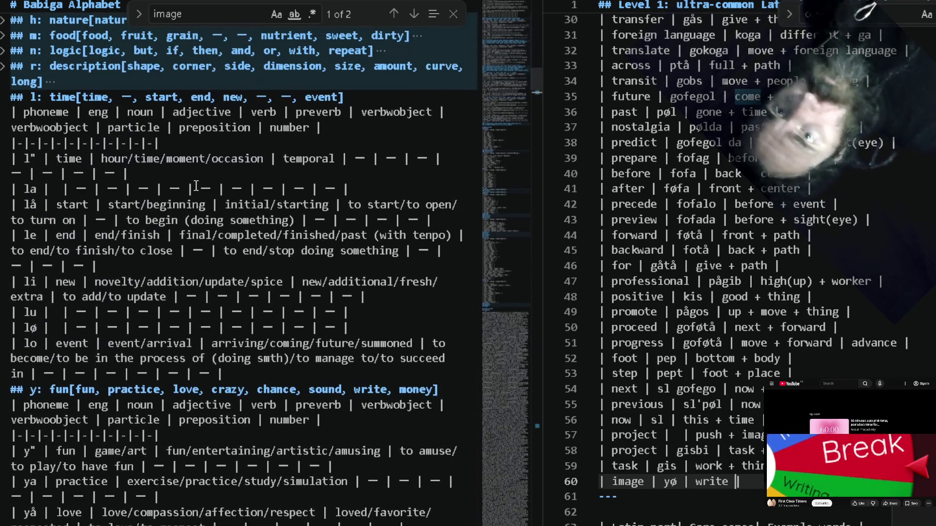
key("ctrl+f")
type("shape")
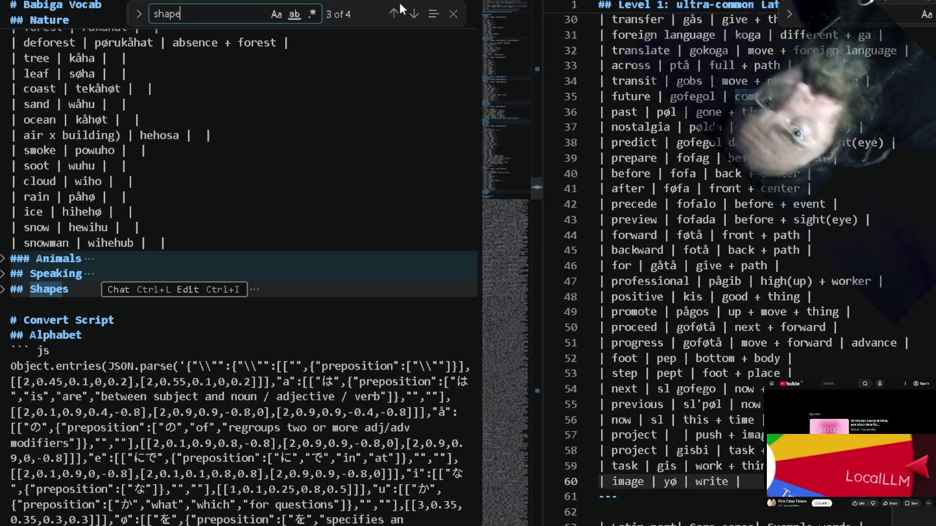
Copy 'shape' from the Babiga Alphabet's description table for the image gloss.
left_click(413, 14)
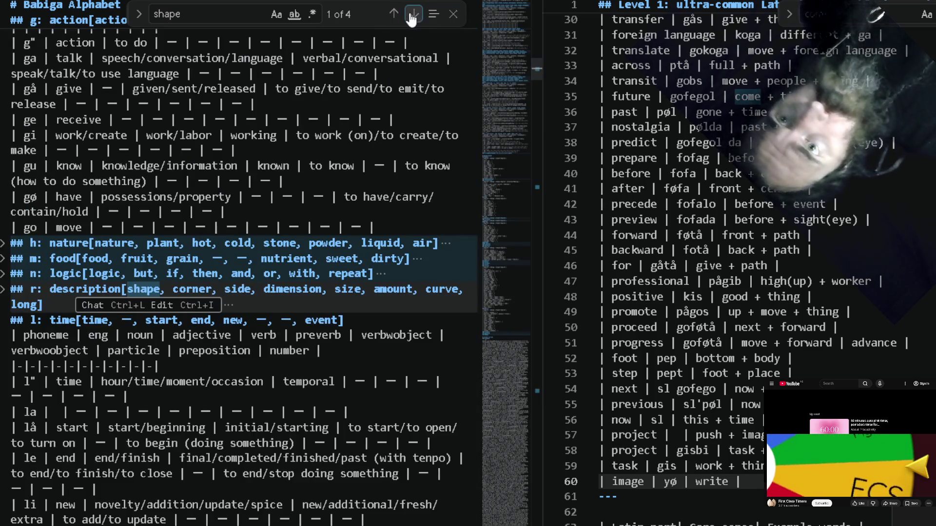
left_click(4, 290)
left_click(5, 321)
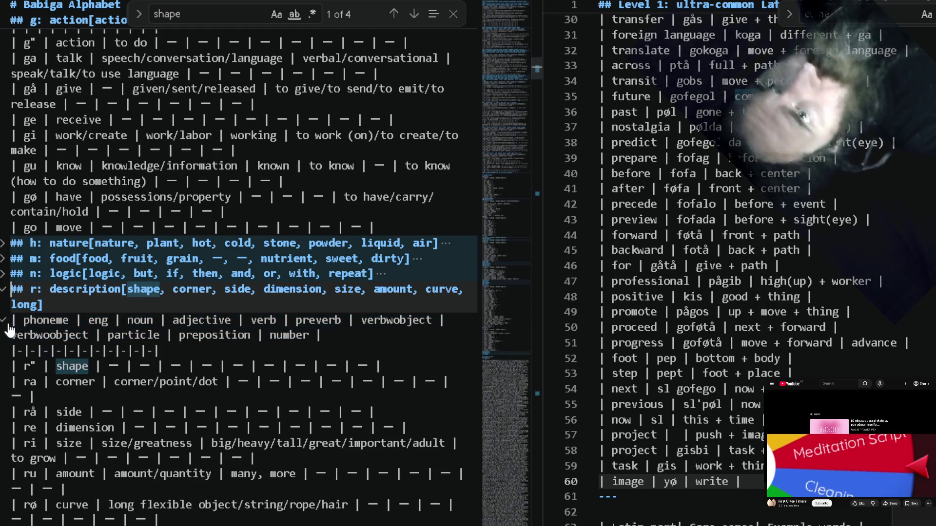
double_click(72, 366)
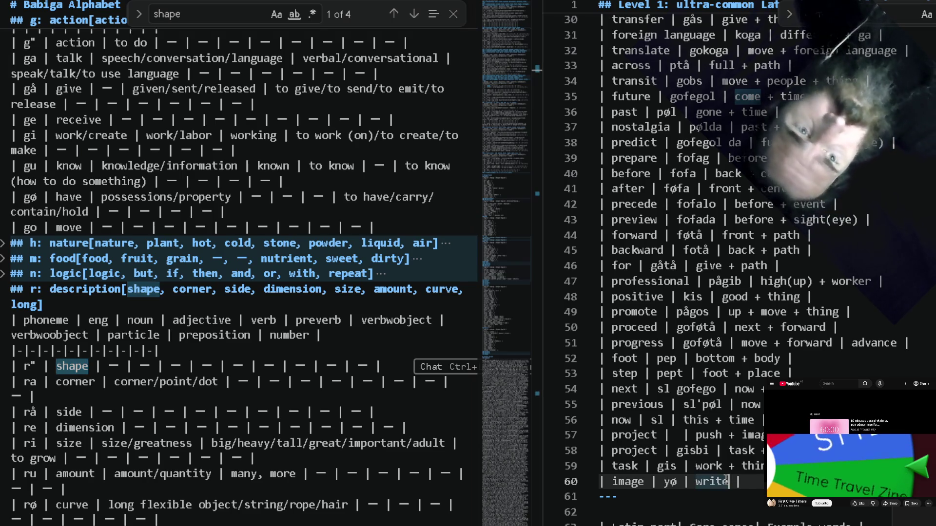
type("+ sha")
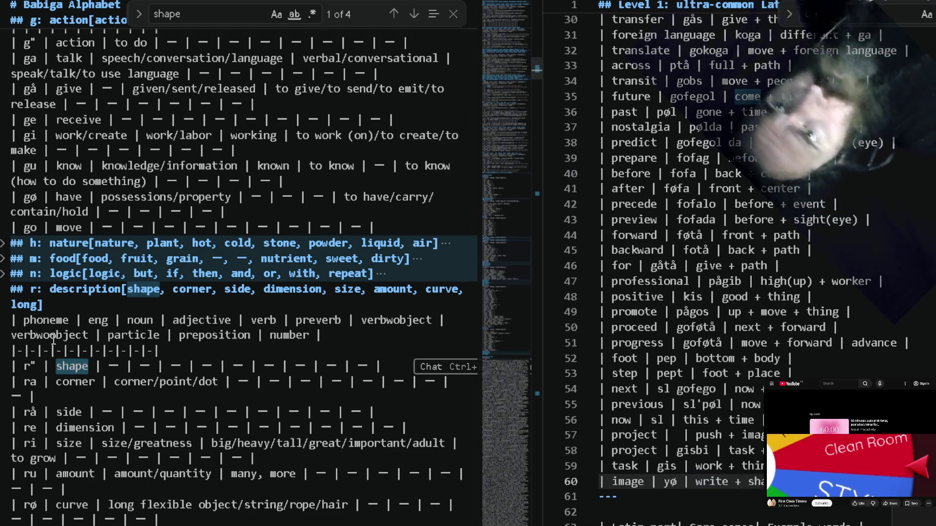
left_click(35, 368)
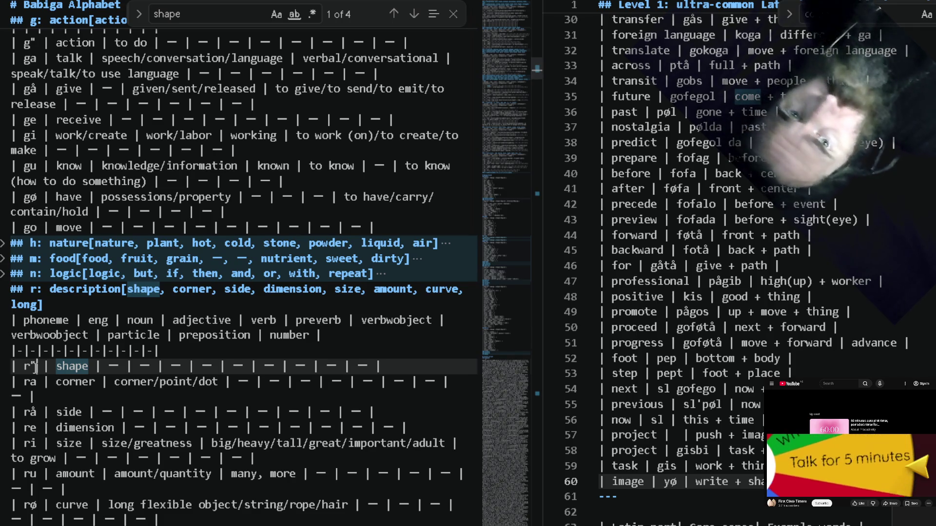
double_click(72, 367)
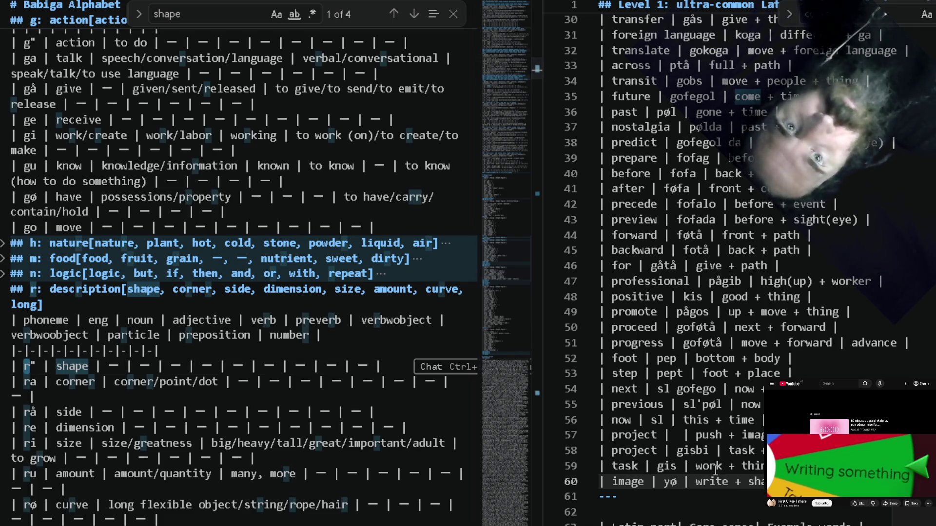
type("\"")
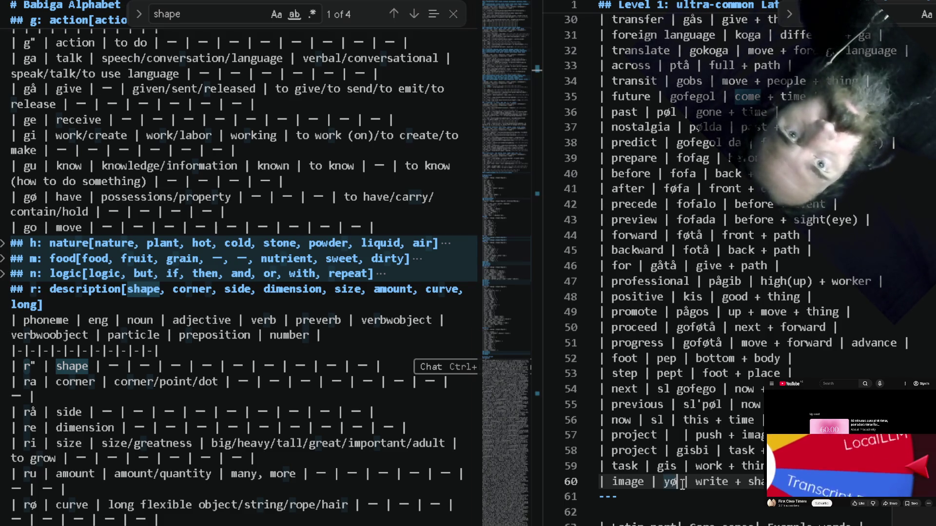
type("r")
Make the image word yør with gloss 'write + shape' and give the push-based project row yør.
key("Up")
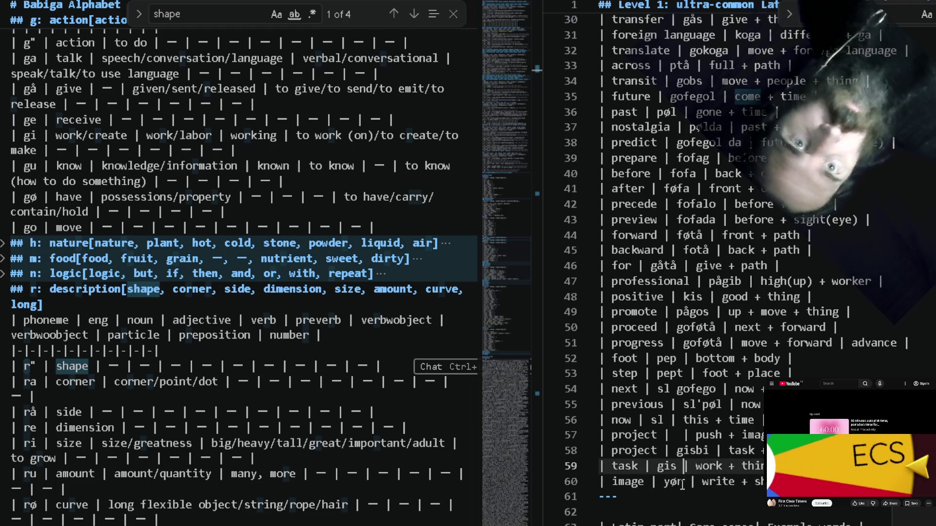
key("Up")
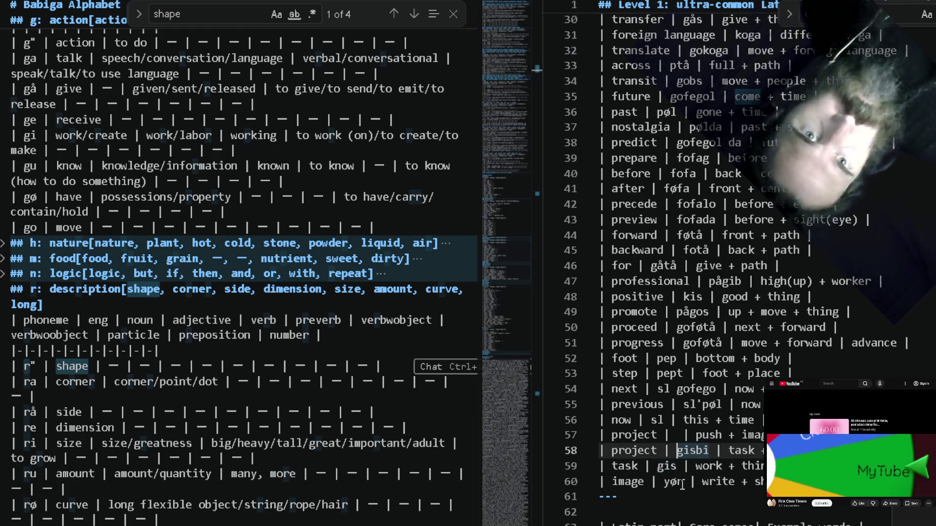
key("Down")
key("Down")
key("Up")
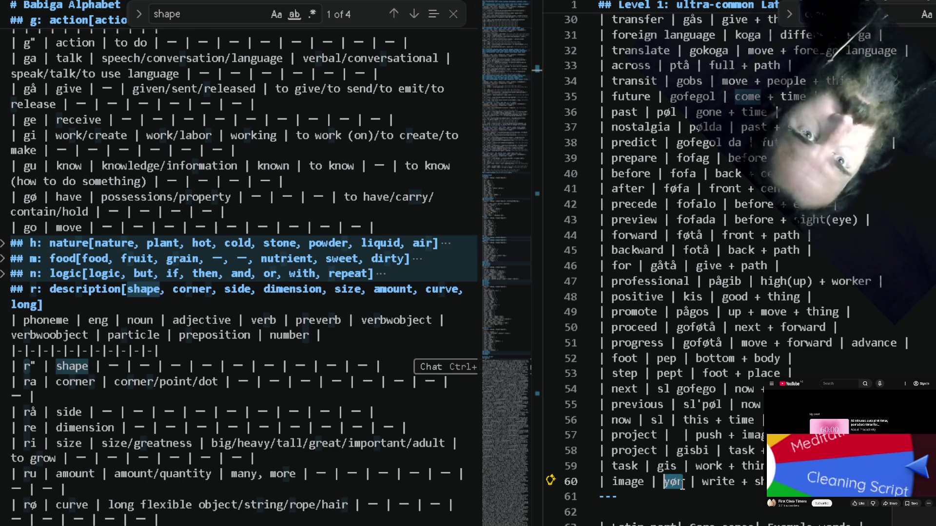
key("Up")
key("Up")
type("yør")
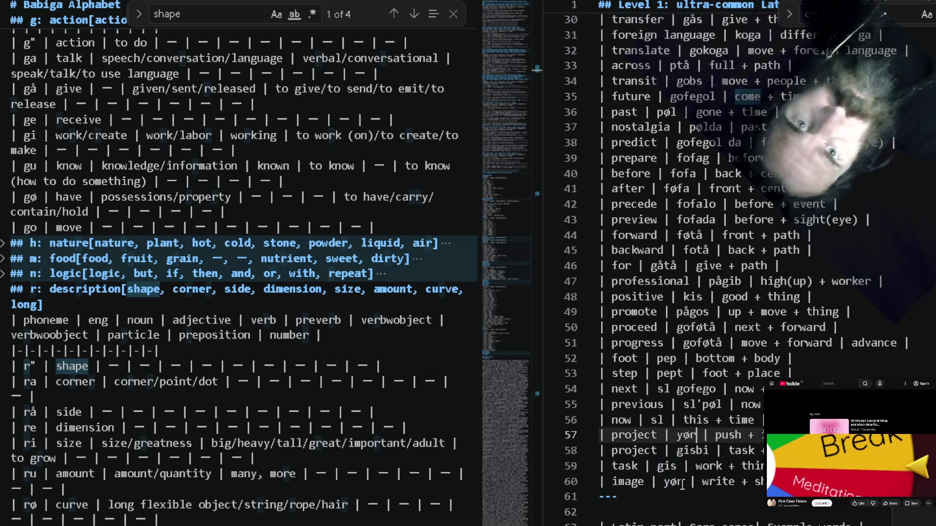
double_click(212, 335)
key("ctrl+f")
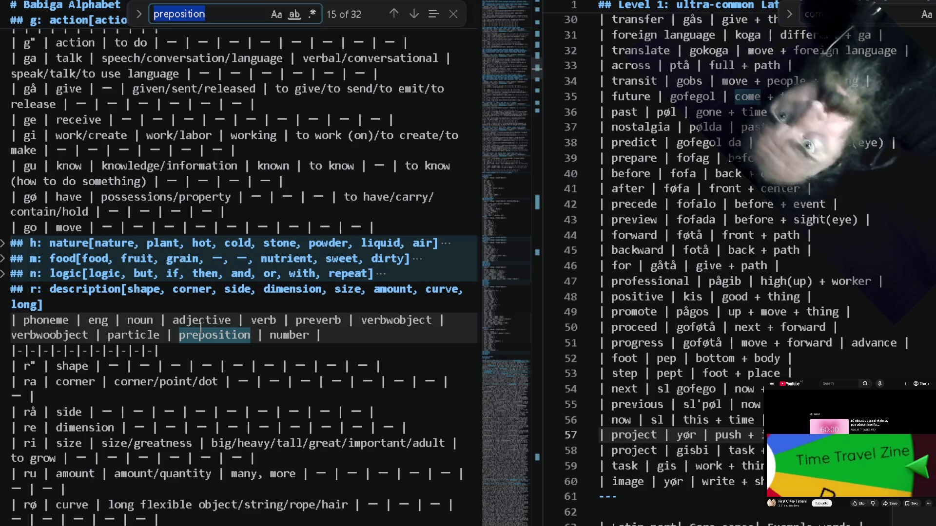
type("push")
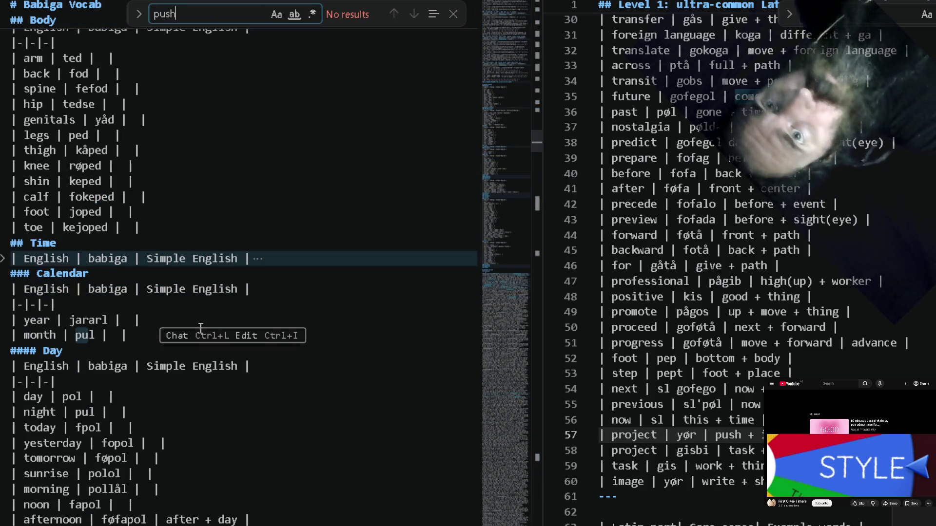
Confirm push and pull are absent, then add blank 'push' and 'pull' rows after image.
key("BackSpace")
key("BackSpace")
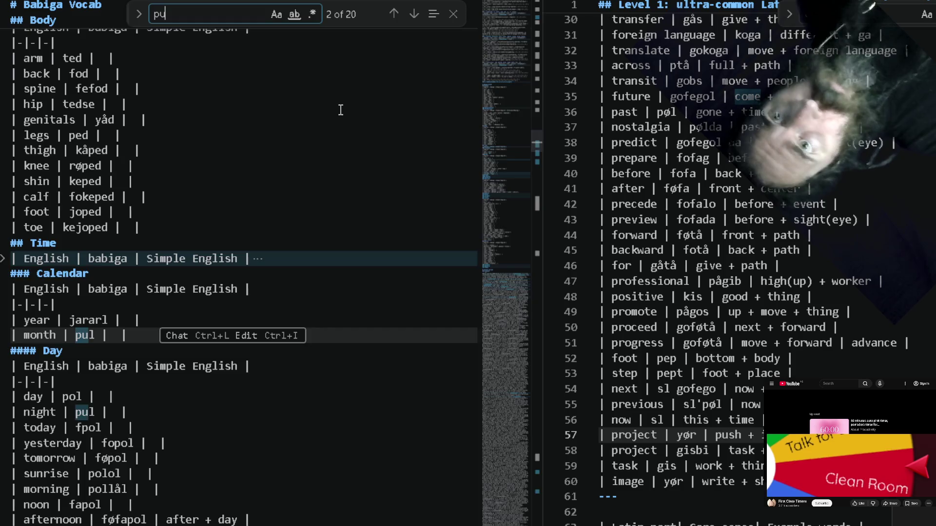
type("ll")
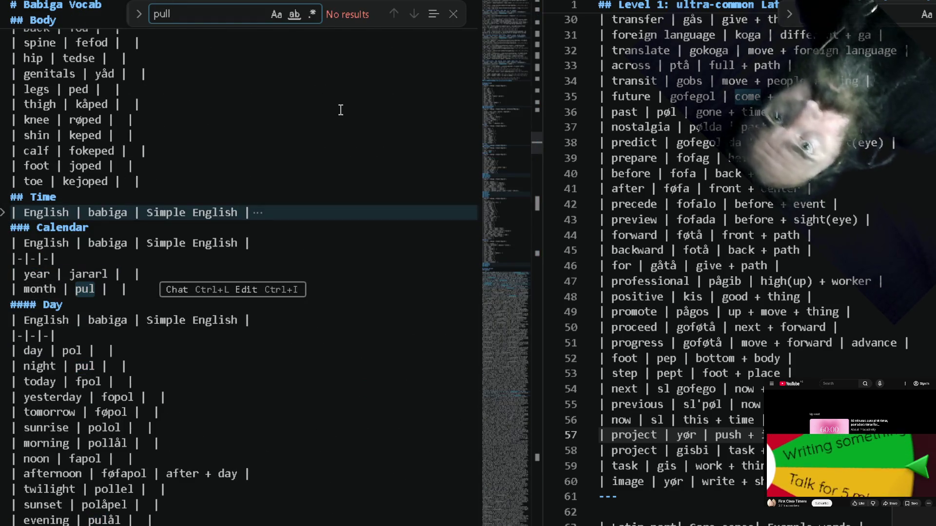
key("BackSpace")
key("BackSpace")
key("BackSpace")
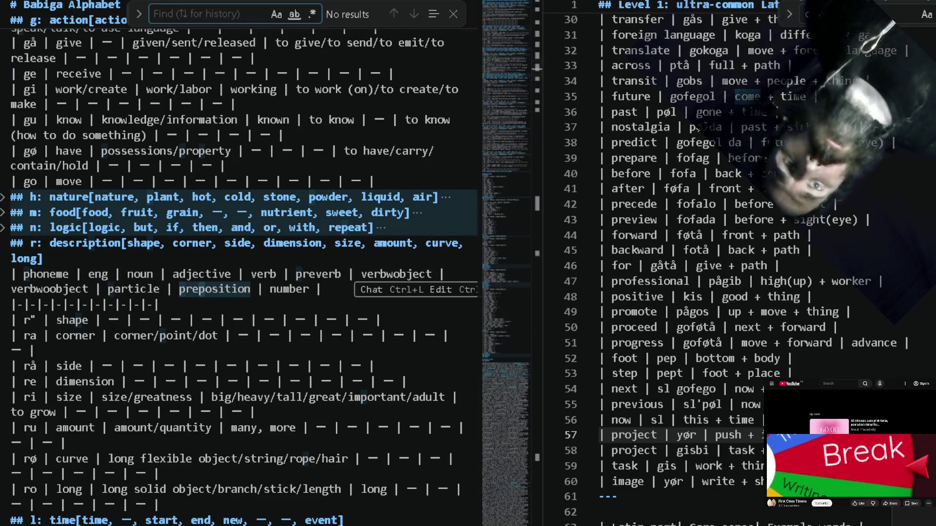
scroll(735, 265, "down", 1)
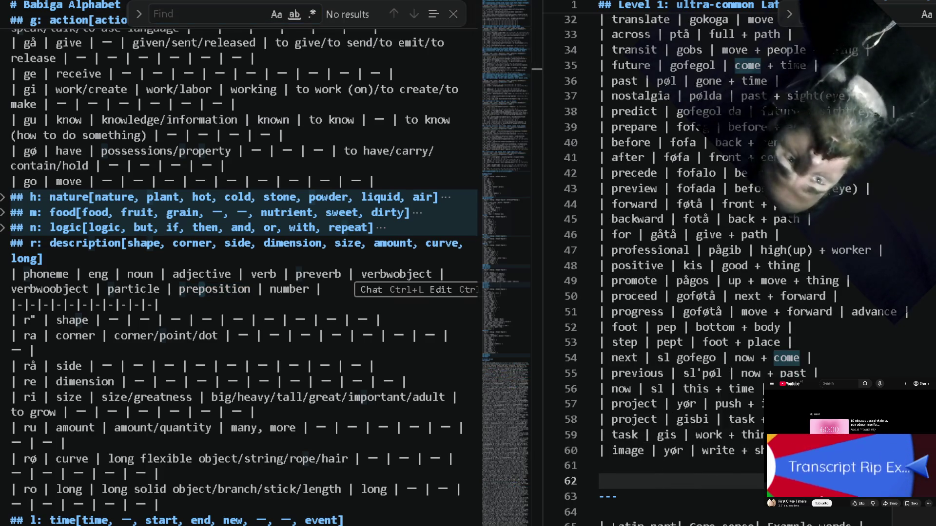
key("Down")
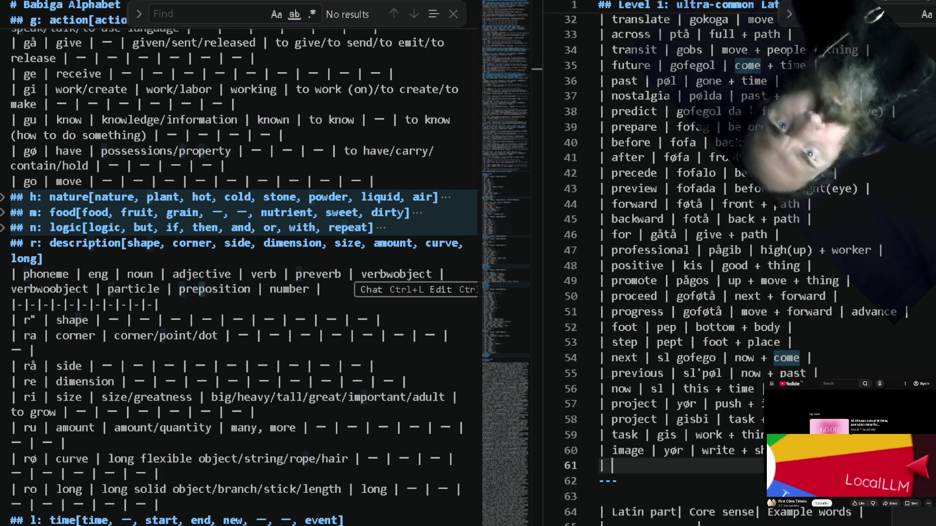
type("push |")
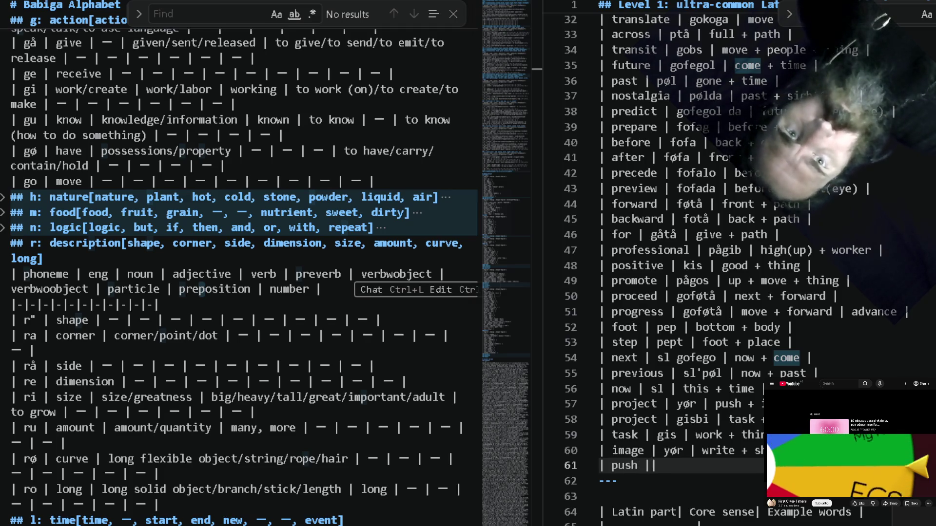
type("  |")
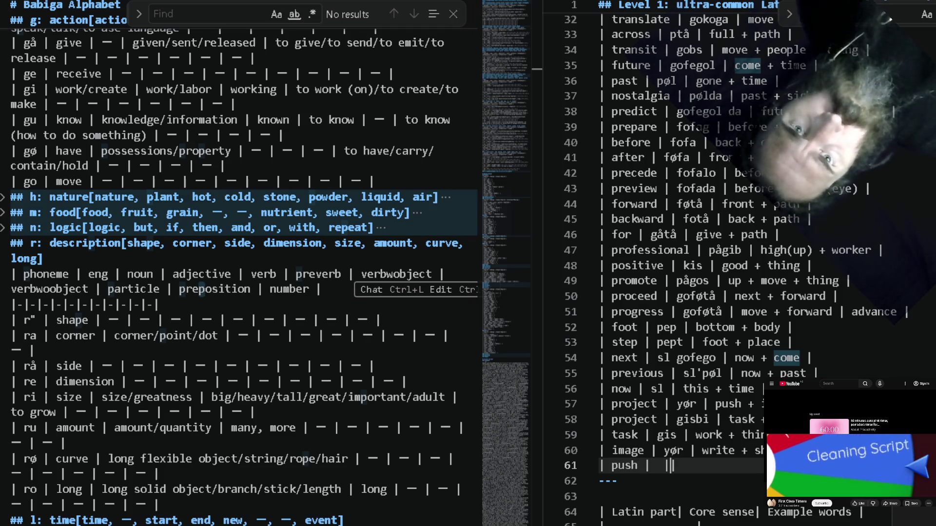
key("Return")
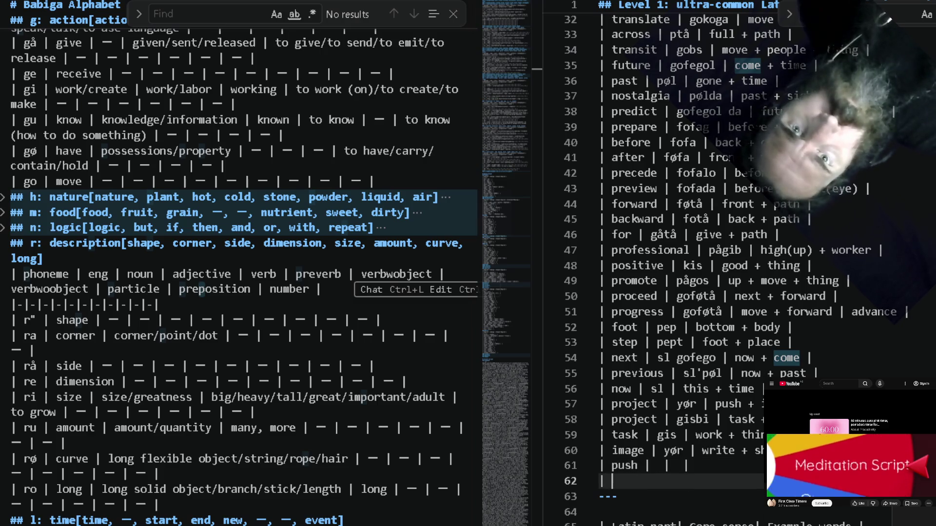
type("| ||  |")
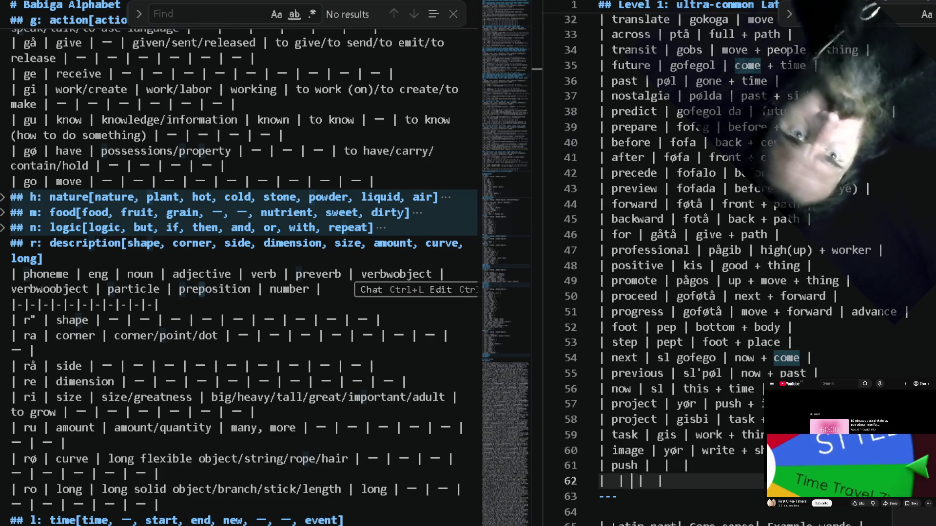
key("Home")
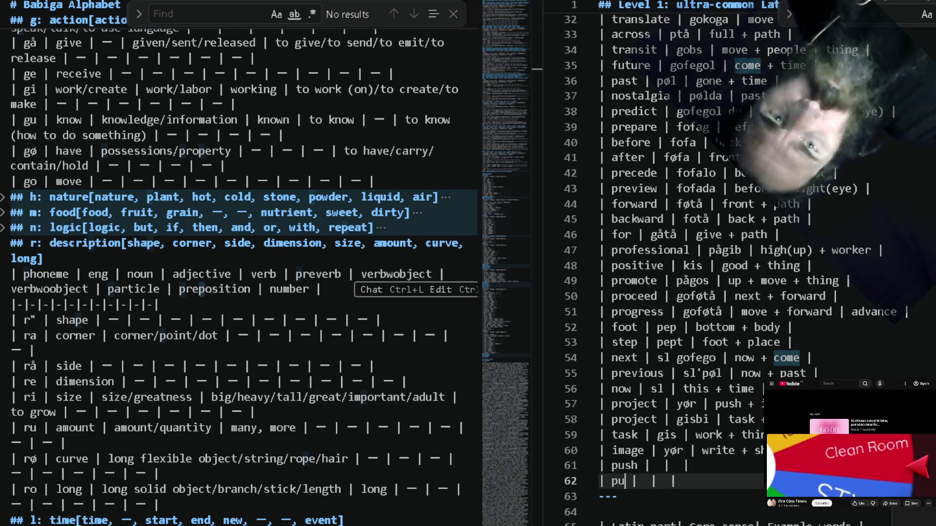
type("pull")
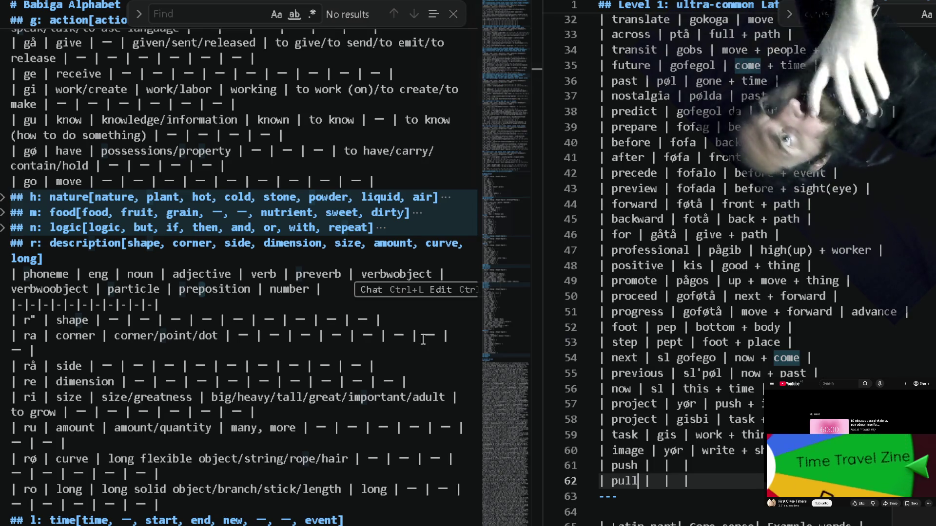
scroll(354, 221, "up", 6)
scroll(355, 221, "up", 1)
scroll(354, 221, "up", 2)
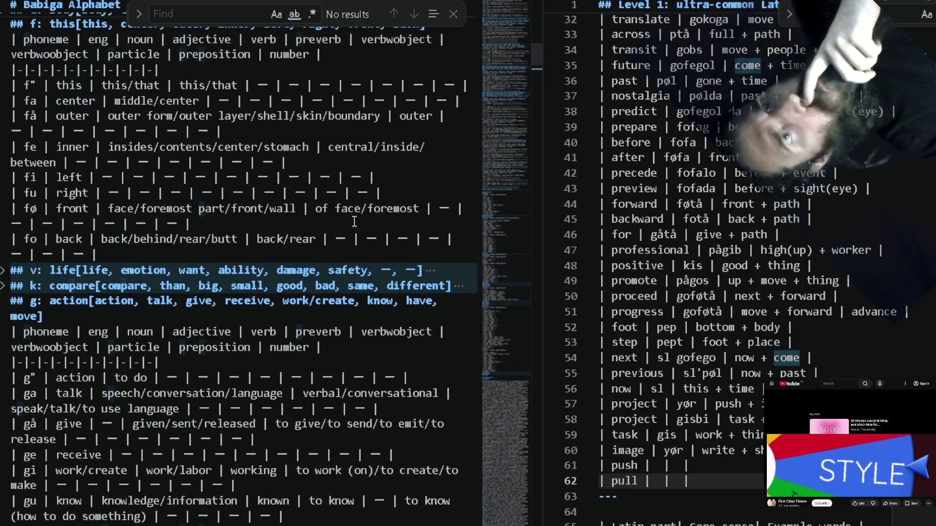
scroll(354, 221, "up", 2)
scroll(353, 221, "up", 1)
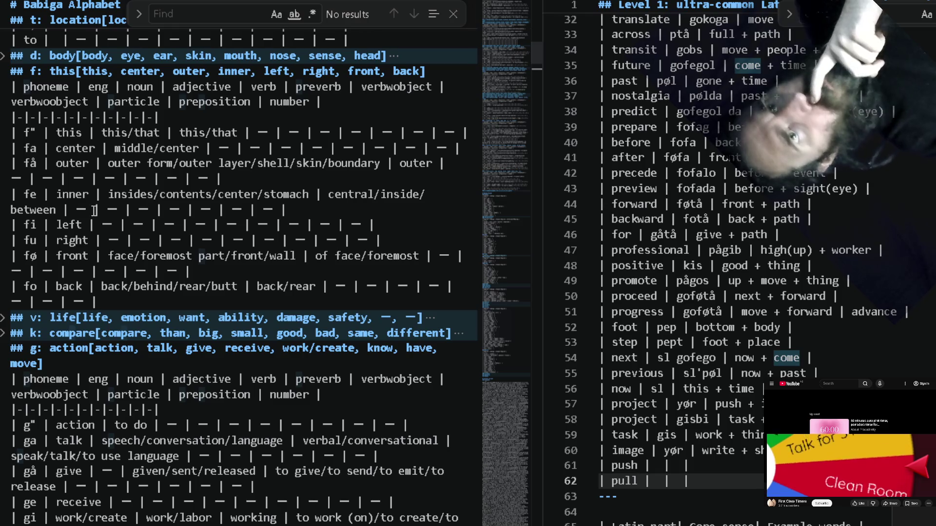
scroll(130, 204, "up", 1)
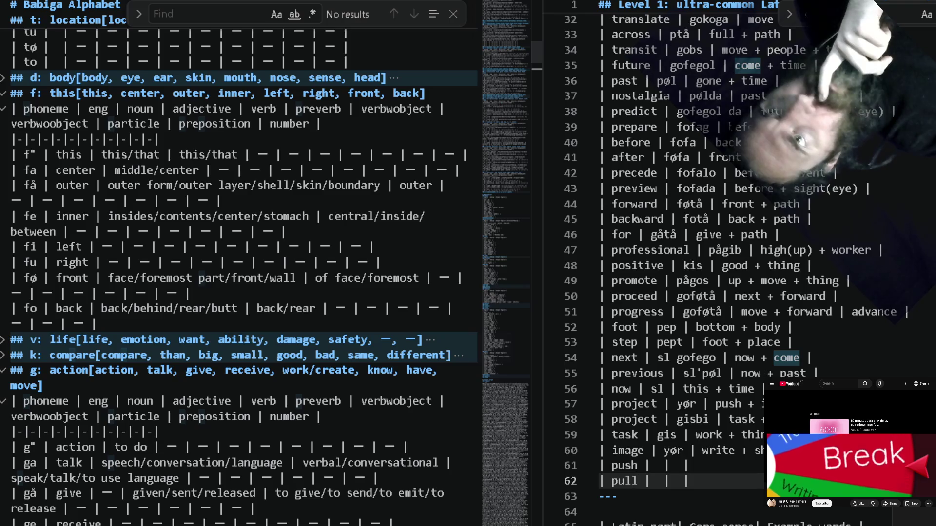
Unfold the '## d: body' section and its table to show the body, eye, ear and head rows.
left_click(4, 79)
scroll(3, 83, "up", 5)
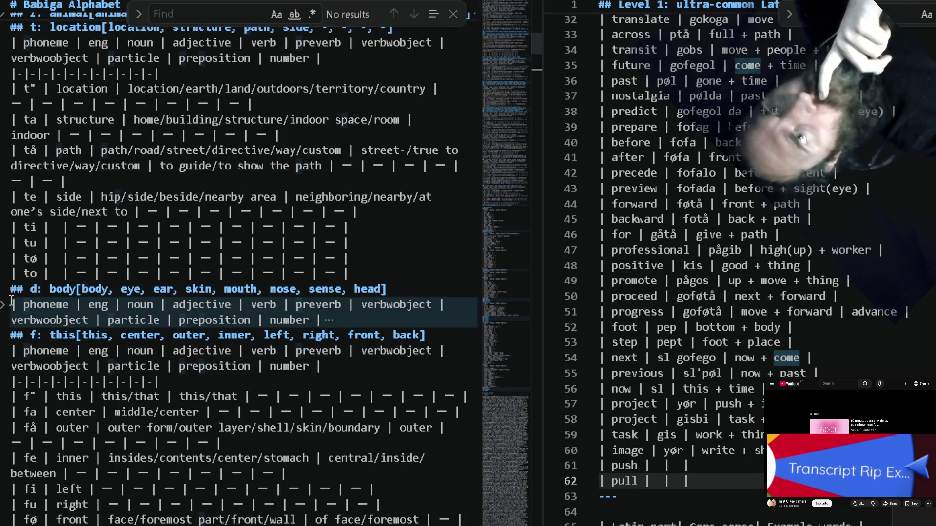
left_click(5, 307)
scroll(78, 457, "down", 2)
scroll(77, 457, "down", 2)
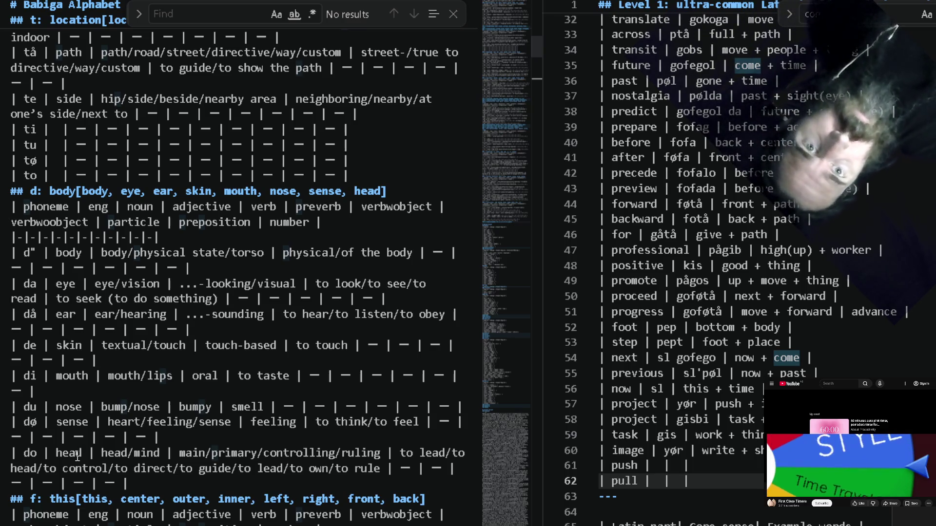
key("Up")
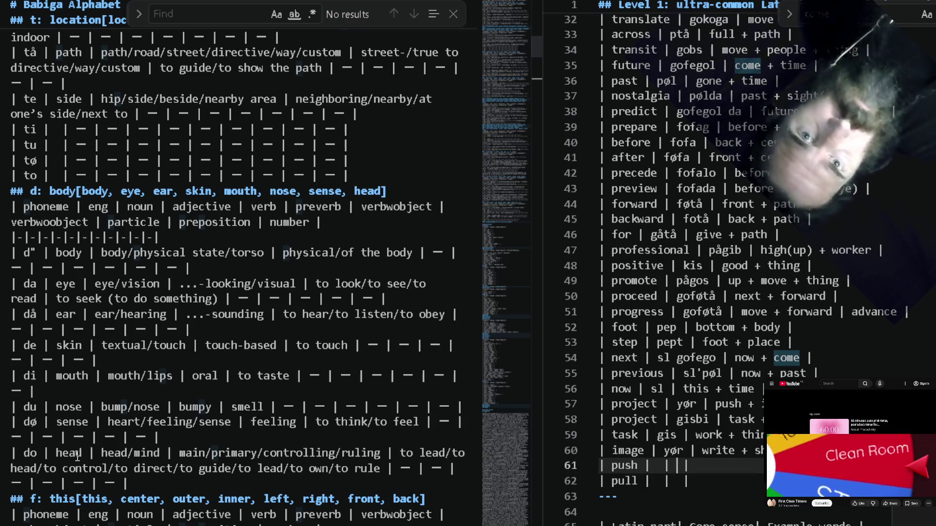
type("+ action")
With two cursors, enter g into the empty Babiga cells of the push and pull rows.
key("Down")
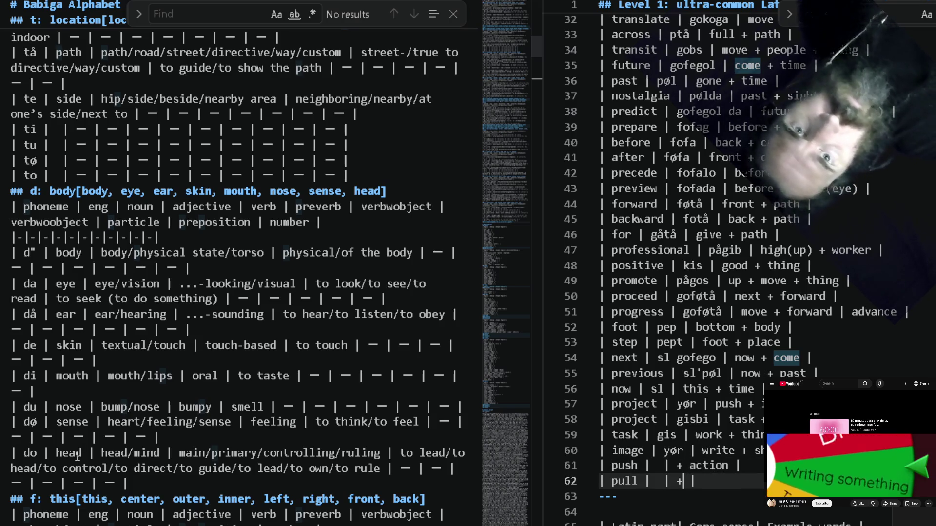
type("| + ")
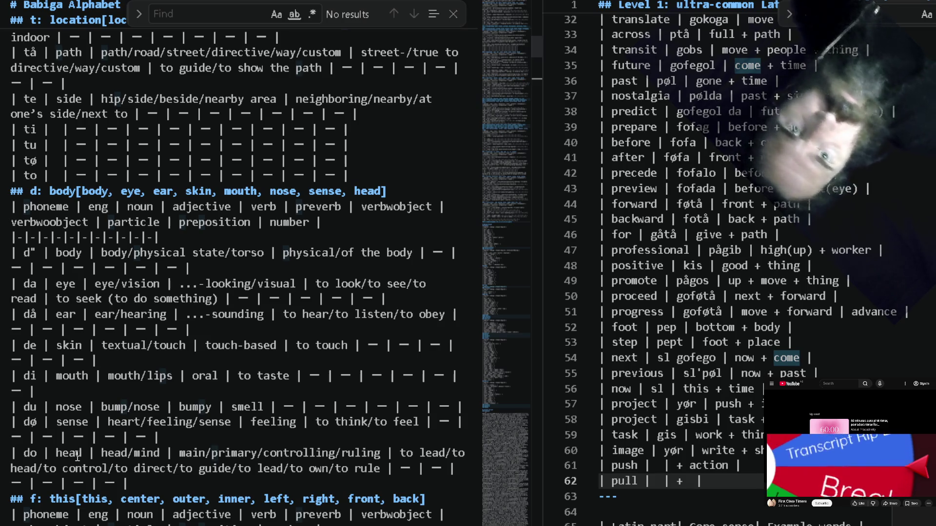
type("action")
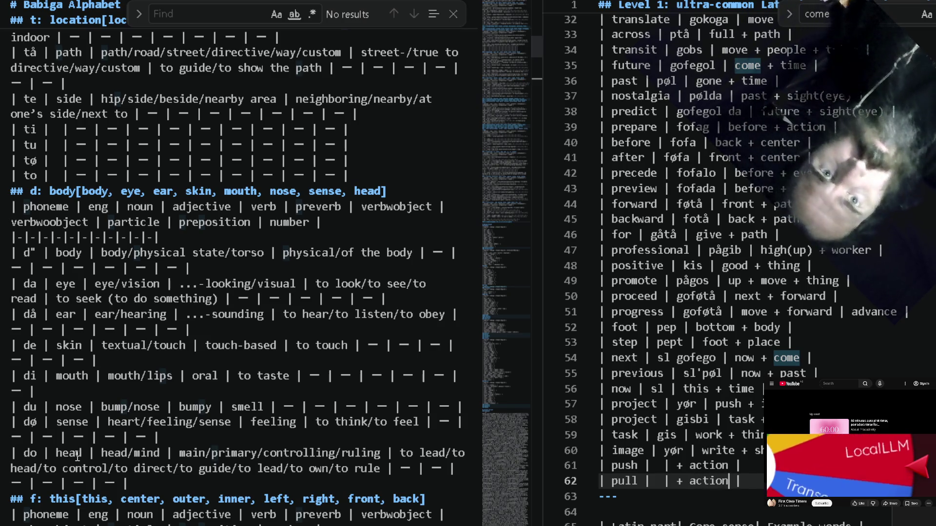
key("Up")
key("Left")
key("Left")
key("Left")
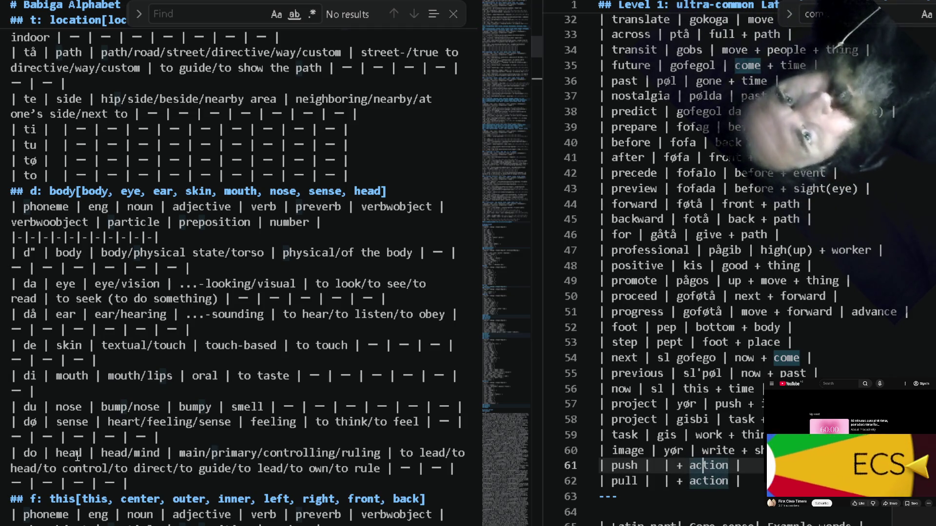
key("Left")
key("Left")
key("Left")
type("g")
key("Down")
type("g")
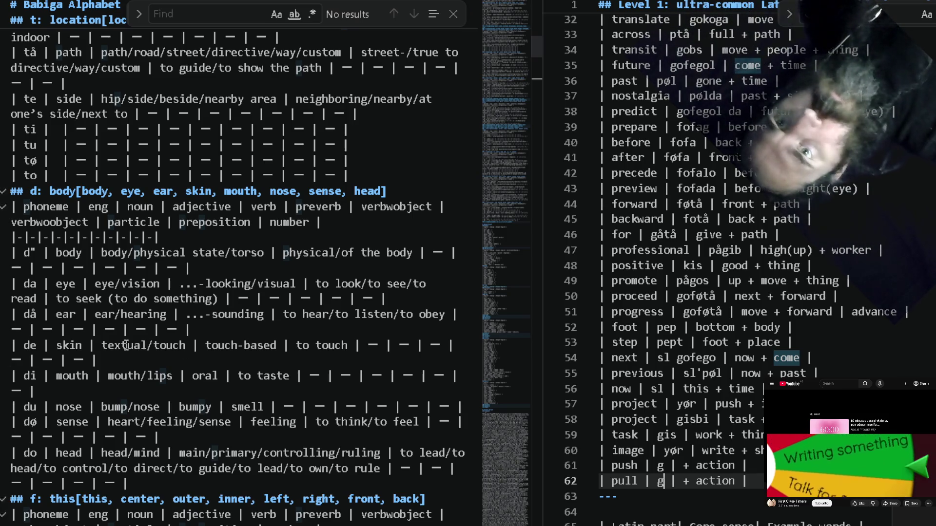
Find 'away', copy fågo and paste it to make the pull word fågog.
left_click(192, 355)
key("ctrl+f")
type("away")
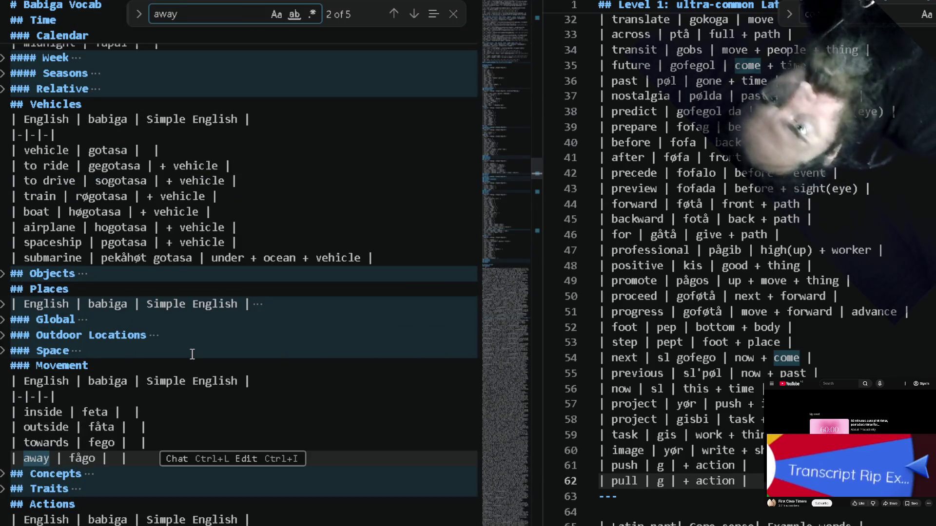
double_click(82, 458)
key("ctrl+c")
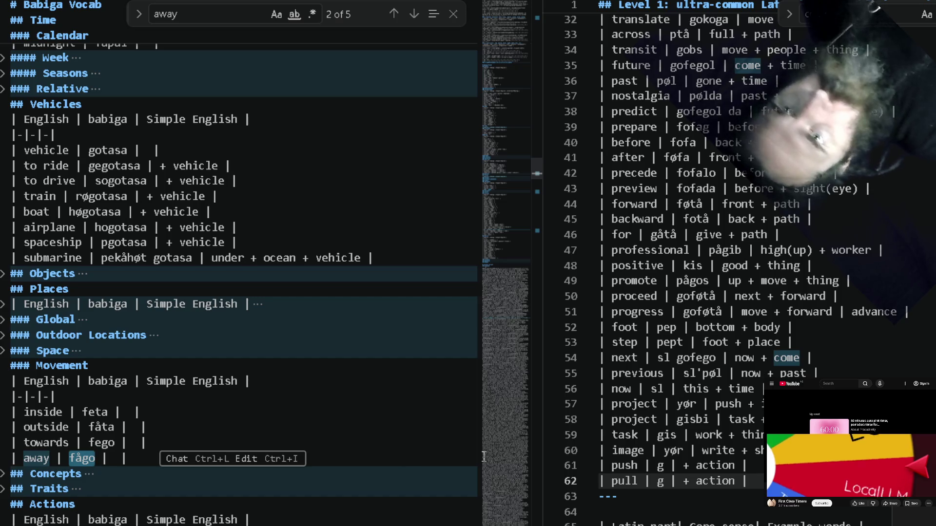
left_click(658, 480)
key("ctrl+v")
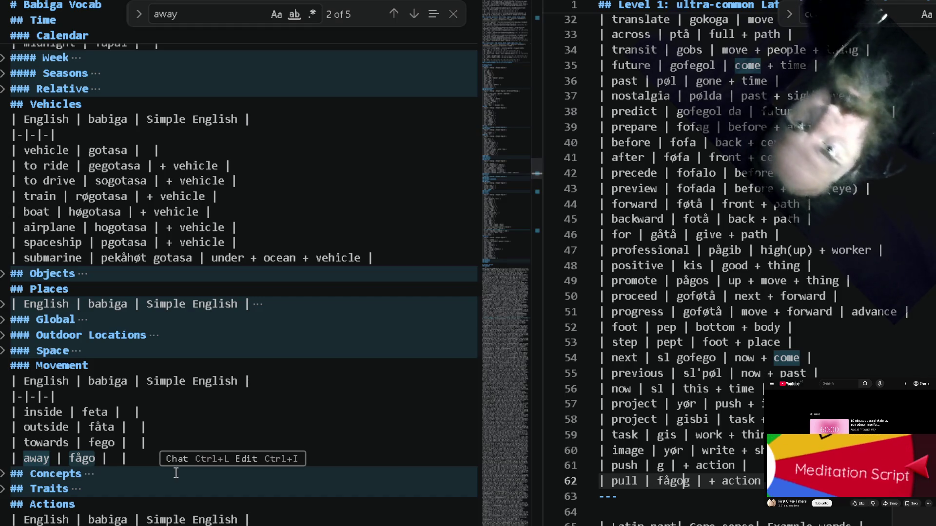
Copy fego from the towards row to make the push word fegog, then search for 'hand'.
double_click(101, 443)
key("ctrl+c")
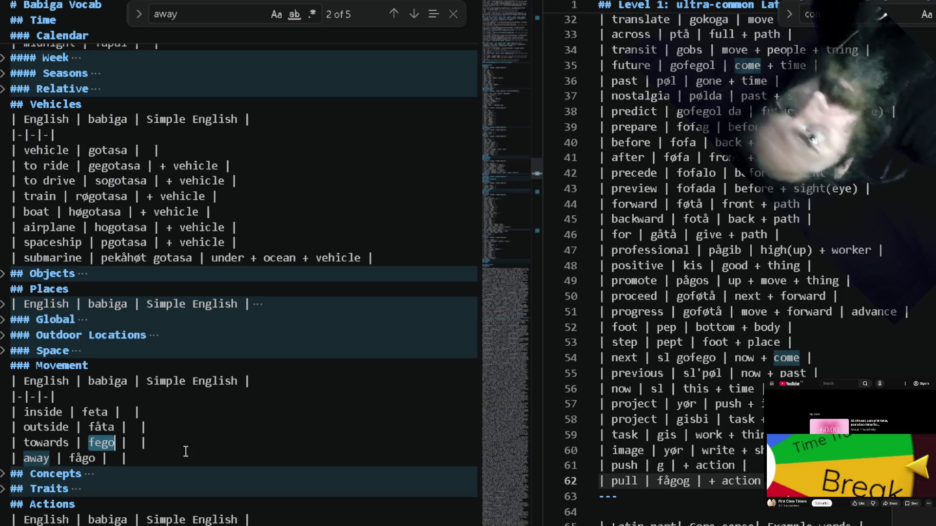
left_click(658, 465)
key("ctrl+v")
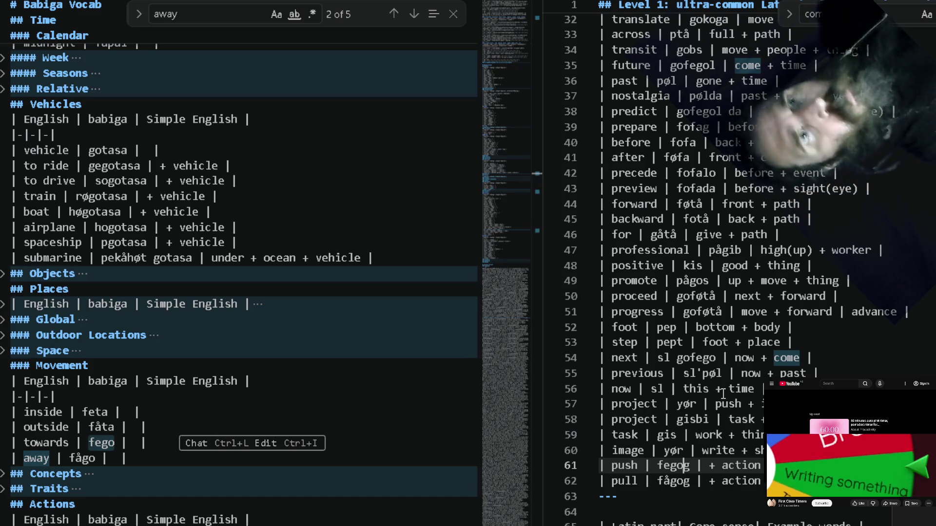
scroll(328, 254, "up", 10)
scroll(327, 253, "up", 10)
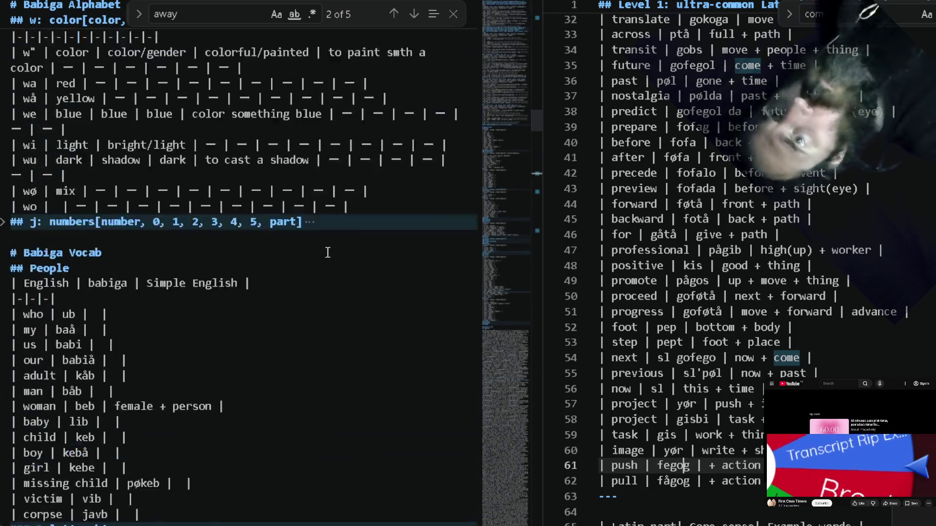
scroll(328, 253, "up", 10)
scroll(328, 253, "up", 5)
scroll(328, 253, "up", 2)
scroll(328, 252, "up", 1)
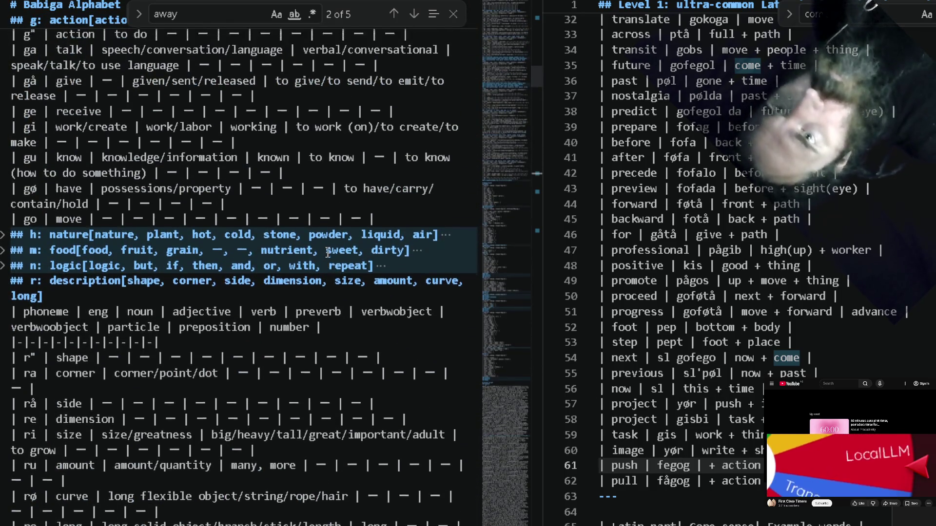
scroll(327, 253, "up", 5)
scroll(328, 253, "up", 2)
scroll(328, 253, "up", 1)
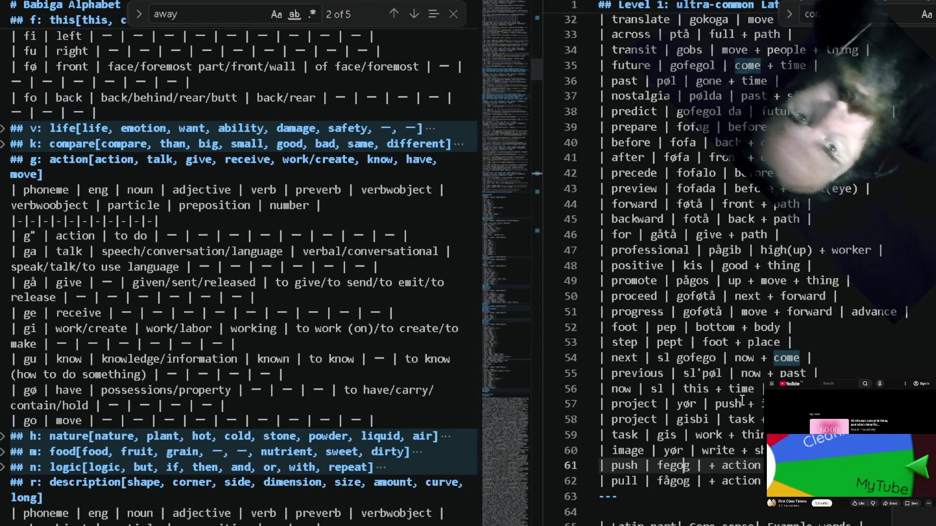
key("Down")
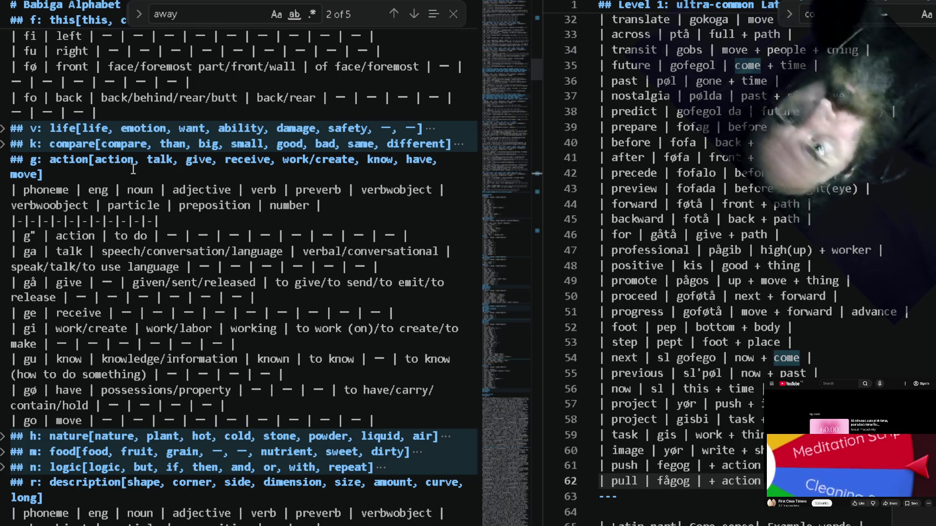
double_click(137, 160)
key("ctrl+f")
type("hand")
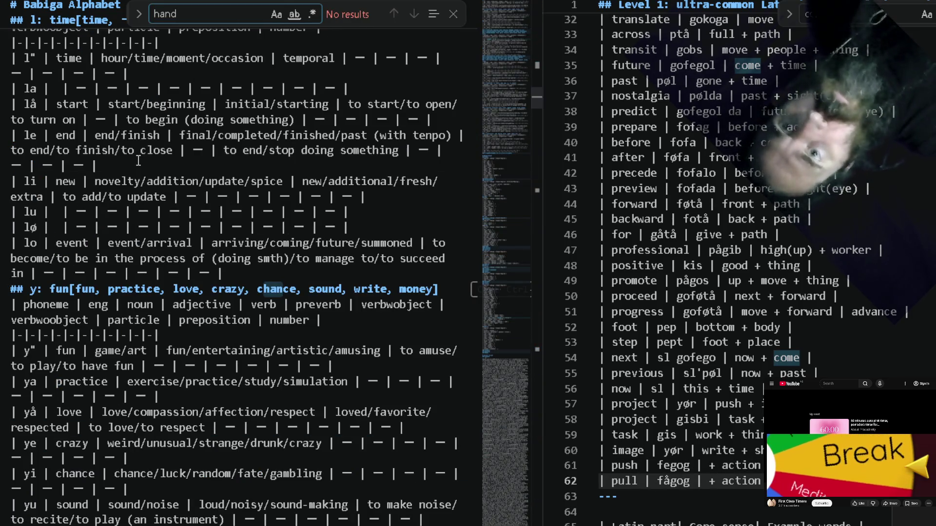
Add a 'hand' row below pull with a blank word and gloss starting 'action + body +'.
key("Down")
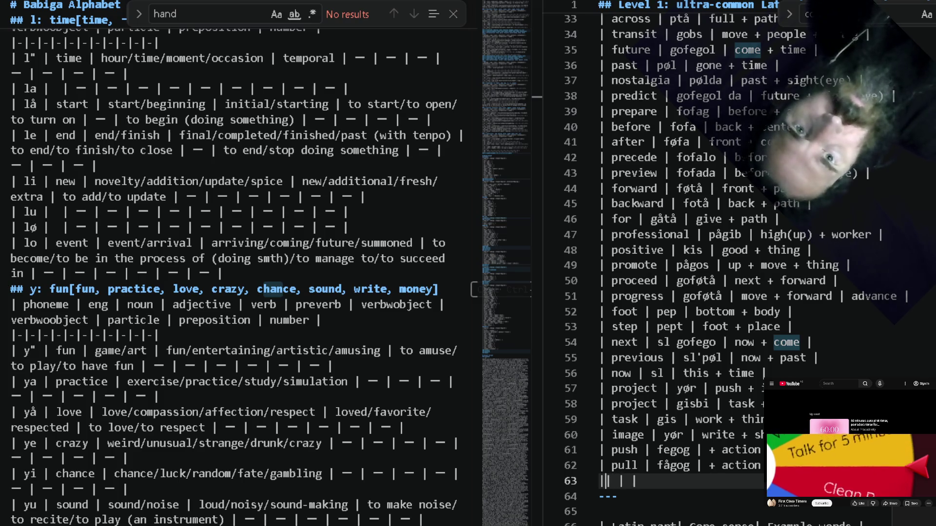
type("|")
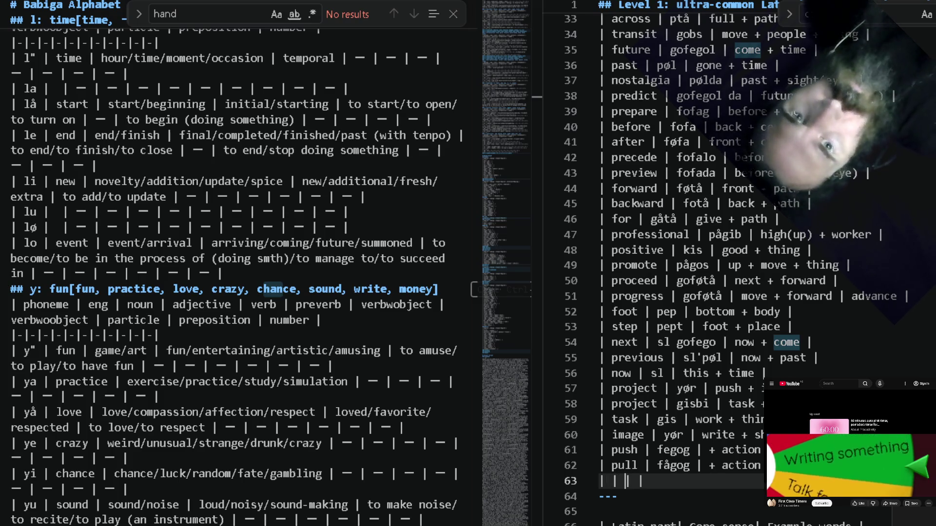
type("hand")
key("End")
type("a")
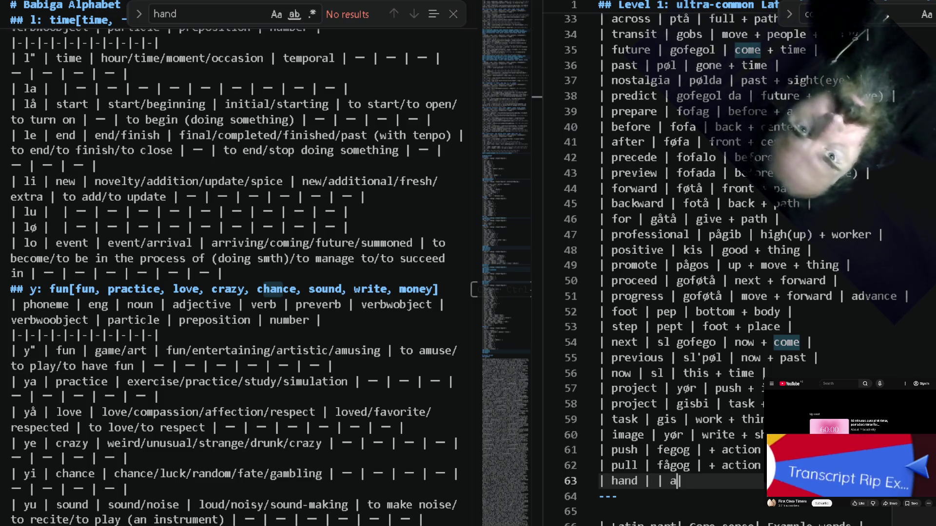
type("ction + b")
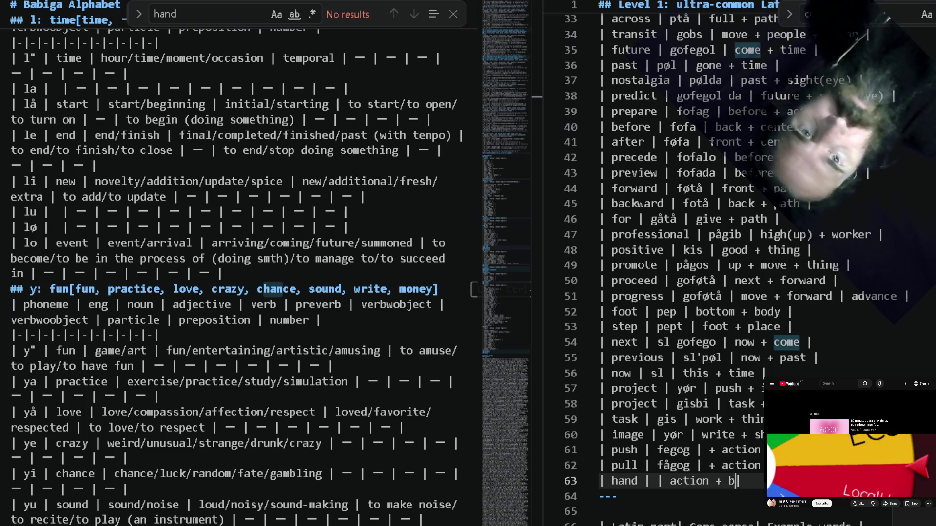
type("ody +")
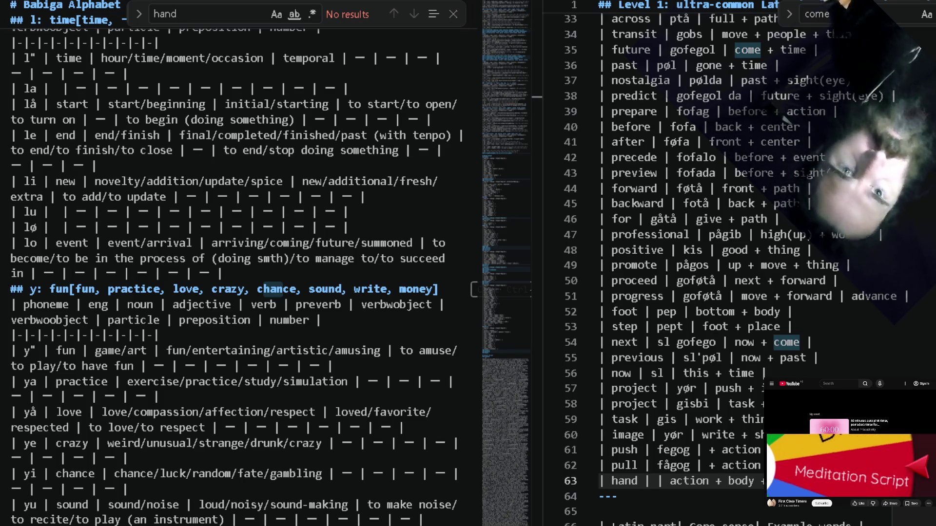
key("Up")
key("Up")
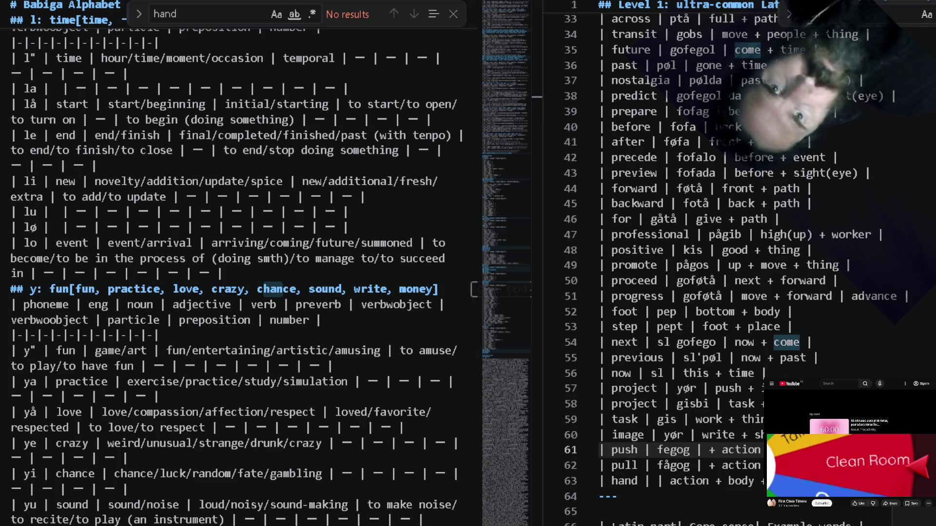
left_click(780, 312)
type("+")
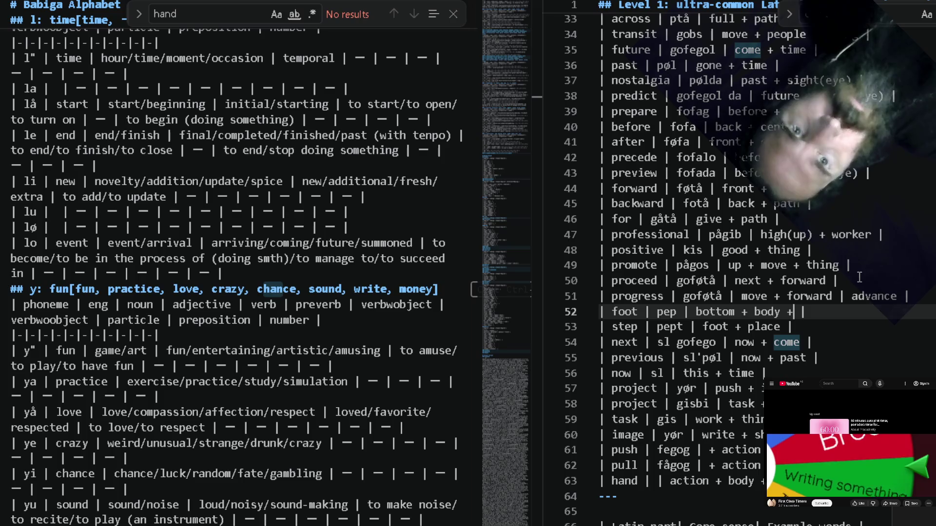
type(" part")
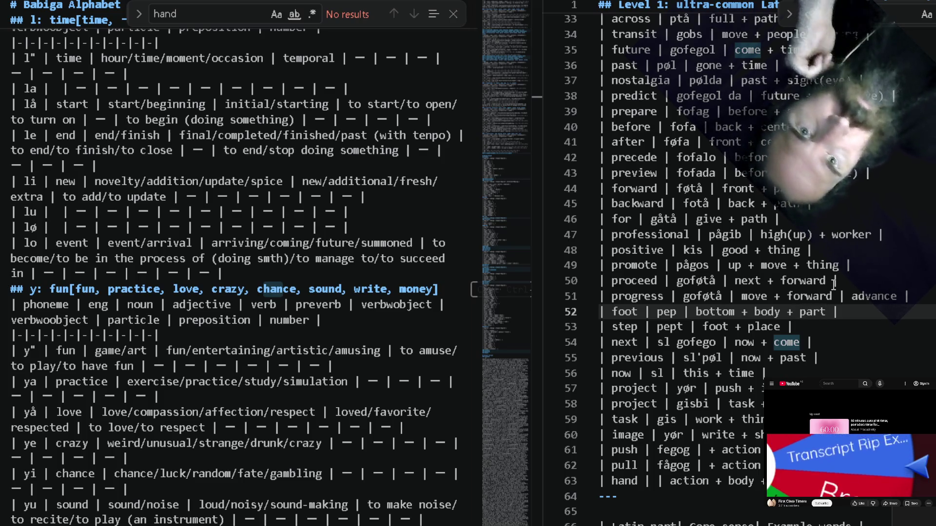
Change the foot row to 'pepjo | bottom + body + part'.
left_click(666, 312)
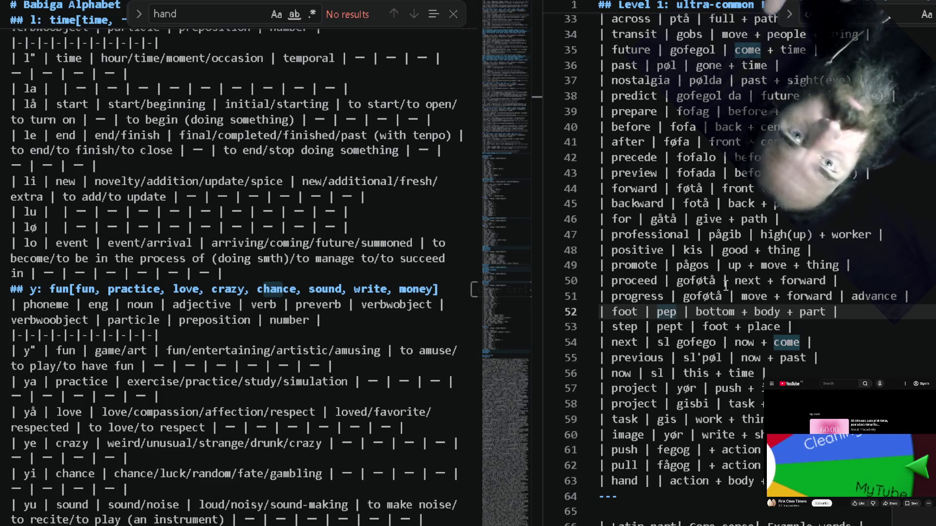
type("jo")
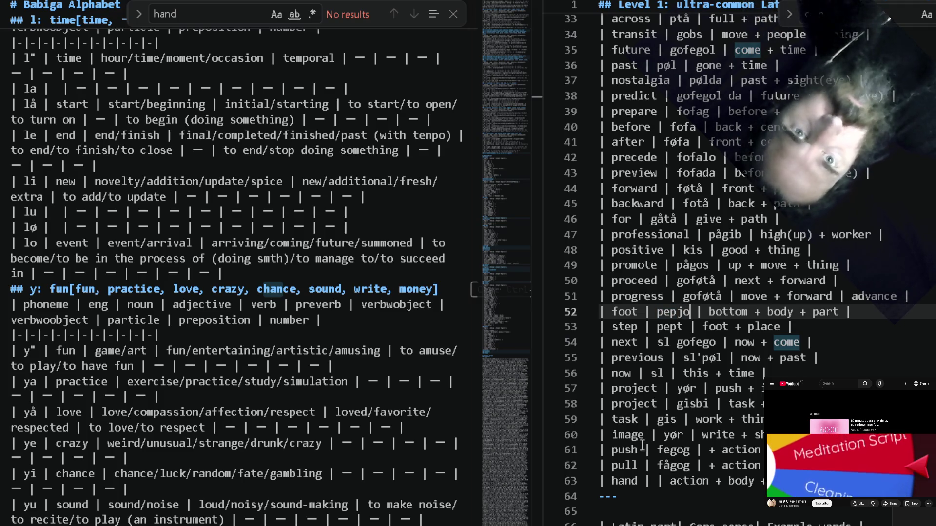
left_click(660, 481)
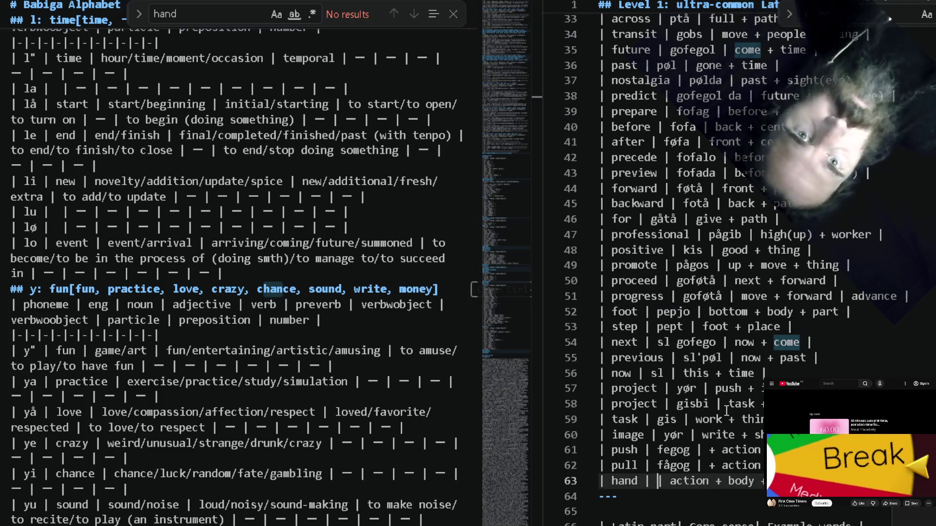
type("g")
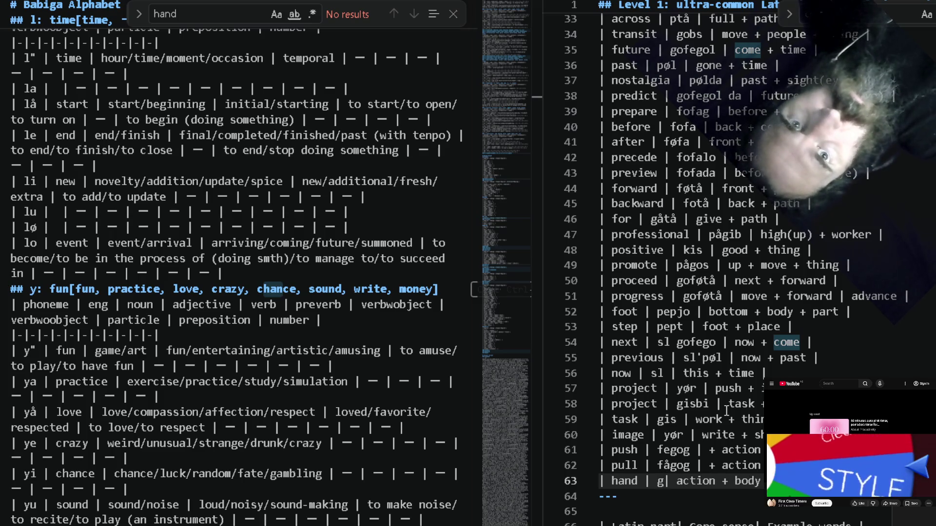
type("p")
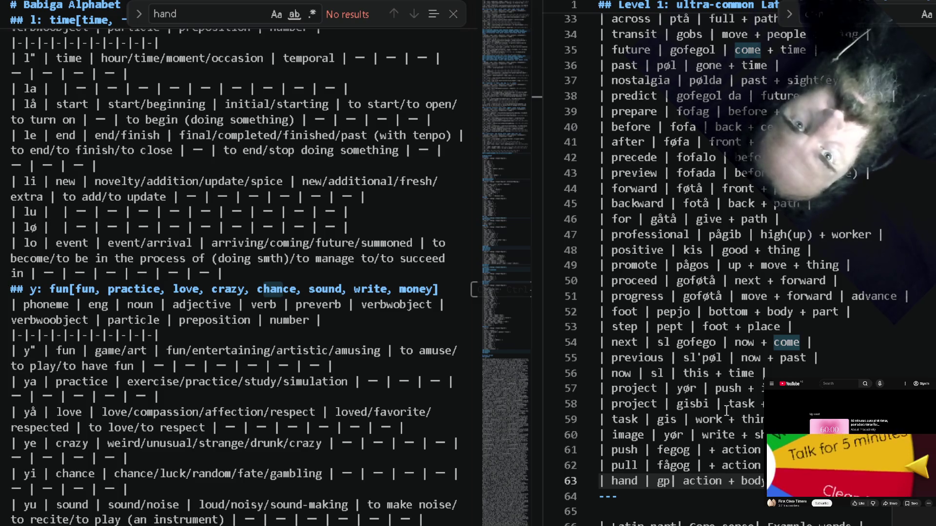
type("jo")
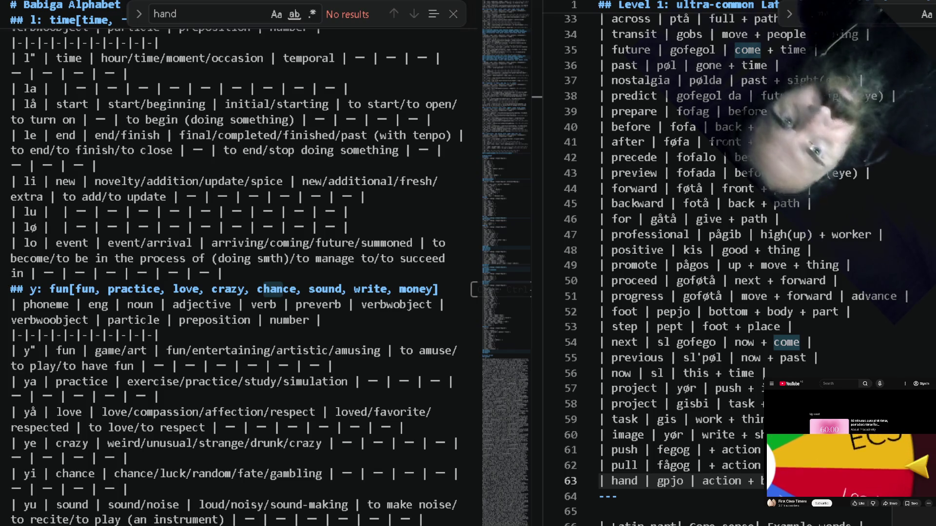
Give hand the Babiga word gpjo and add an empty line below its row.
key("Return")
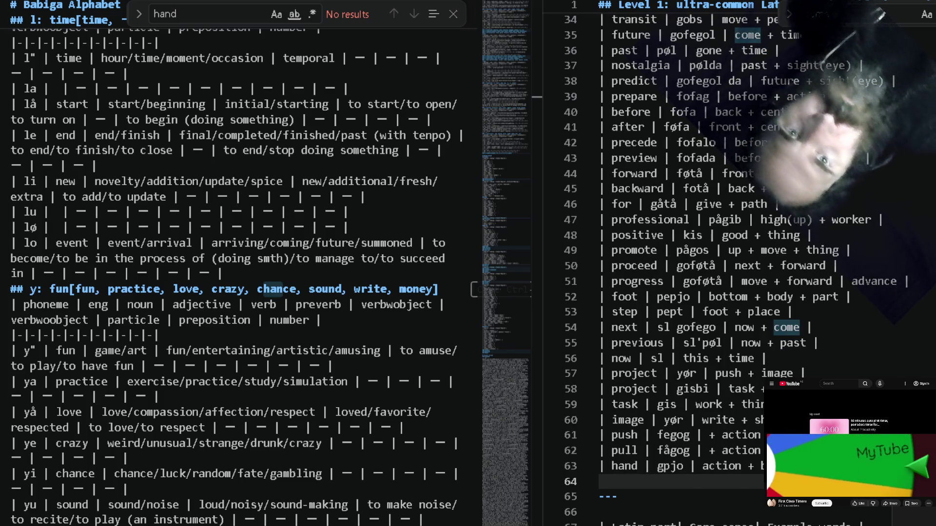
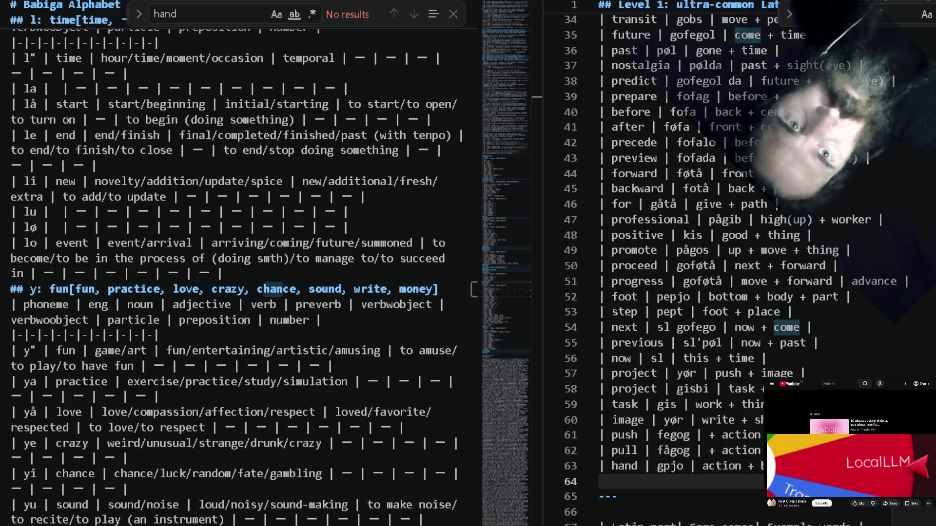
Respell the hand entry's form from gpjo to g'jop on line 63.
key("Up")
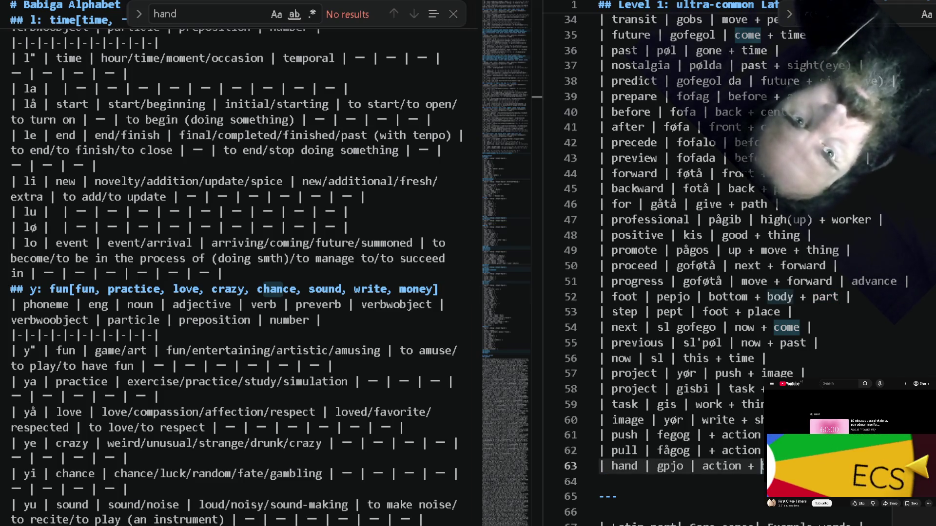
key("Right")
key("Right")
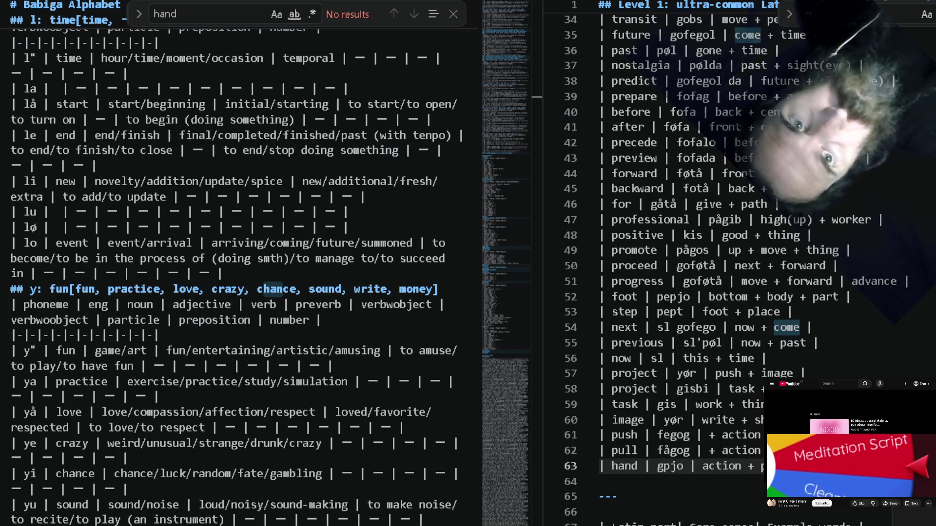
left_click_drag(682, 466, 668, 466)
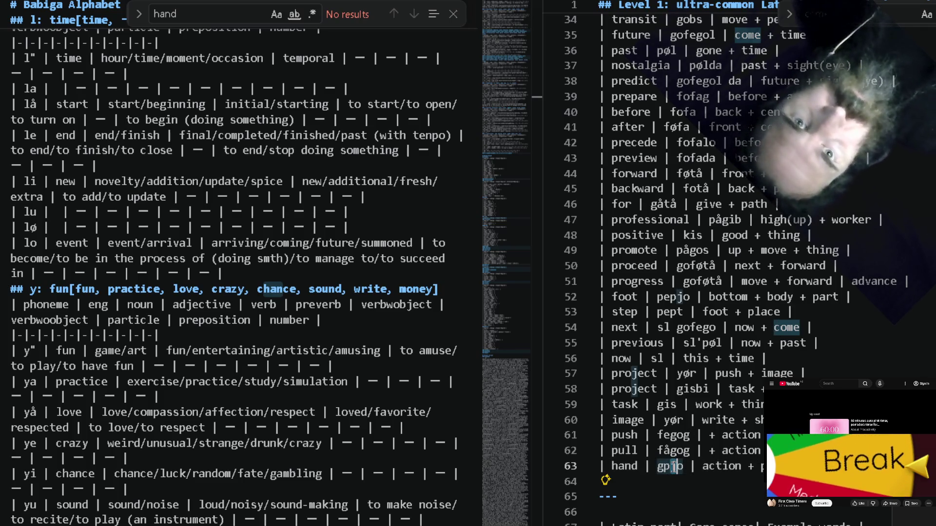
key("BackSpace")
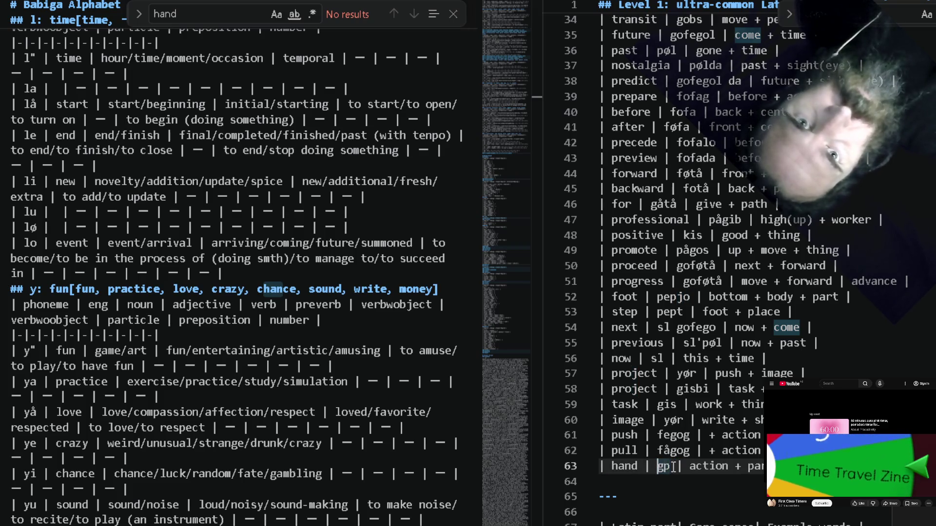
type("jø")
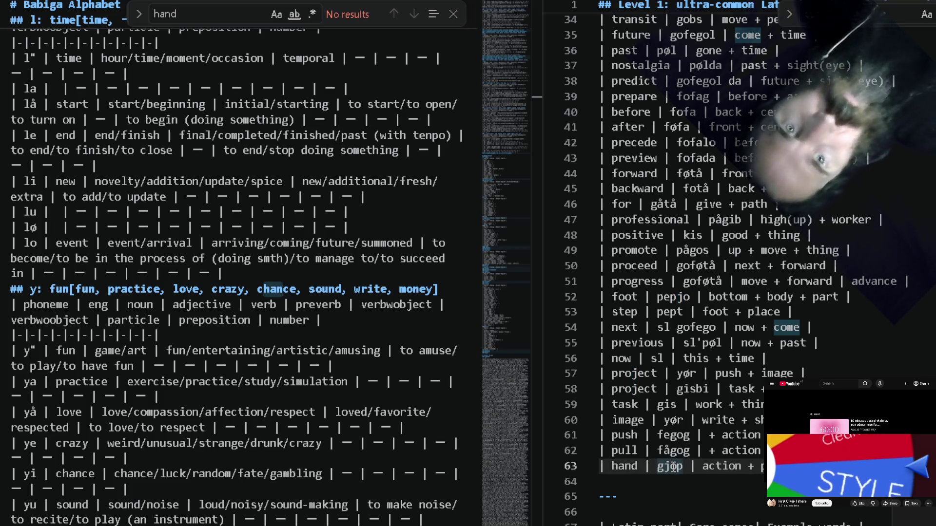
type("'")
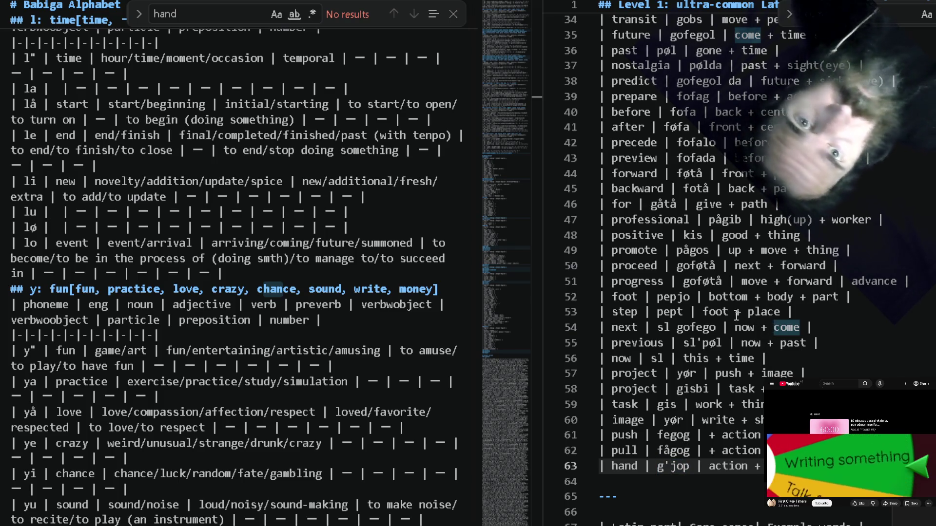
left_click(828, 298)
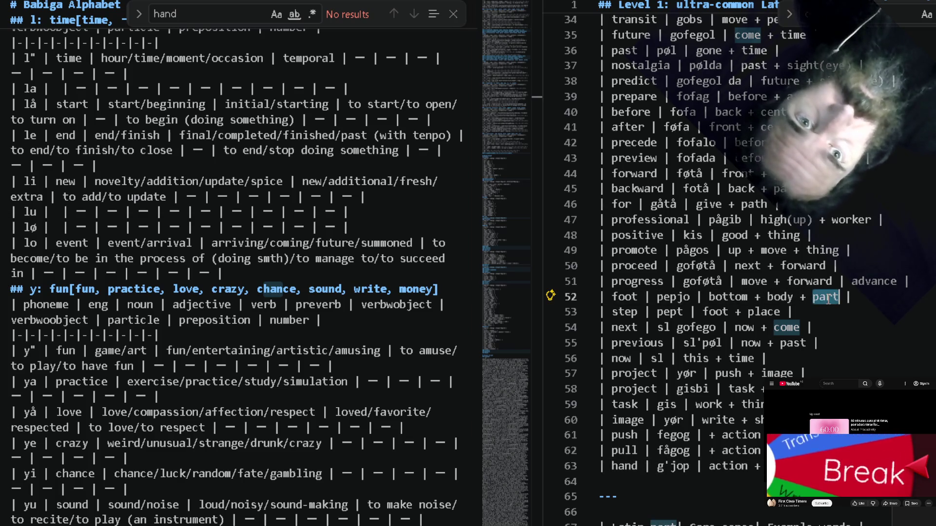
Reorder foot's meaning to bottom + part + body and respell its form as pejop.
key("BackSpace")
key("BackSpace")
key("BackSpace")
key("ctrl+z")
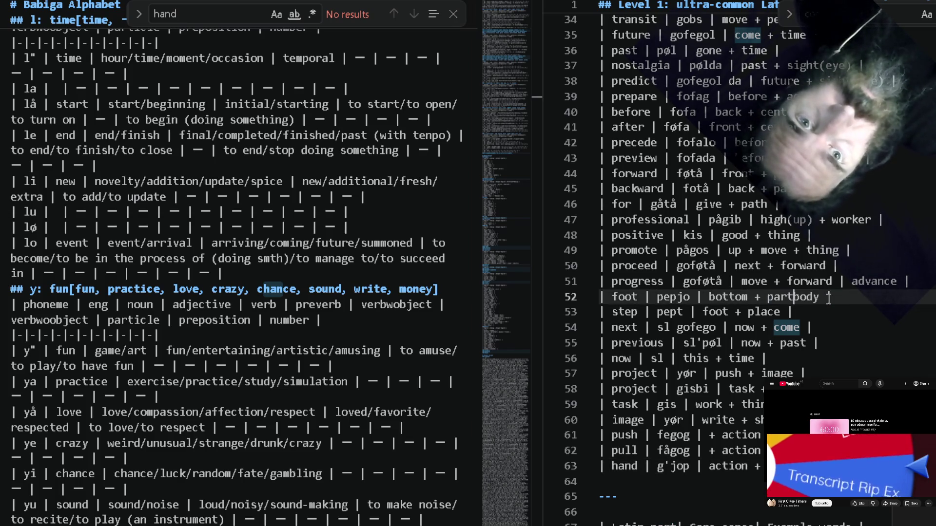
key("ctrl+Left")
key("ctrl+Left")
key("ctrl+Left")
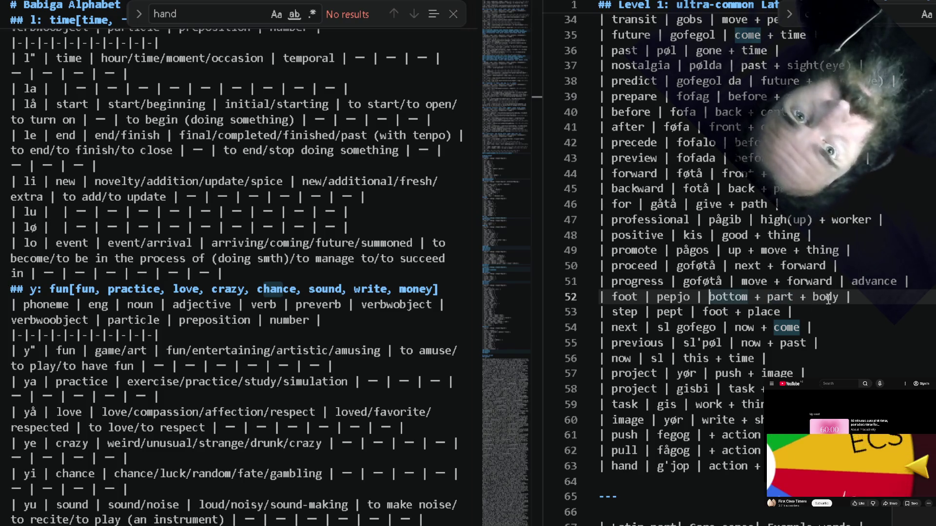
key("ctrl+Left")
key("ctrl+Left")
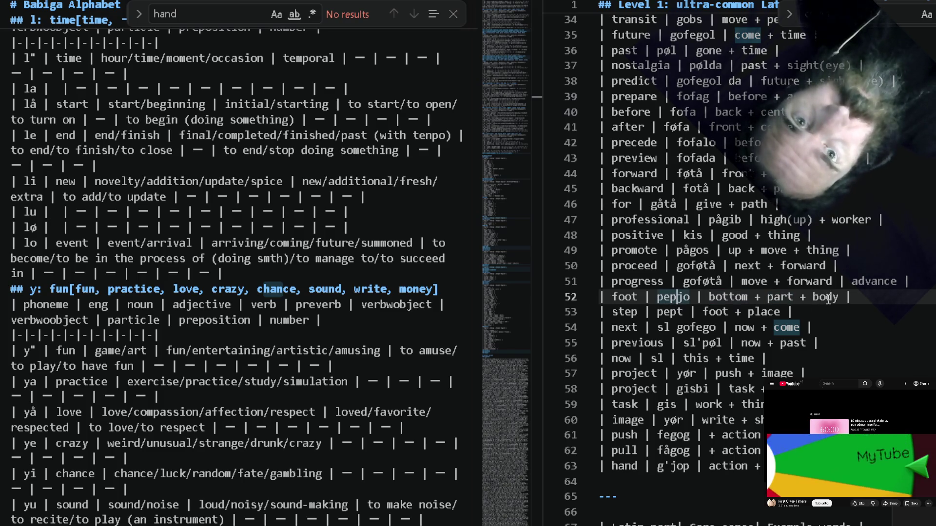
key("BackSpace")
key("BackSpace")
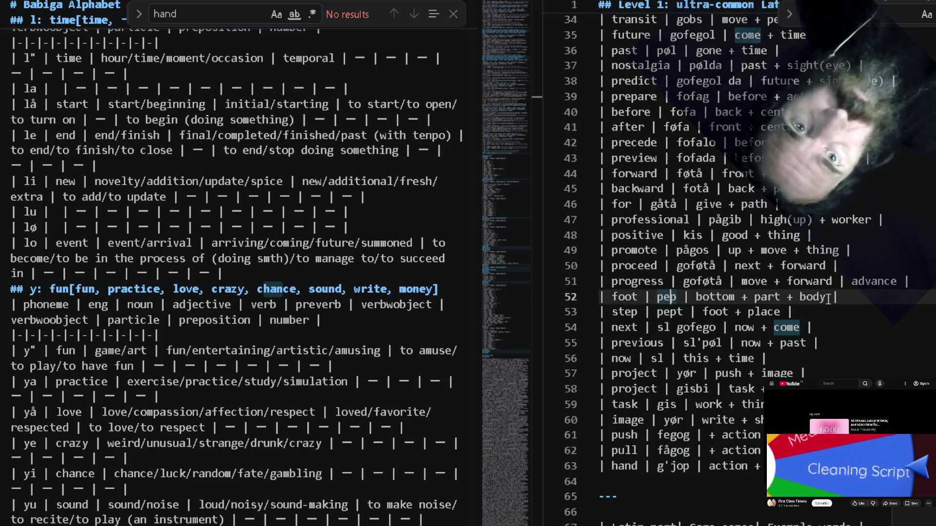
key("Left")
type("jo")
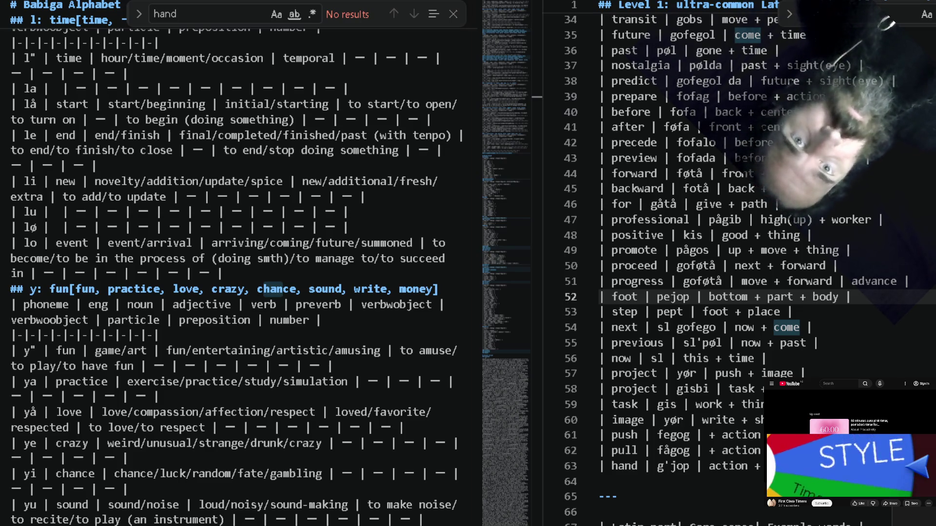
Add a blank line below the hand entry for a new row.
key("Down")
key("Down")
key("Down")
key("Return")
key("Up")
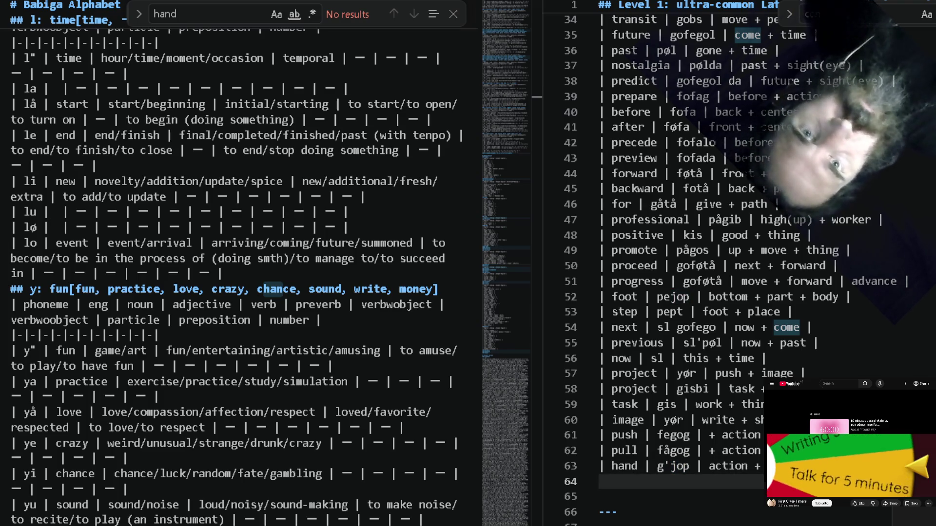
type("| body part")
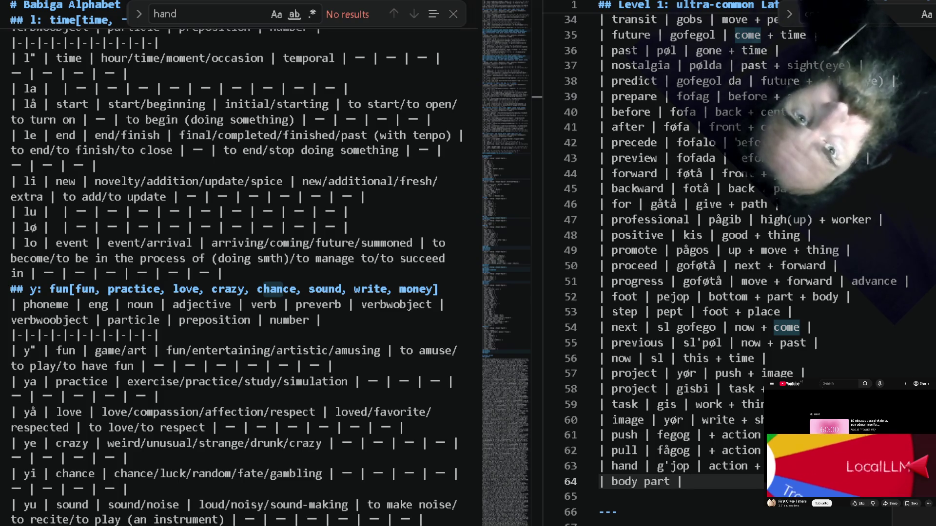
type("|")
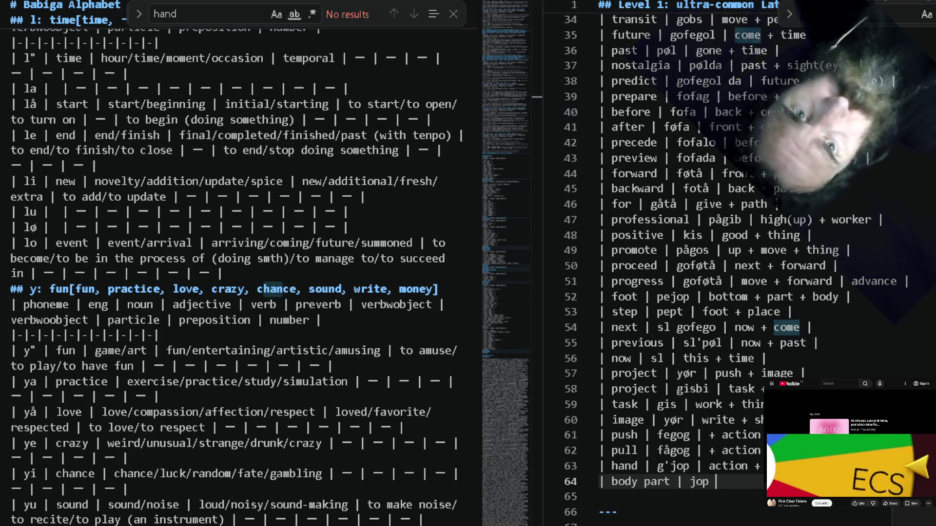
Write the new '| body part | jop | part + …' row on line 64 without the extra pipe.
key("BackSpace")
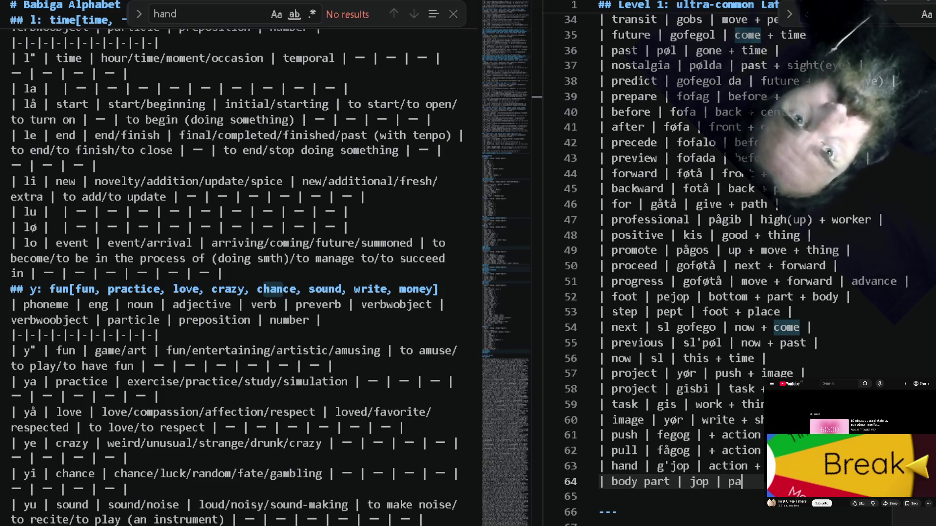
type("rt +")
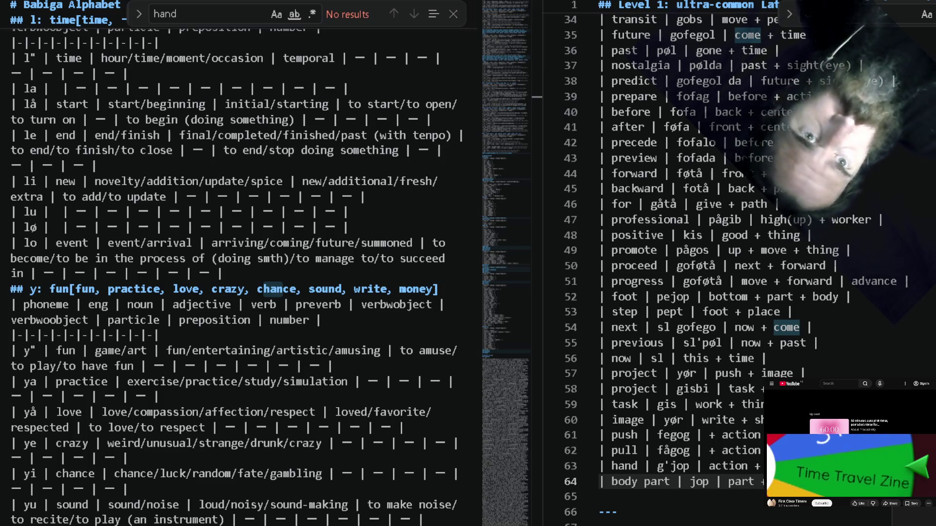
scroll(732, 271, "down", 1)
key("Up")
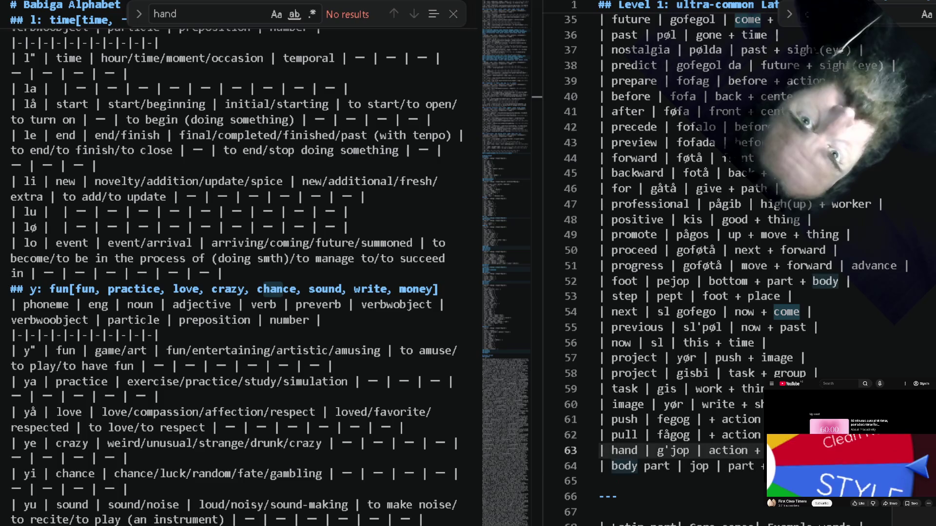
key("Down")
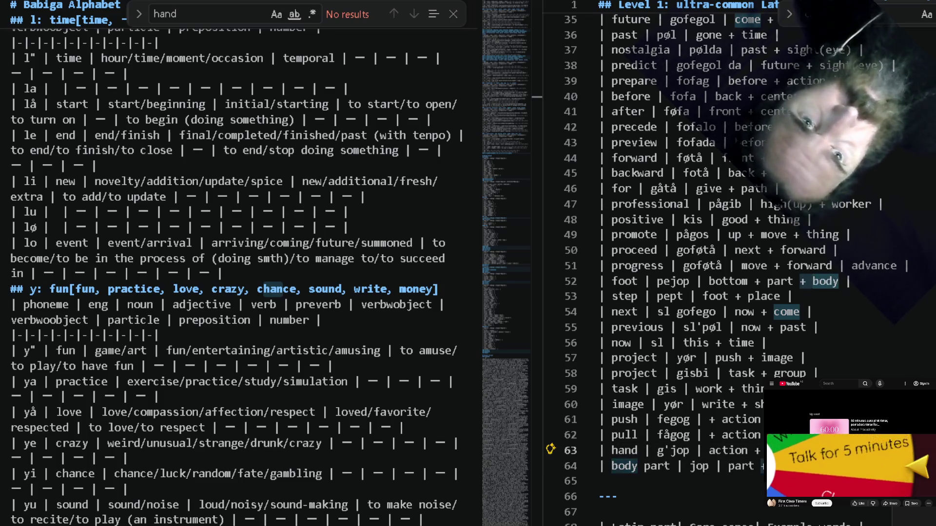
key("Up")
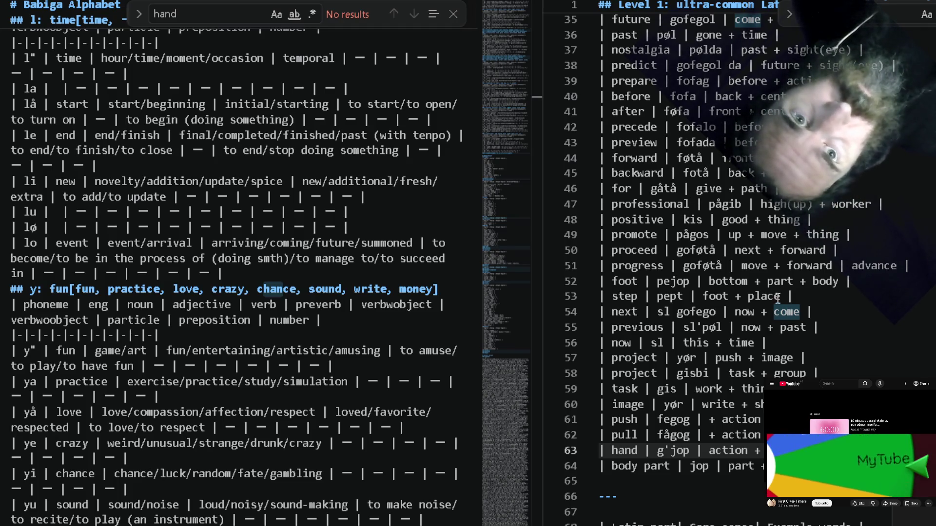
Join 'body part' into 'bodypart' in foot's meaning and in the new entry.
double_click(826, 281)
key("BackSpace")
key("BackSpace")
key("BackSpace")
key("ctrl+Left")
type("body")
key("ctrl+Left")
key("BackSpace")
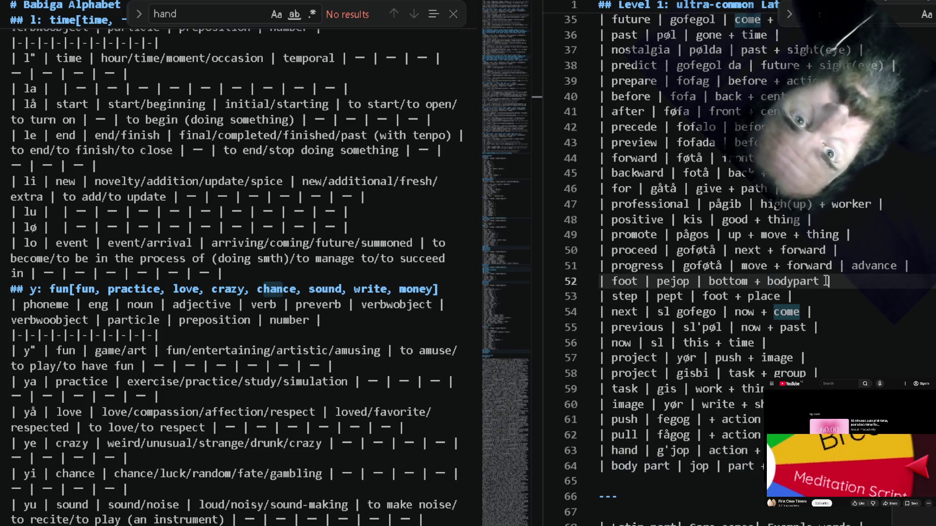
key("Down")
key("Down")
key("Down")
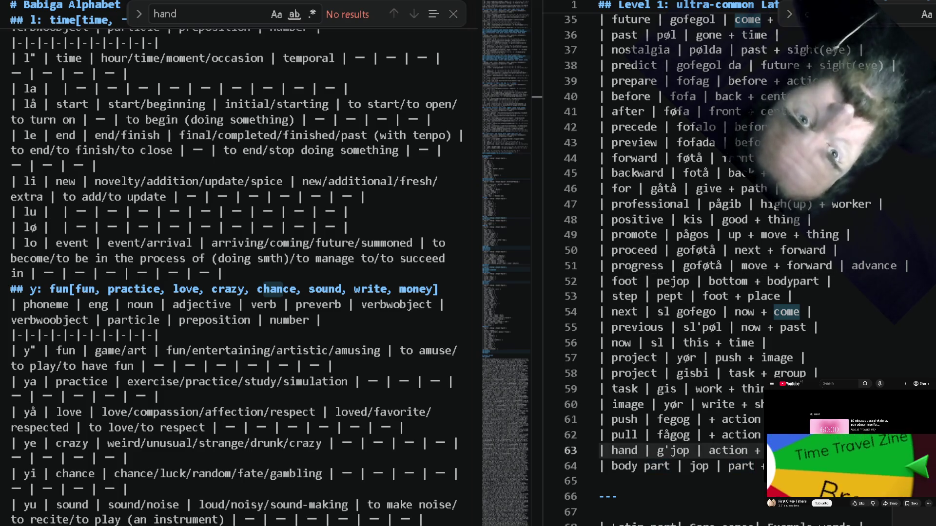
key("Down")
key("ctrl+Left")
key("ctrl+Left")
key("ctrl+Left")
key("ctrl+Left")
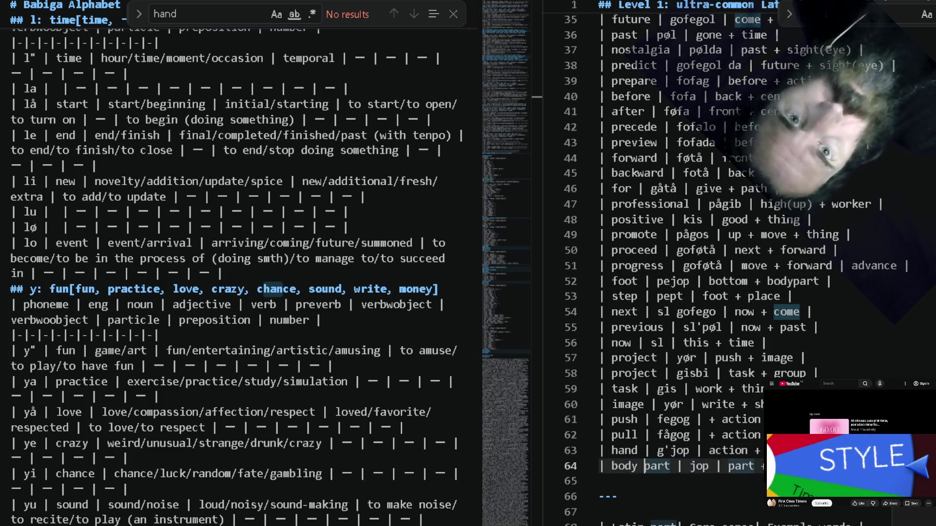
key("BackSpace")
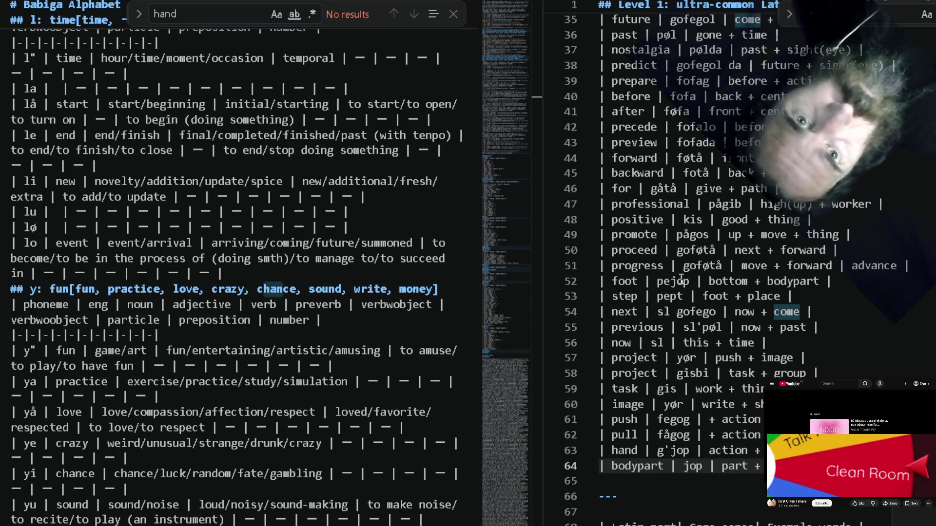
Respell the step entry's form from pept to pejopt.
left_click(681, 281)
key("Down")
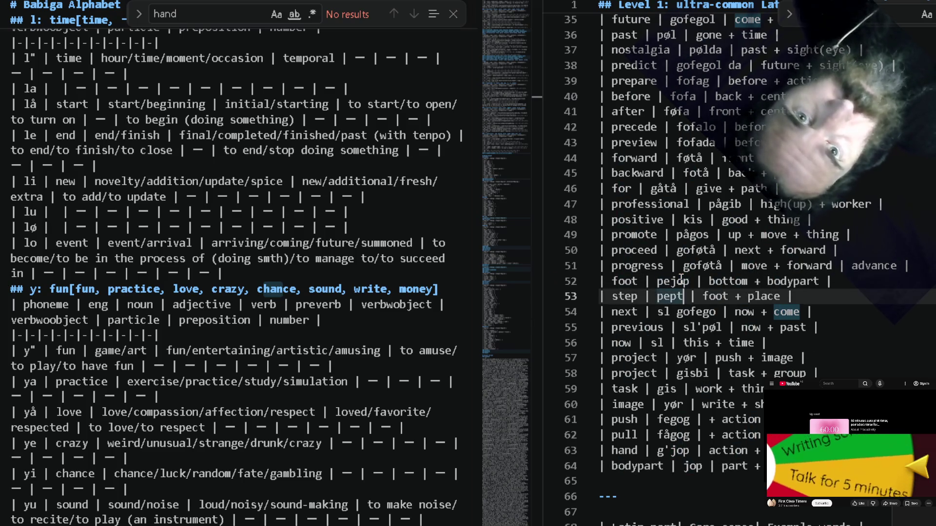
key("Left")
type("jo")
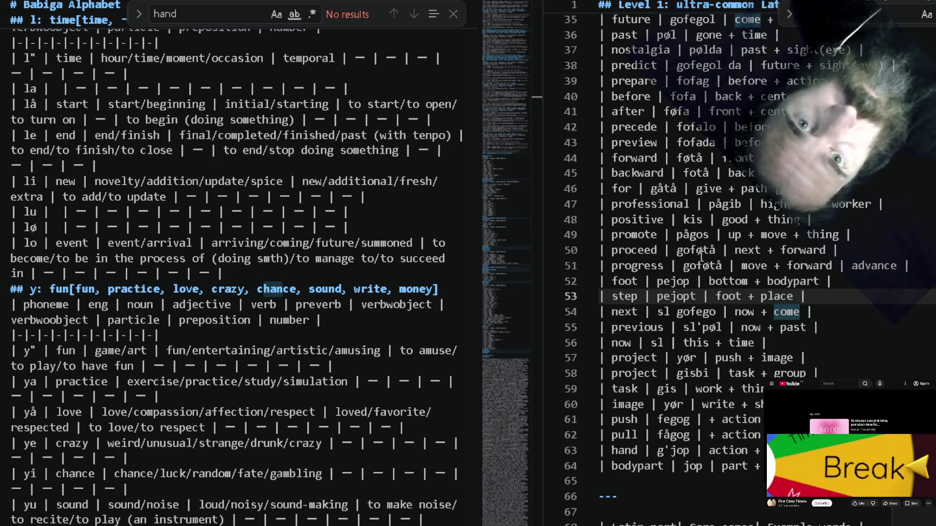
Replace proceed's form goføtå with 'sl gofego pejopt' on line 50.
left_click(698, 250)
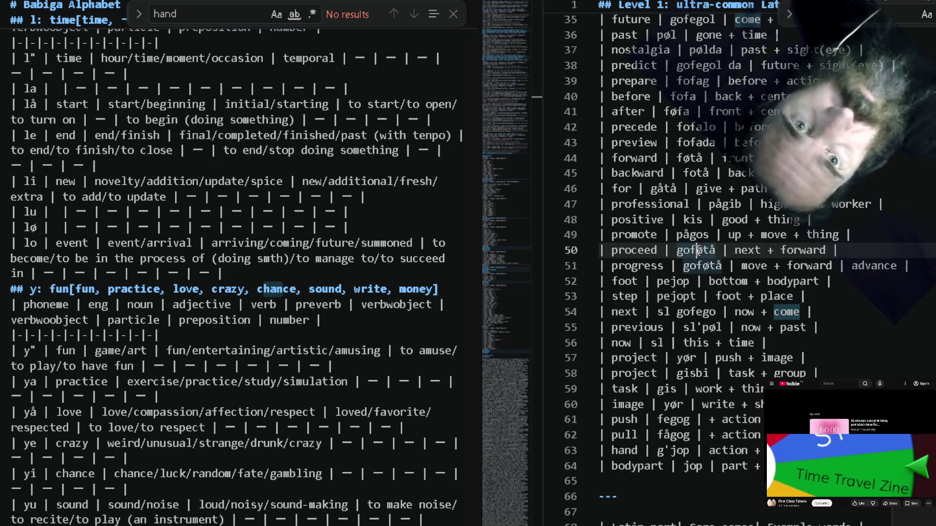
double_click(786, 249)
type("step")
double_click(685, 297)
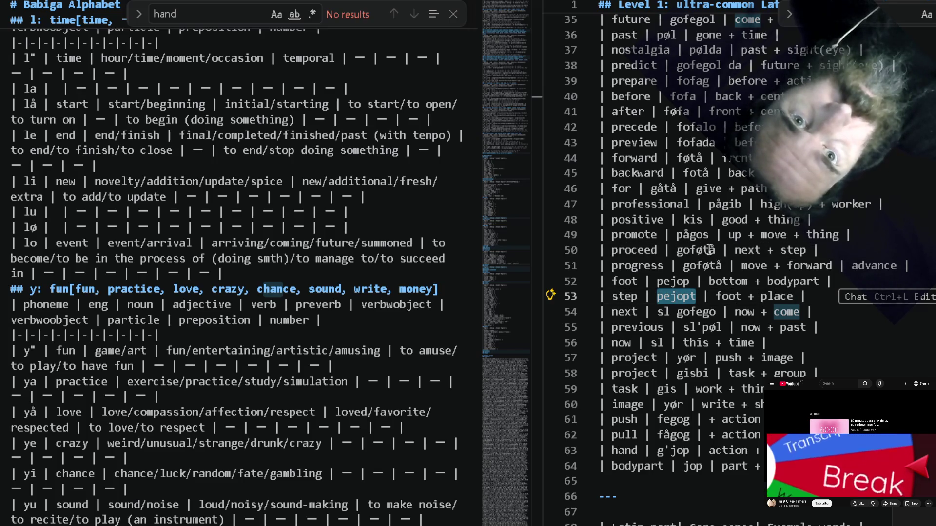
left_click(692, 251)
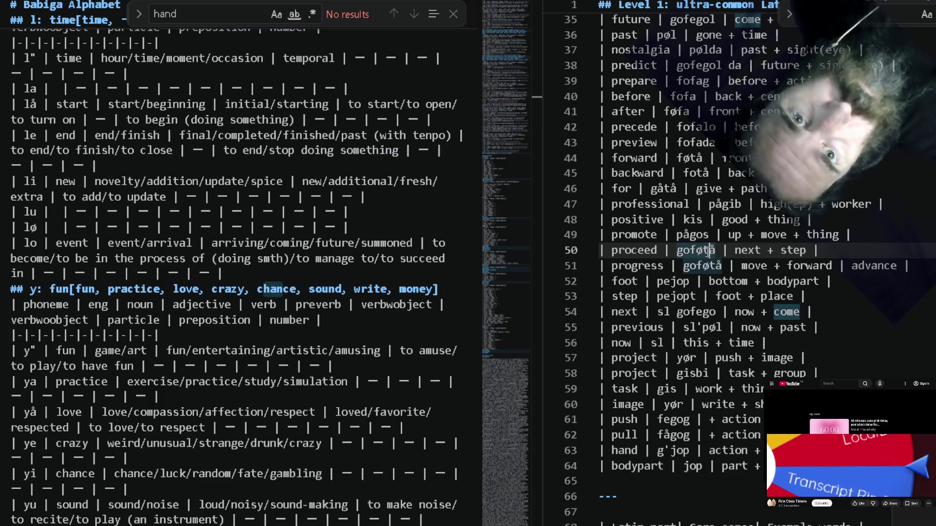
double_click(710, 250)
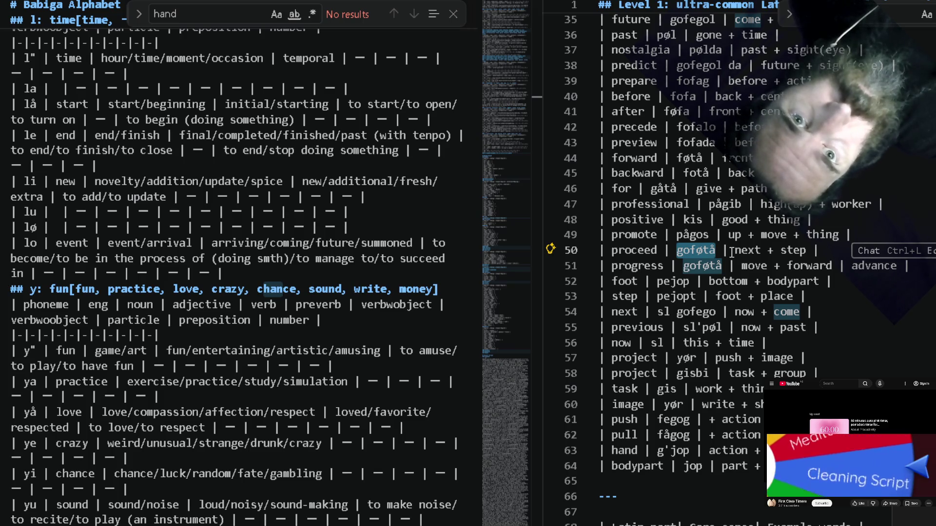
type("pejopt")
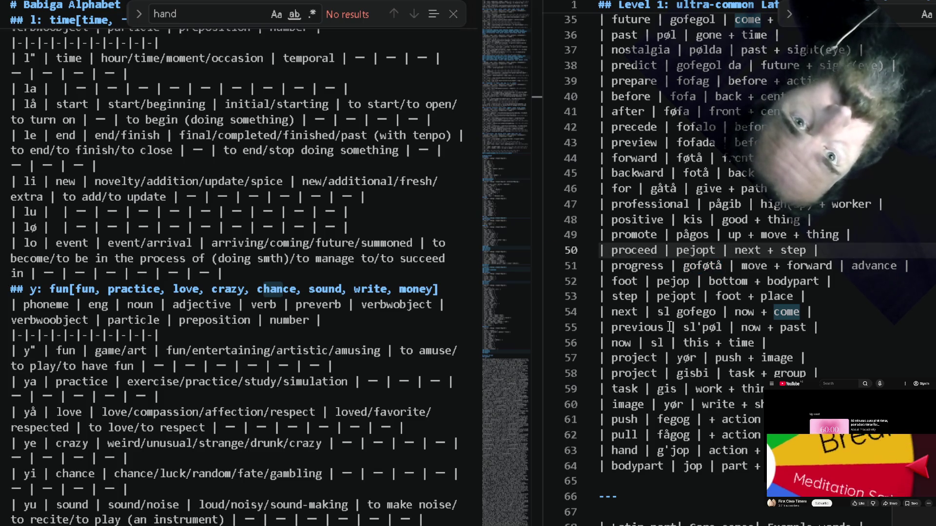
left_click_drag(657, 313, 716, 313)
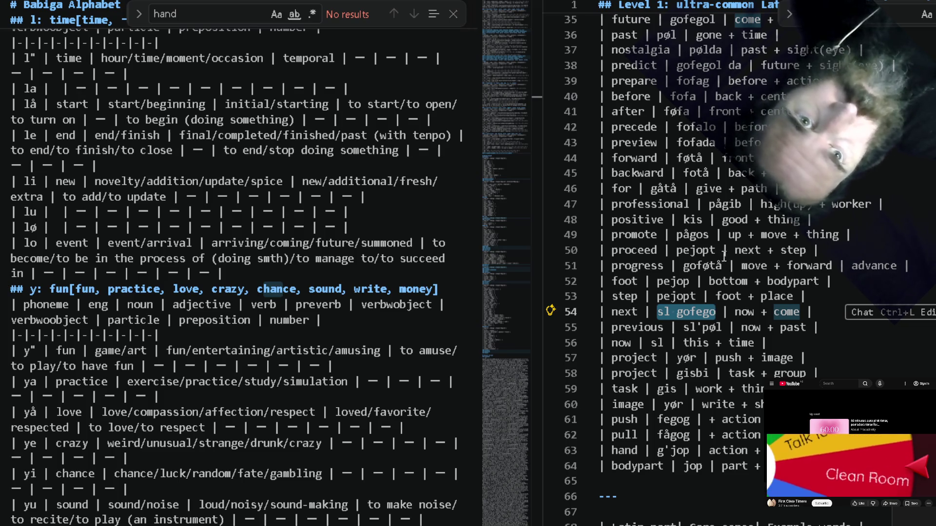
left_click(697, 250)
type("sl gofego")
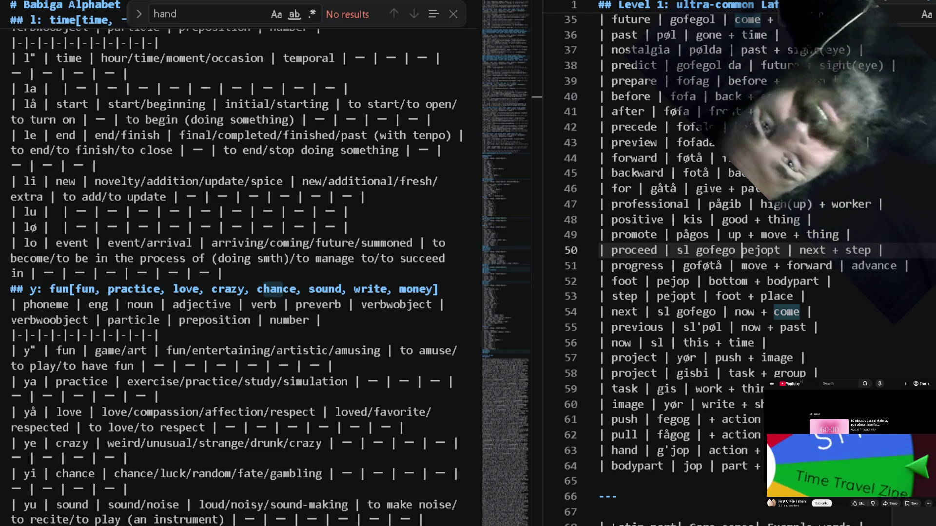
scroll(750, 269, "down", 2)
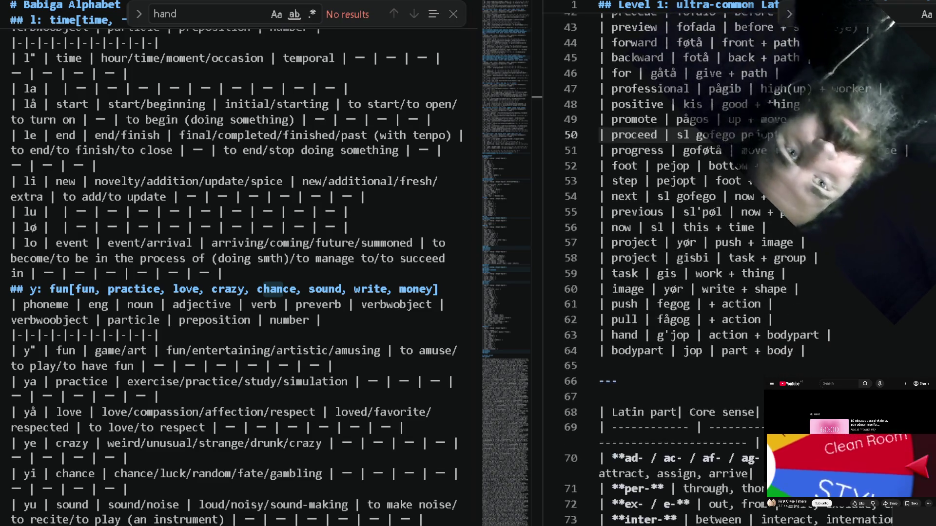
scroll(750, 270, "down", 4)
scroll(750, 269, "down", 2)
scroll(883, 316, "up", 1)
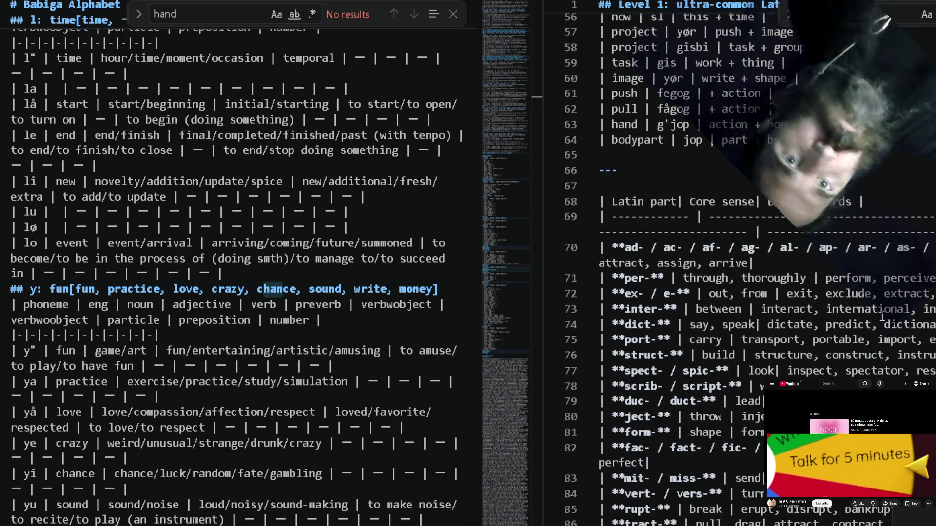
scroll(883, 315, "up", 2)
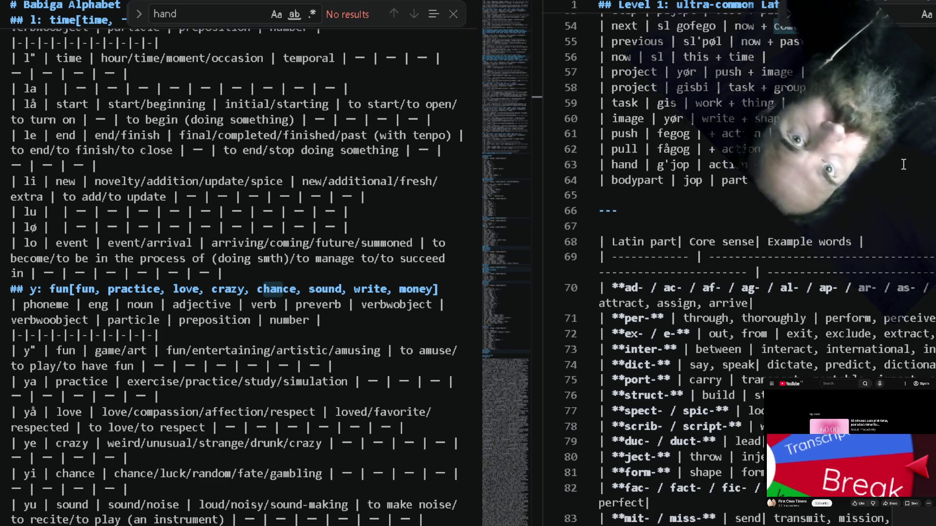
scroll(904, 165, "up", 1)
scroll(903, 165, "up", 1)
scroll(903, 165, "up", 1)
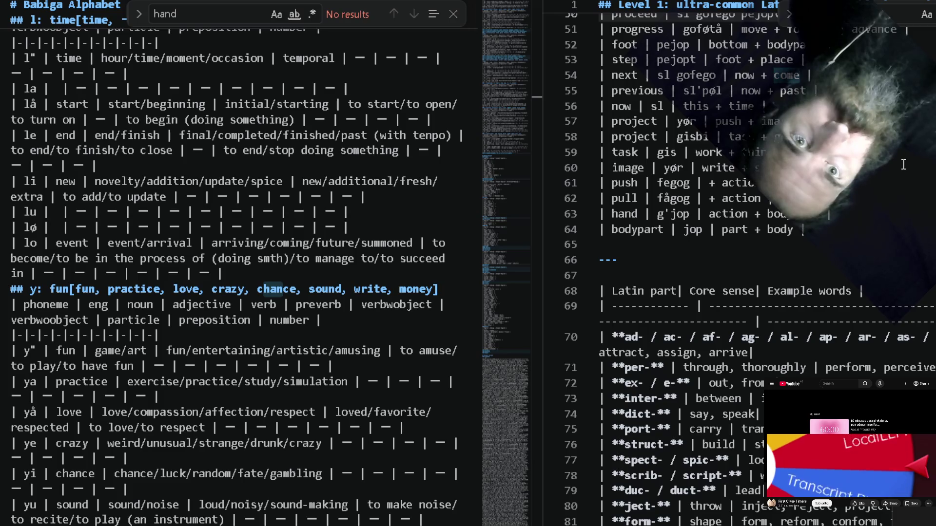
Add 'away' to push's meaning and 'toward' to pull's meaning before the '+'.
left_click(710, 183)
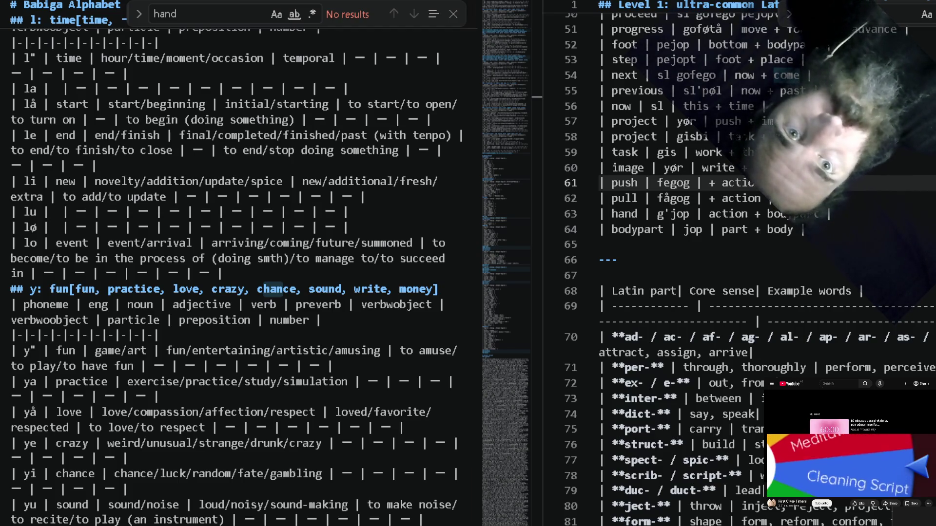
type("t")
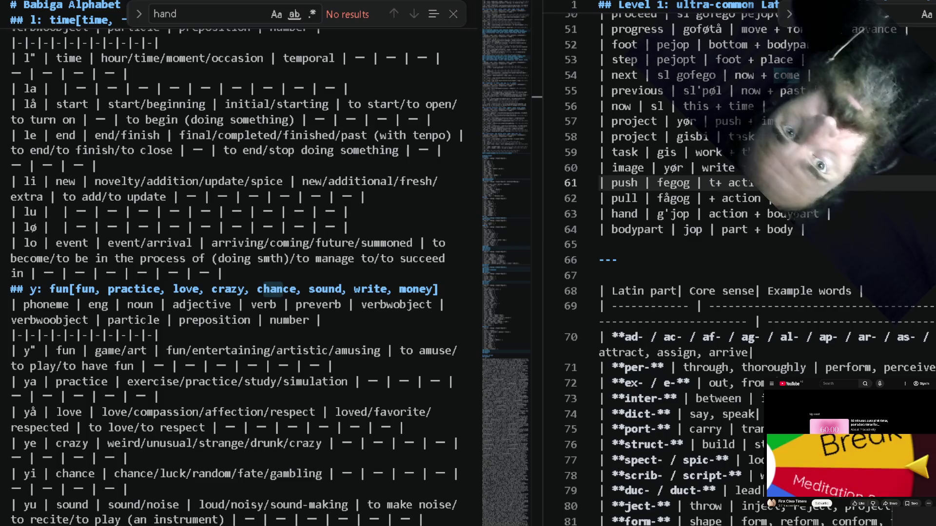
type("y")
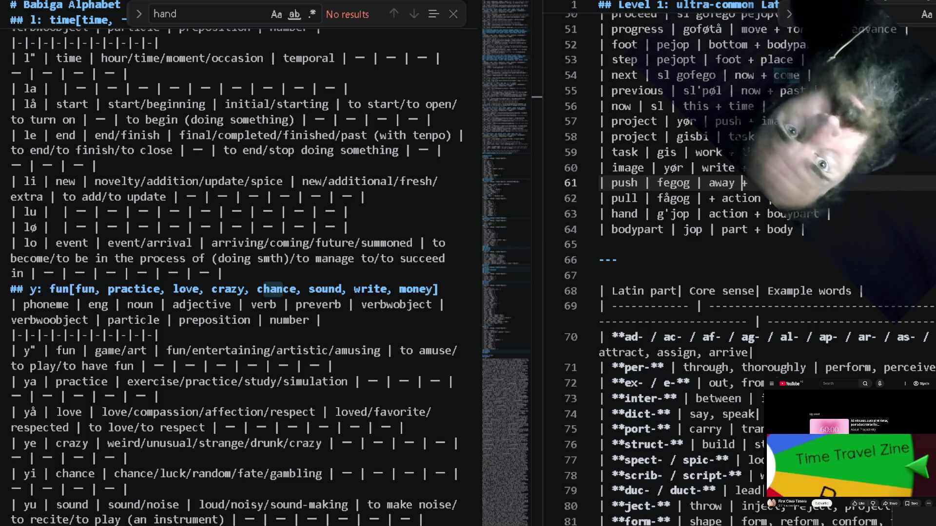
key("Down")
key("Left")
key("Left")
key("Left")
key("Left")
key("Left")
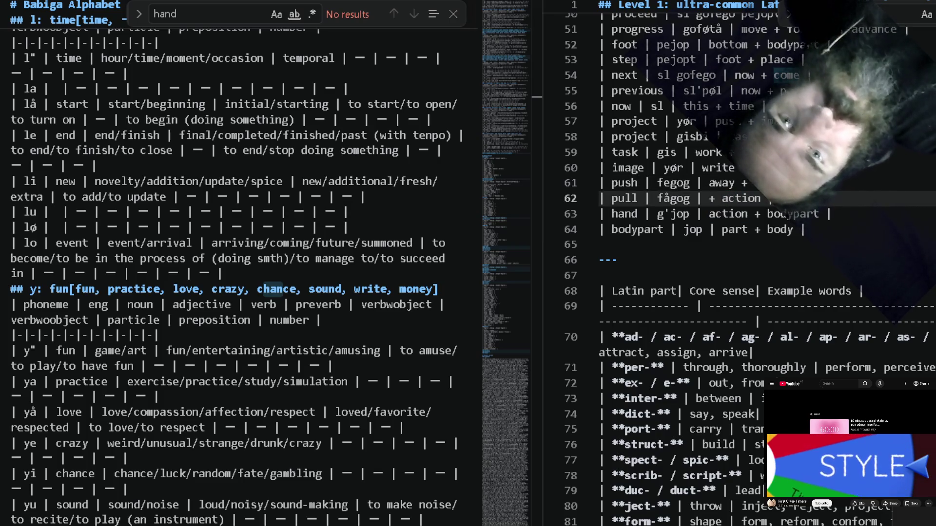
type("toward")
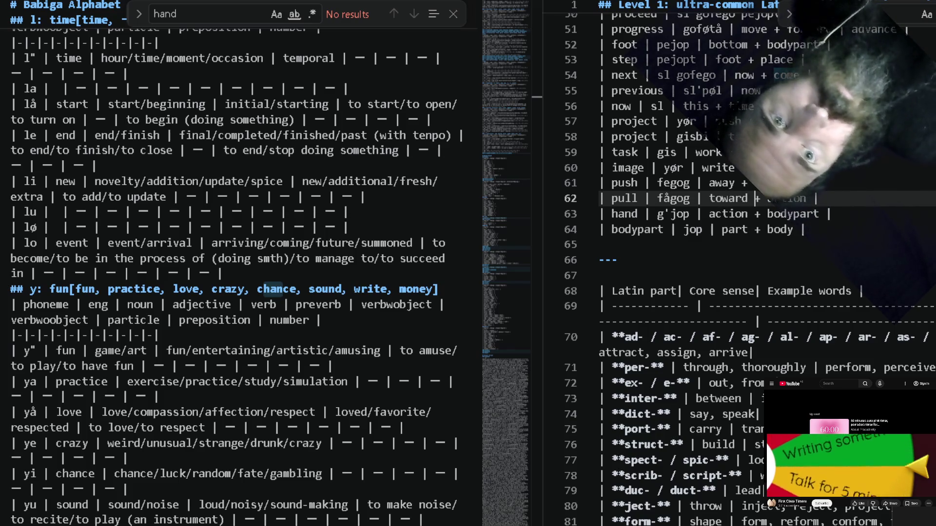
key("Up")
key("Left")
key("Left")
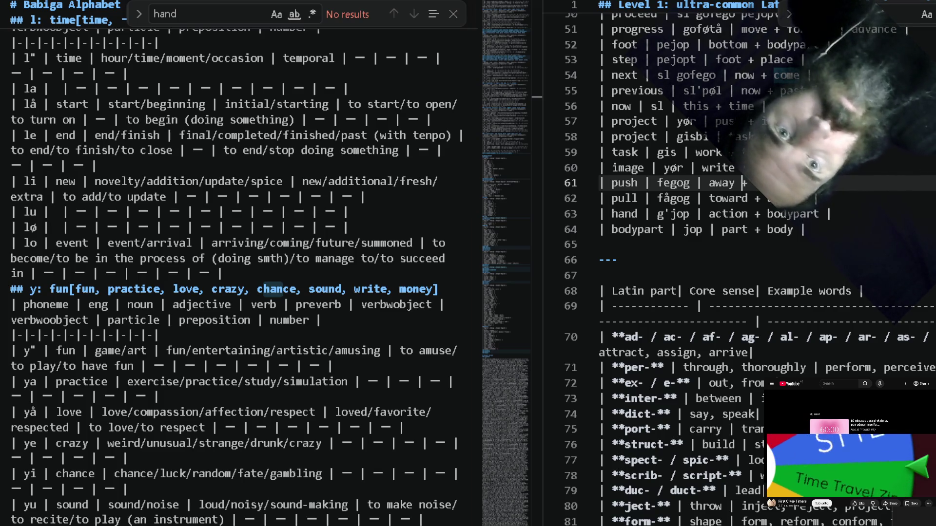
type("action")
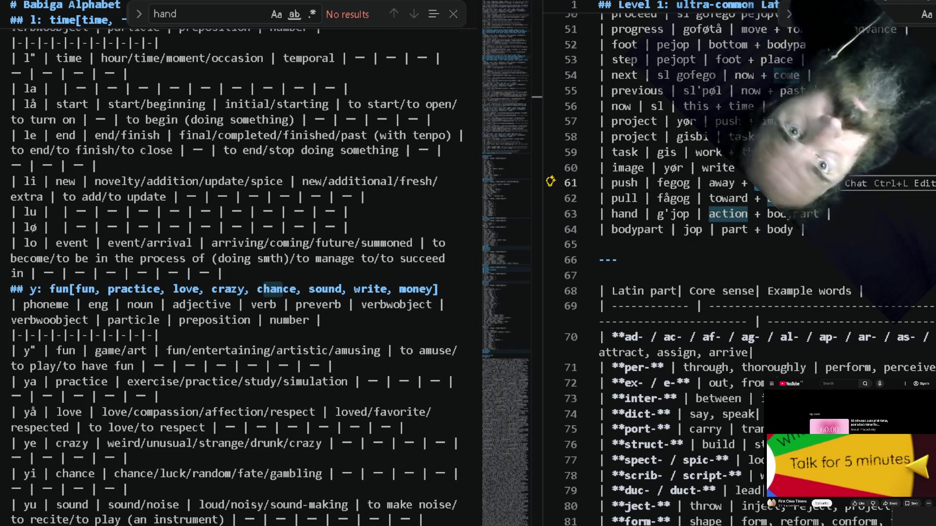
Replace 'action' with 'task' in both the push and pull meanings.
key("Right")
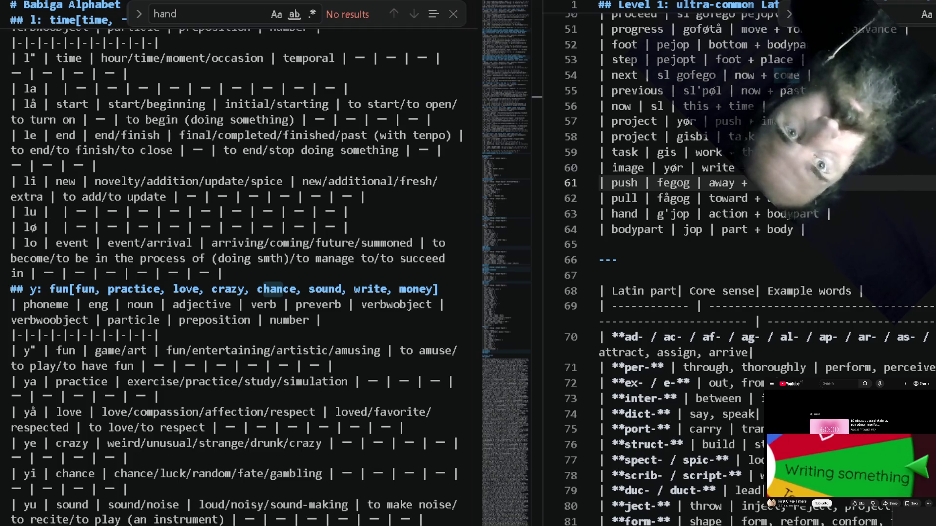
key("Down")
key("ctrl+shift+Left")
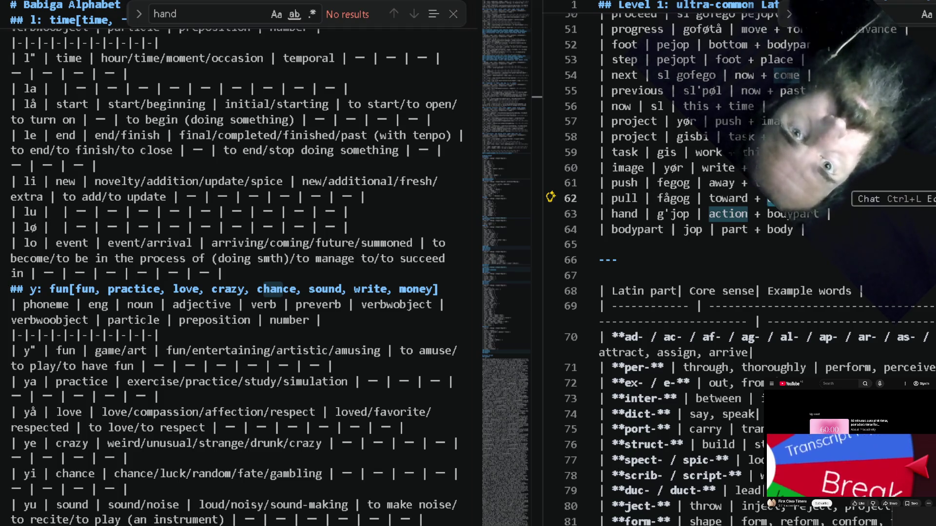
key("Right")
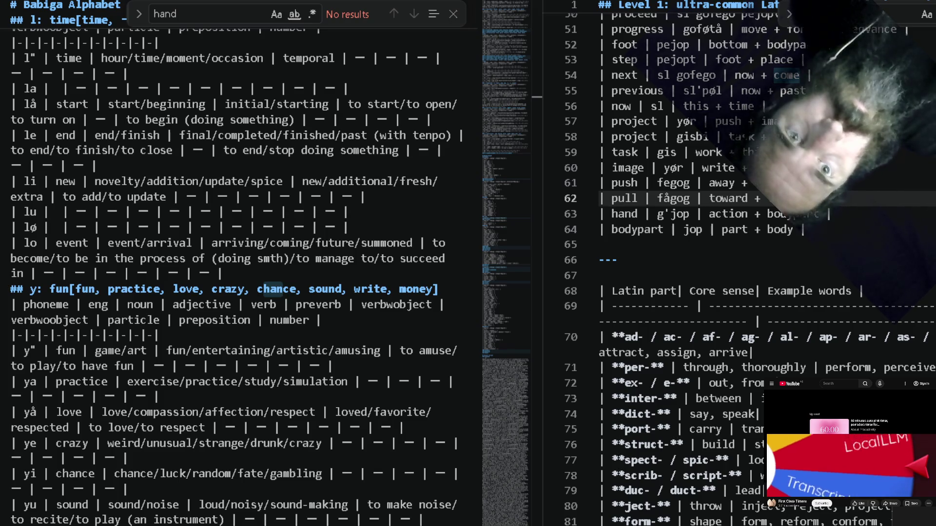
key("Up")
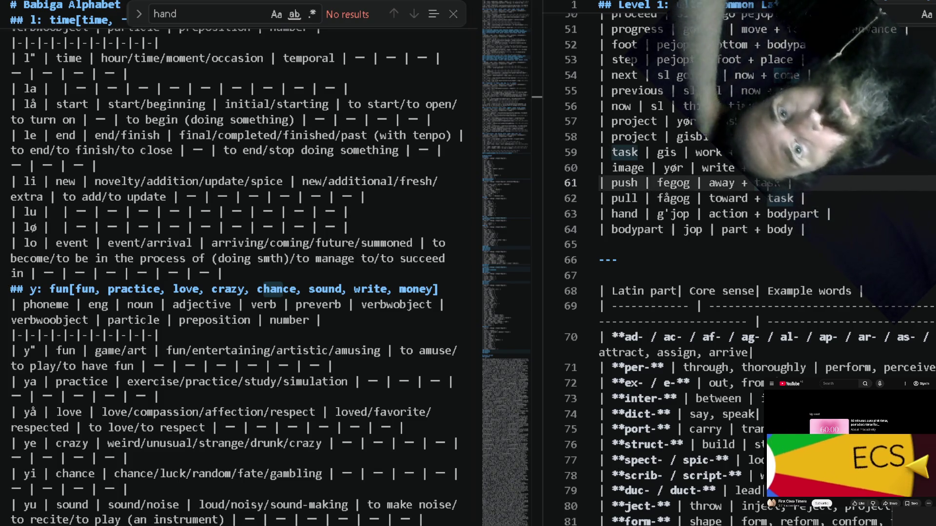
Take gis from the task entry and extend the push and pull forms to fegogis and fågogis.
left_click(676, 154)
double_click(677, 154)
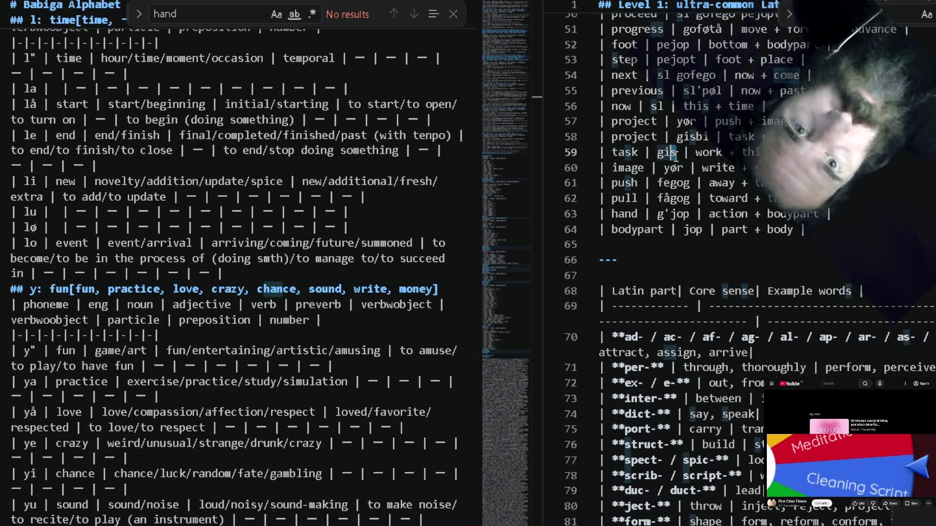
key("Down")
key("Down")
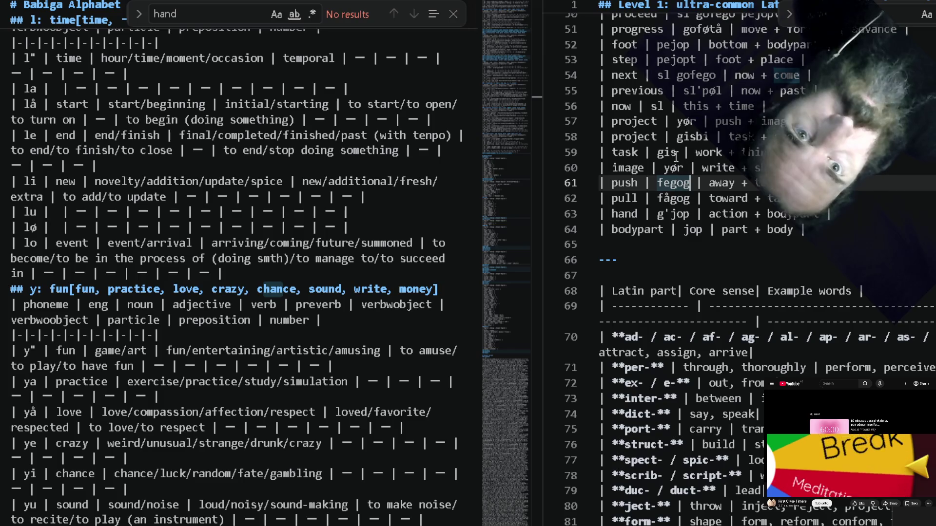
key("Right")
key("Right")
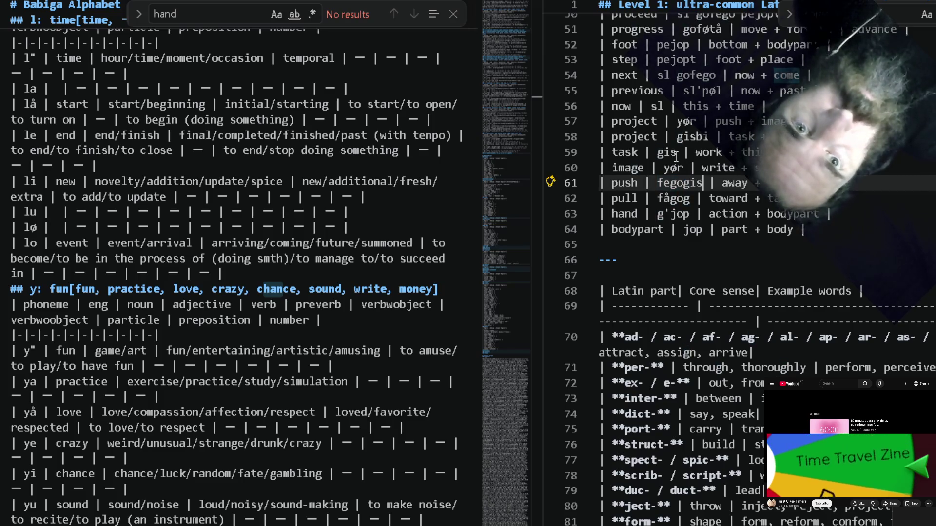
type("gis")
key("Down")
key("Left")
key("Left")
key("Left")
type("gis")
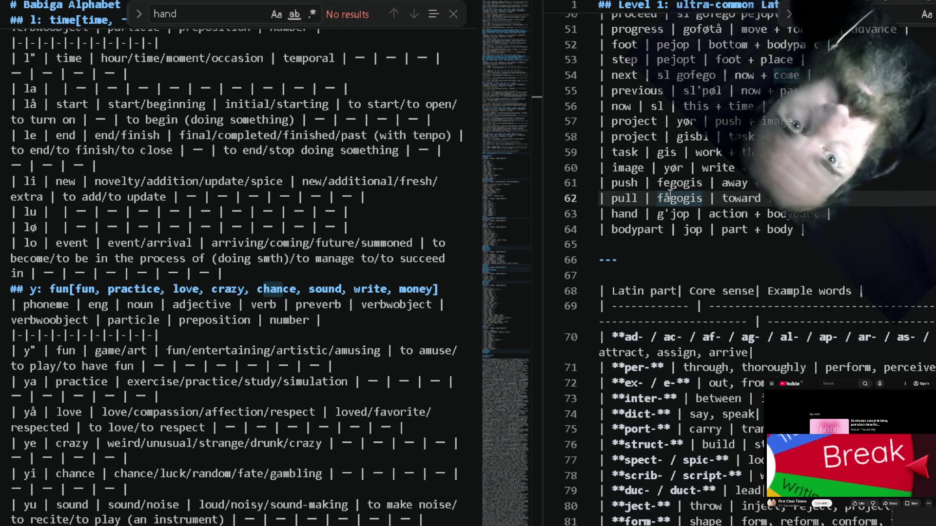
Check fegogis and select the pull form fågogis before searching the table for come.
key("Up")
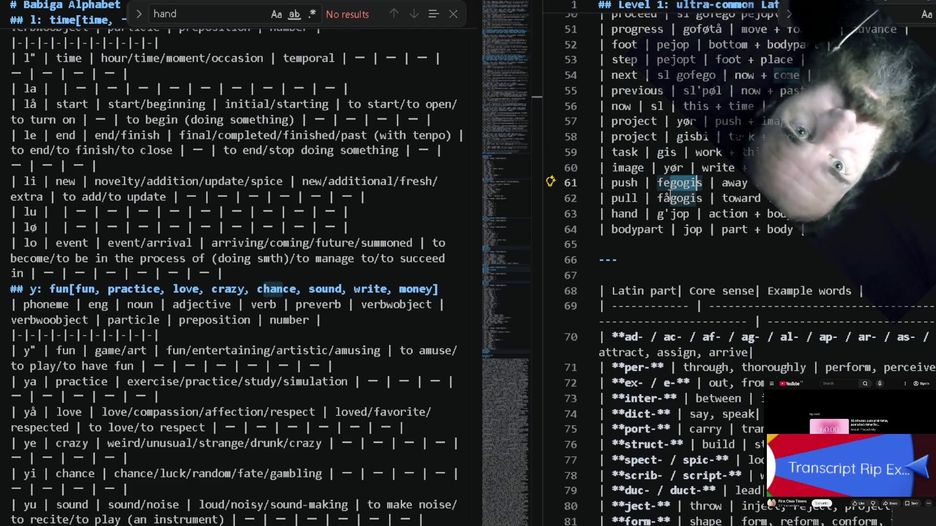
left_click_drag(666, 198, 702, 199)
key("shift+Left")
key("shift+Left")
key("shift+Left")
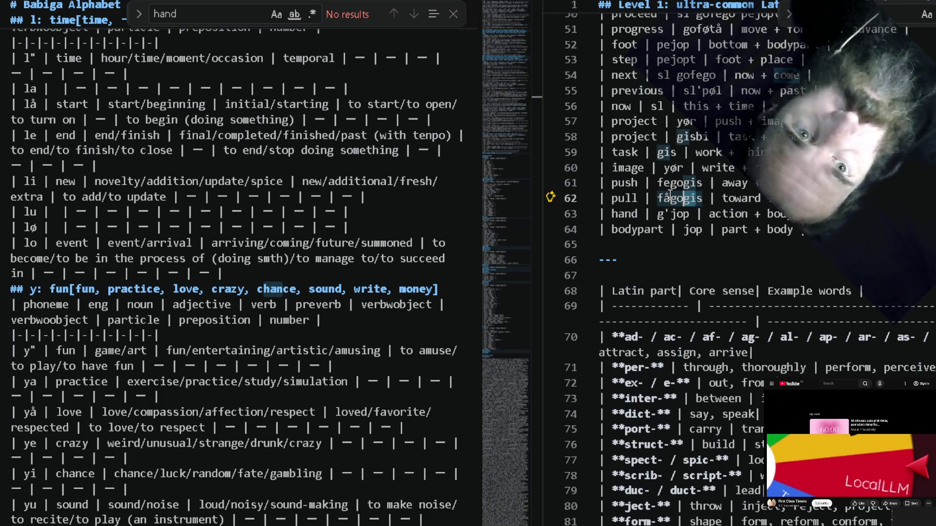
key("shift+Left")
key("shift+Left")
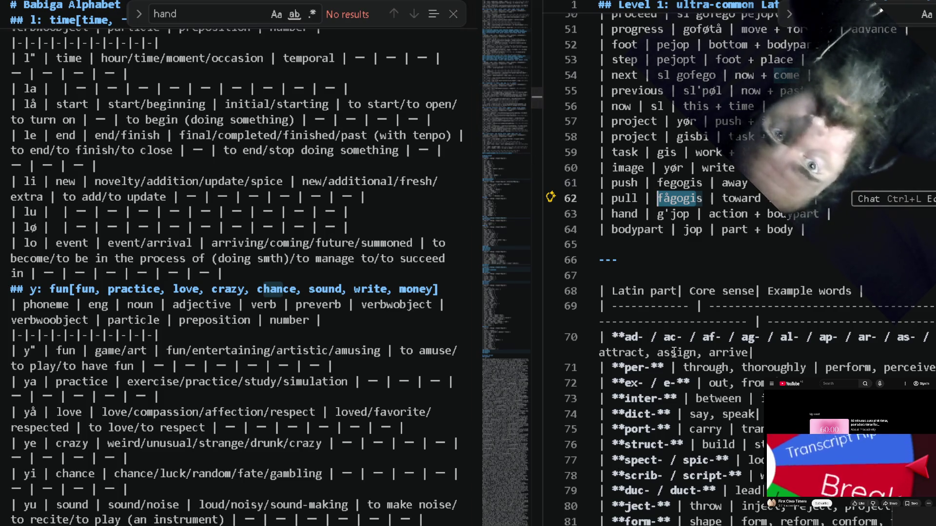
scroll(672, 352, "up", 1)
scroll(673, 353, "up", 5)
scroll(672, 355, "up", 3)
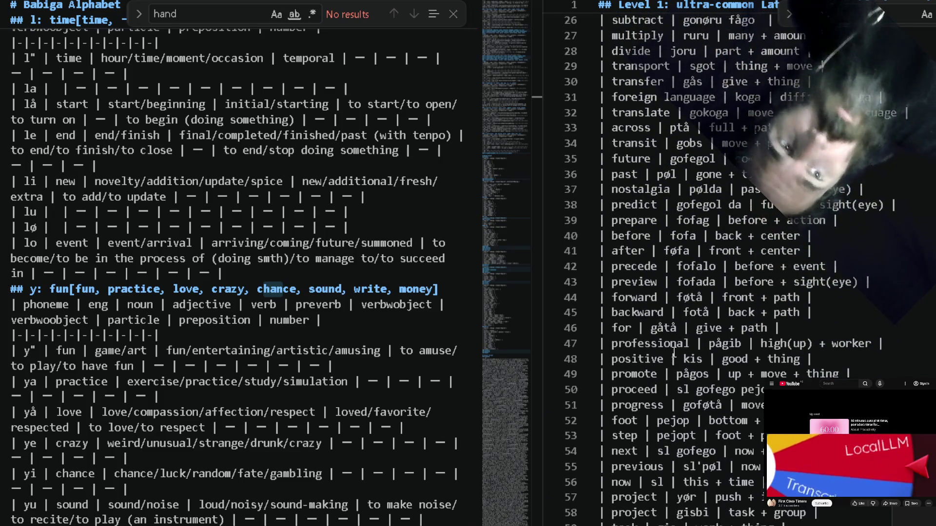
scroll(673, 355, "up", 1)
type("come")
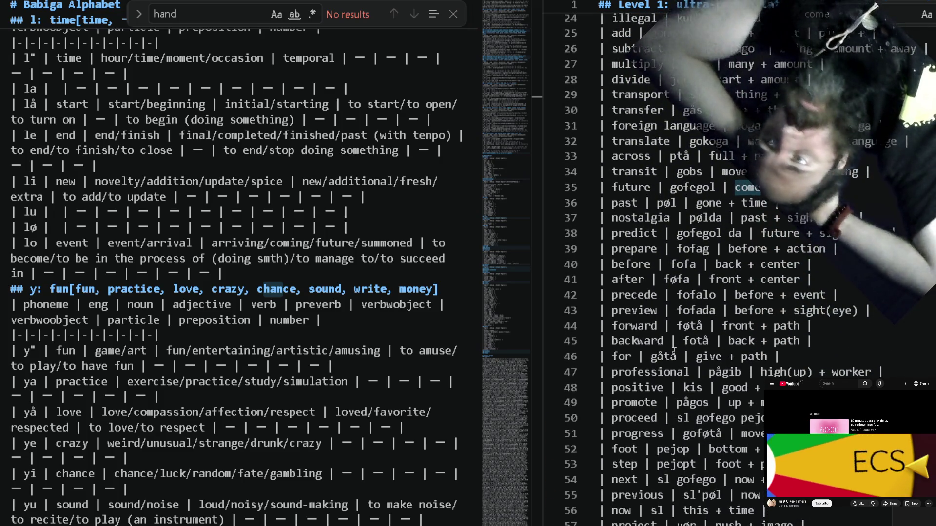